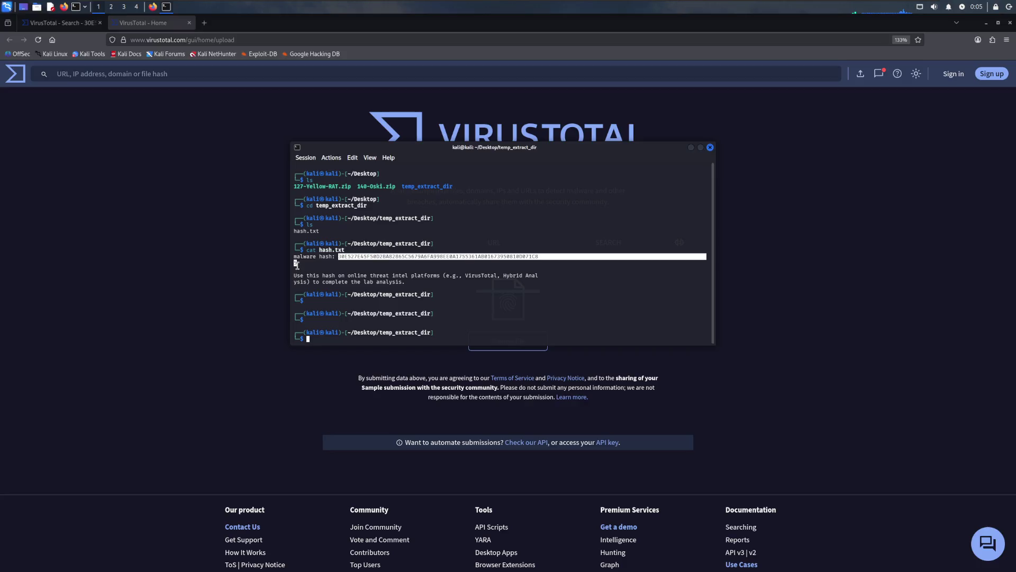
Step: Copy the malware DLL hash from the terminal and return to the VirusTotal page
{"action": "right_click", "coordinate": [374, 258]}
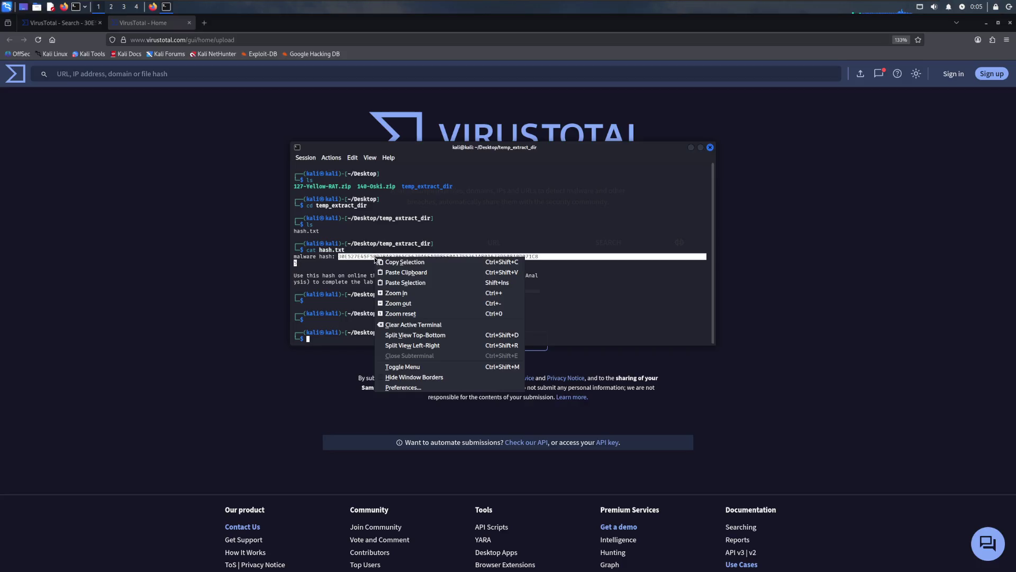
{"action": "left_click", "coordinate": [404, 265]}
{"action": "left_click", "coordinate": [296, 241]}
Step: Search VirusTotal for the pasted hash, opening its file report (59/72 vendors flag it)
{"action": "left_click", "coordinate": [610, 243]}
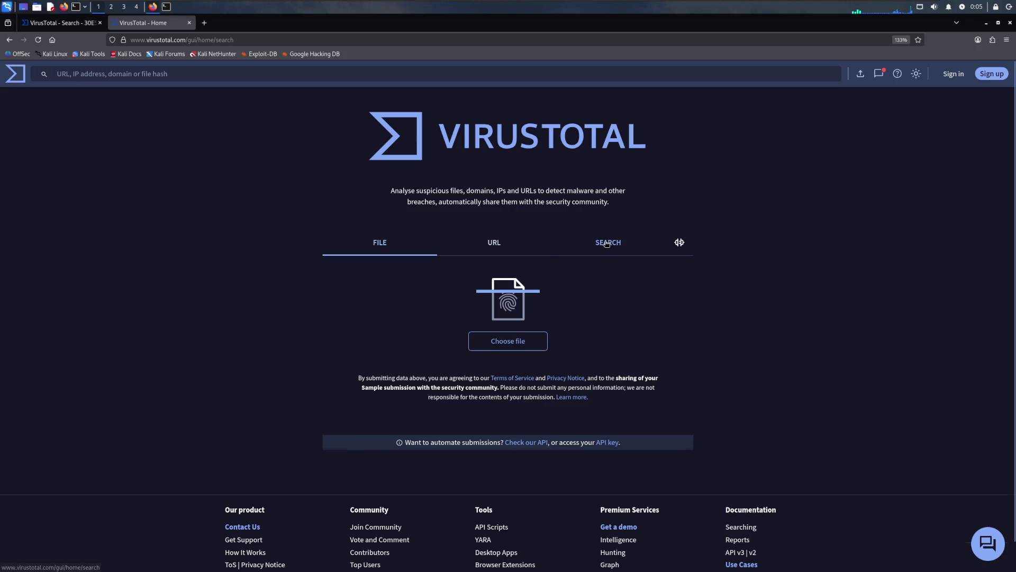
{"action": "key", "text": "ctrl+v"}
{"action": "left_click", "coordinate": [508, 413]}
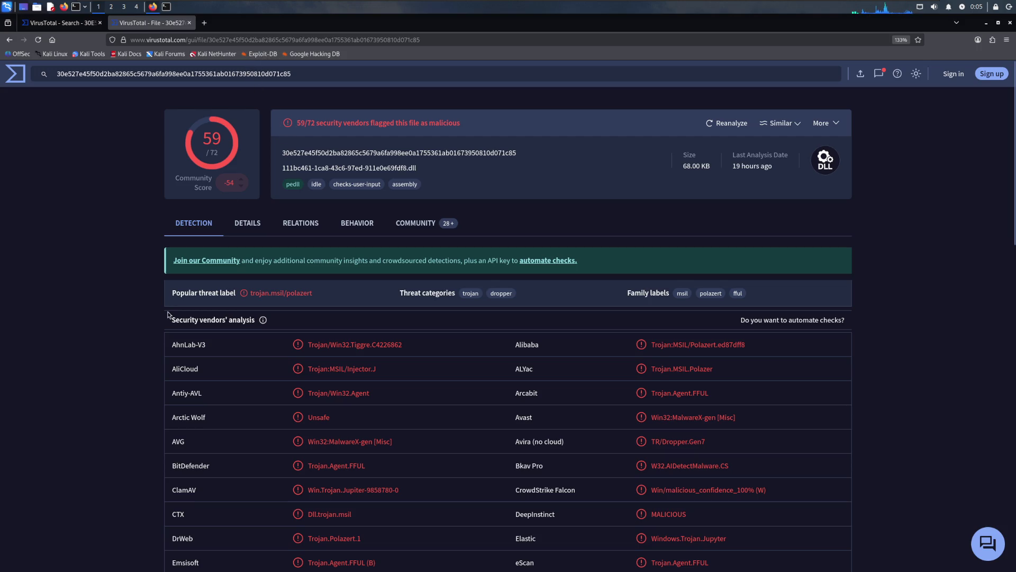
{"action": "scroll", "coordinate": [202, 269], "scroll_direction": "down", "scroll_amount": 3}
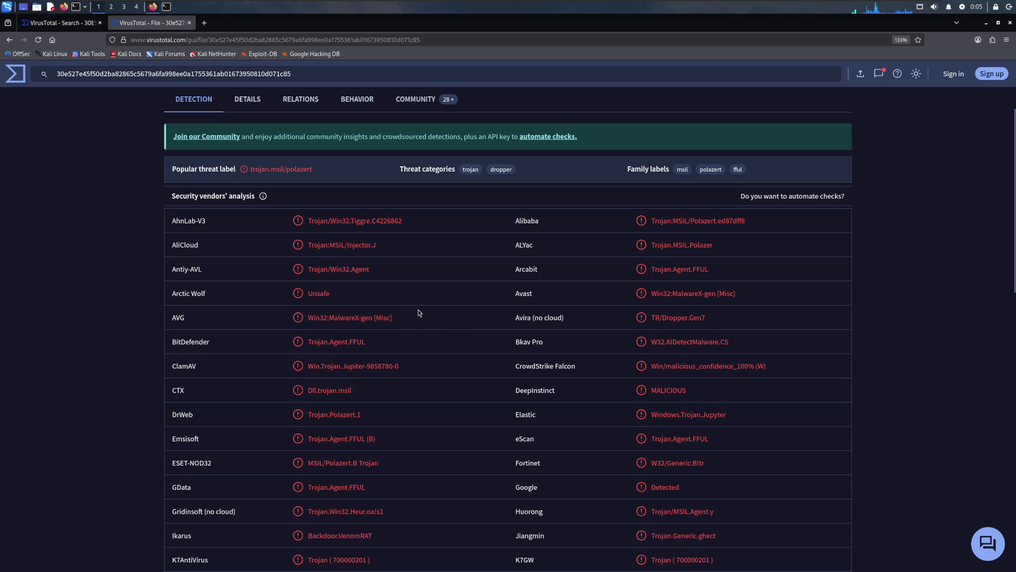
{"action": "scroll", "coordinate": [432, 307], "scroll_direction": "down", "scroll_amount": 3}
{"action": "scroll", "coordinate": [432, 307], "scroll_direction": "down", "scroll_amount": 5}
{"action": "scroll", "coordinate": [432, 308], "scroll_direction": "down", "scroll_amount": 7}
{"action": "scroll", "coordinate": [432, 307], "scroll_direction": "down", "scroll_amount": 5}
{"action": "scroll", "coordinate": [432, 306], "scroll_direction": "up", "scroll_amount": 2}
{"action": "scroll", "coordinate": [432, 305], "scroll_direction": "up", "scroll_amount": 5}
{"action": "scroll", "coordinate": [432, 306], "scroll_direction": "up", "scroll_amount": 5}
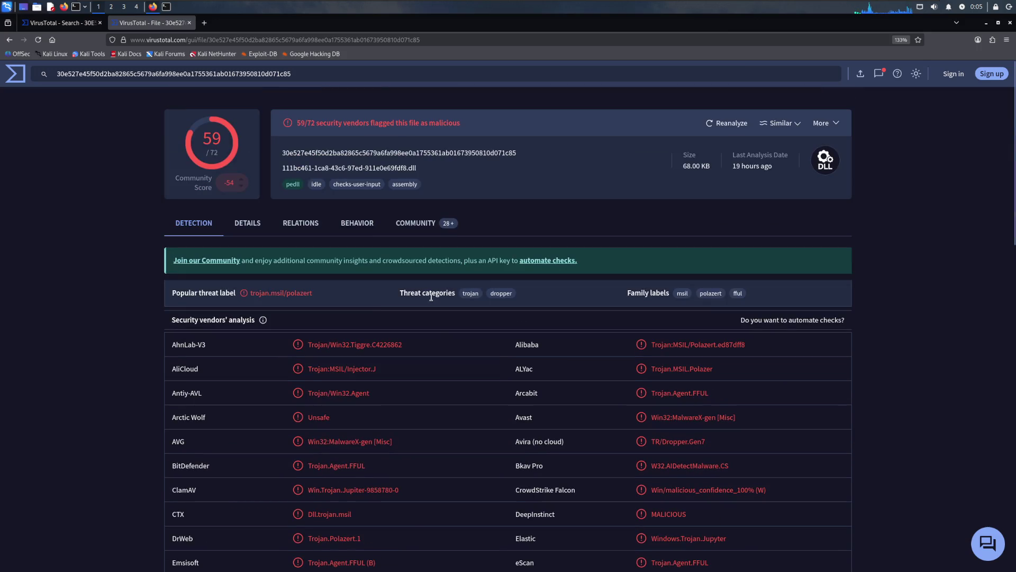
Step: Switch to the file's Details view and select its SHA-256 hash value
{"action": "left_click", "coordinate": [254, 226]}
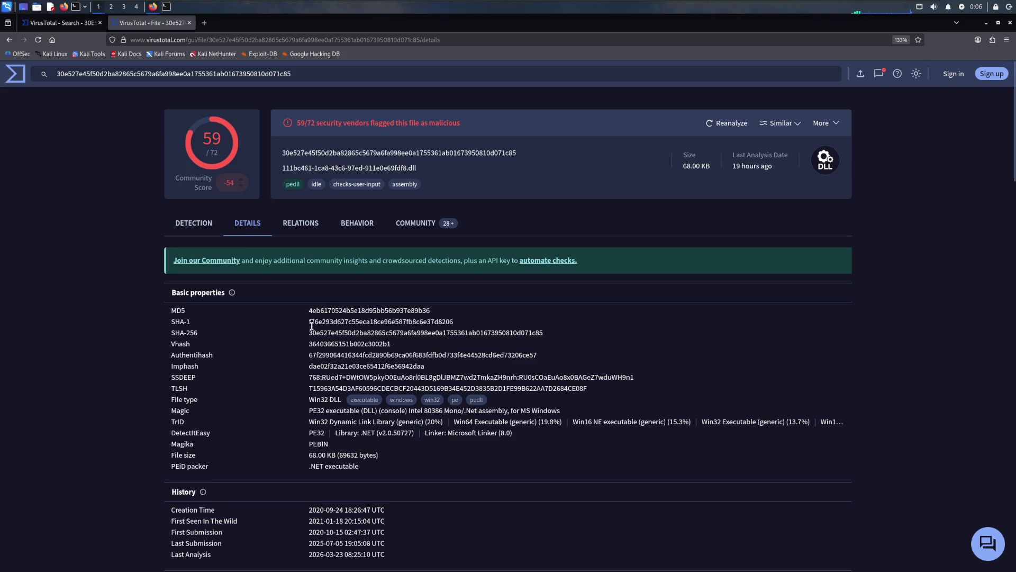
{"action": "left_click_drag", "start_coordinate": [309, 335], "coordinate": [541, 333]}
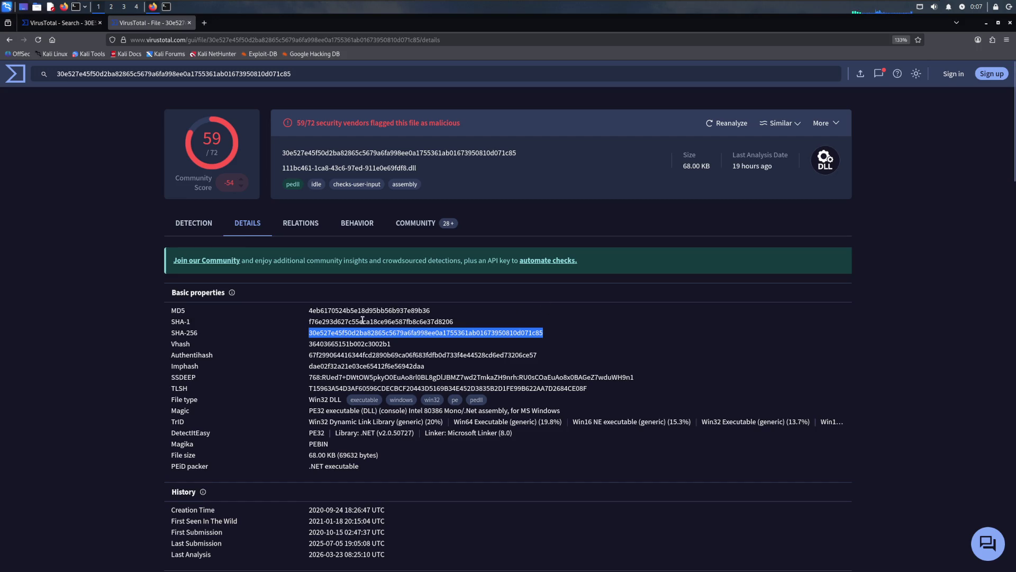
{"action": "scroll", "coordinate": [362, 320], "scroll_direction": "down", "scroll_amount": 3}
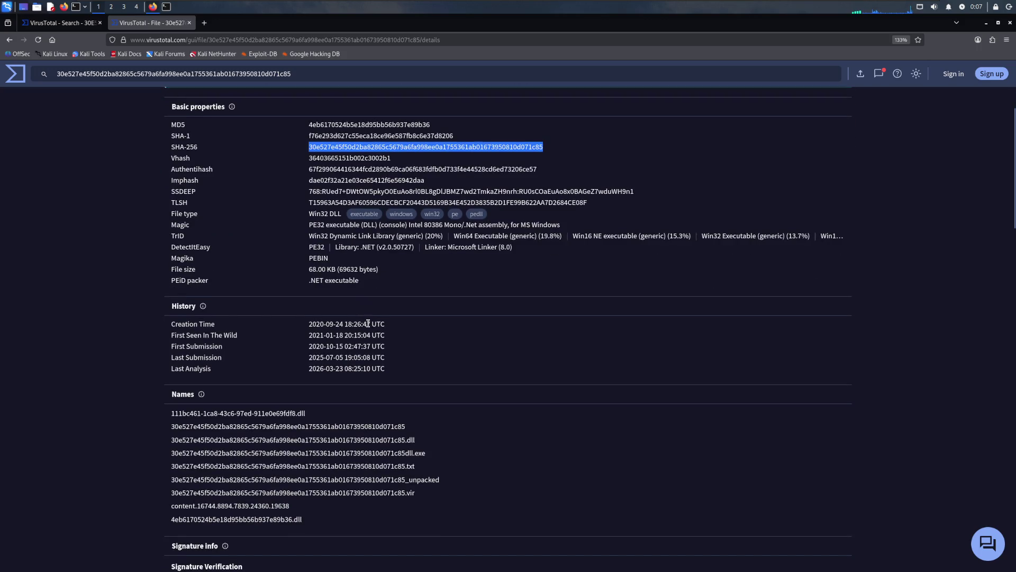
{"action": "scroll", "coordinate": [367, 324], "scroll_direction": "down", "scroll_amount": 3}
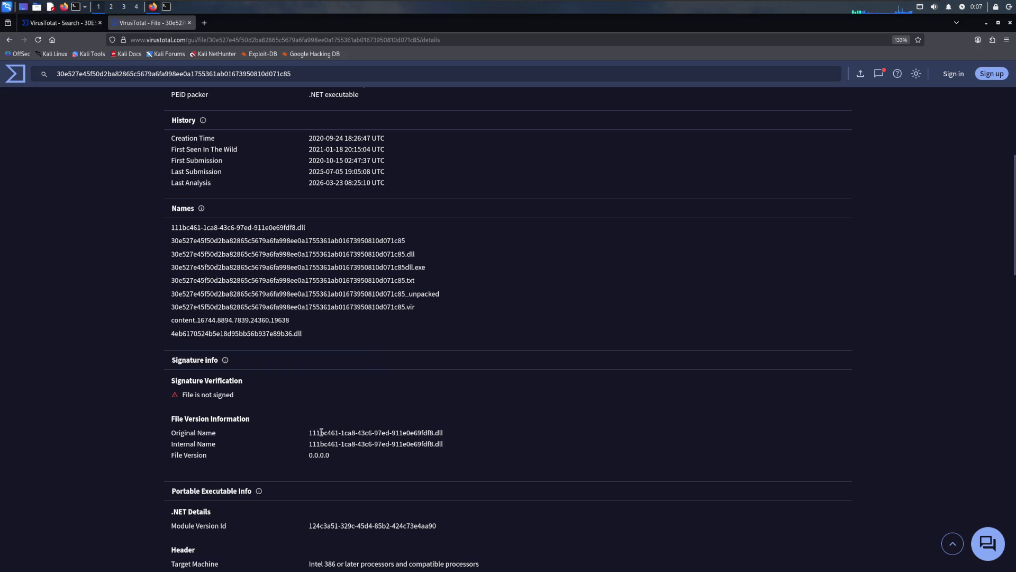
Step: Select the GUID 111bc461-1ca8-43c6-97ed-911e0e69fdf8 from the original name and start a new tab
{"action": "left_click_drag", "start_coordinate": [434, 431], "coordinate": [310, 435]}
{"action": "key", "text": "ctrl+c"}
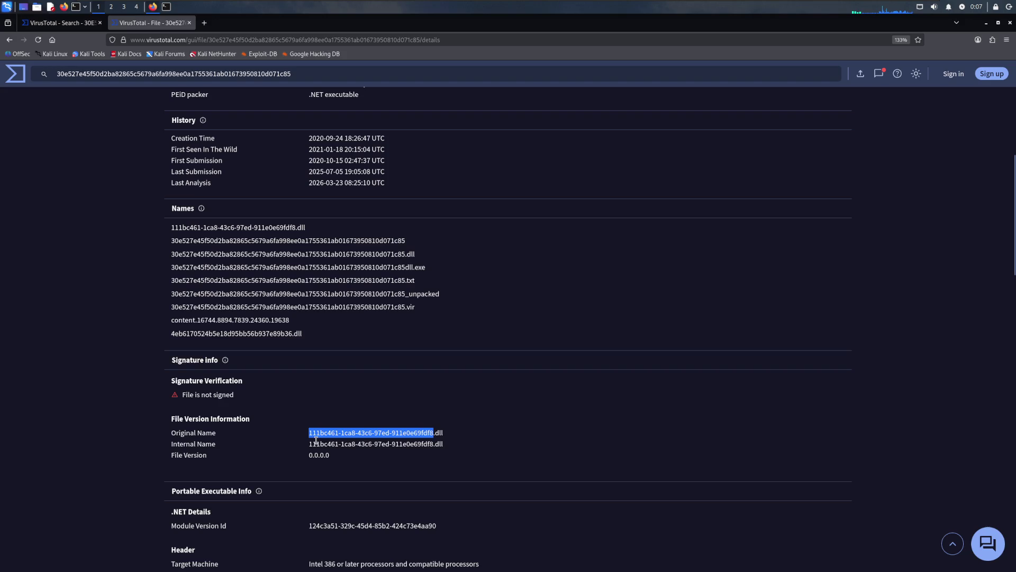
{"action": "left_click", "coordinate": [203, 23]}
{"action": "type", "text": "base 64"}
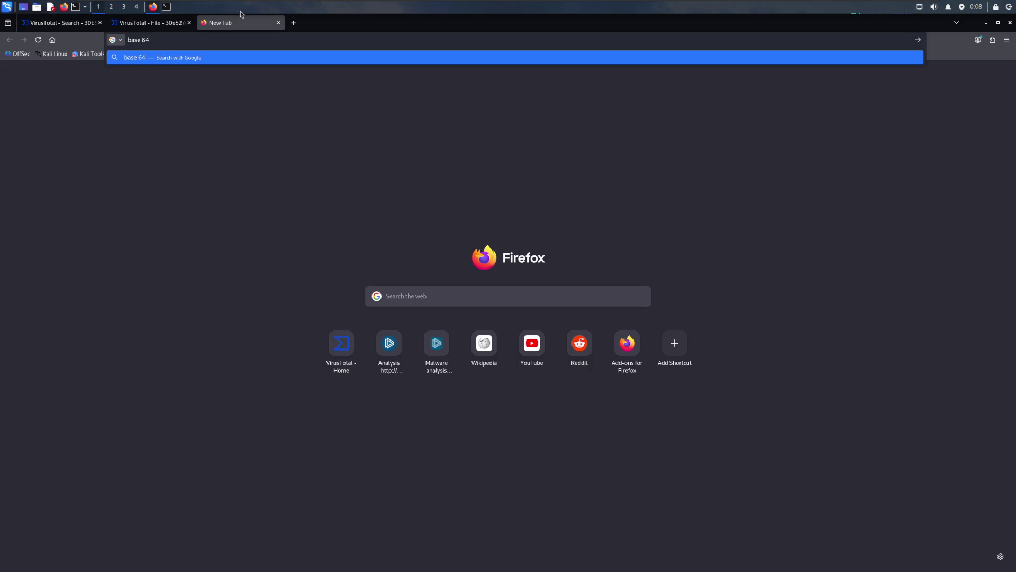
Step: Glance back at the VirusTotal report, then run the web search for "base 64 decrypter"
{"action": "left_click", "coordinate": [152, 23]}
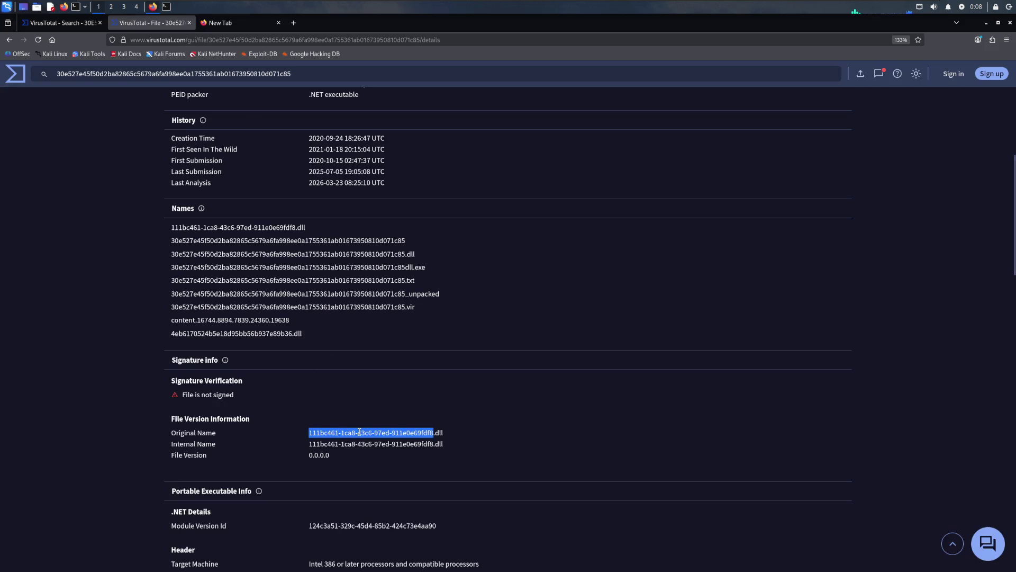
{"action": "left_click", "coordinate": [233, 22]}
{"action": "type", "text": "base 64"}
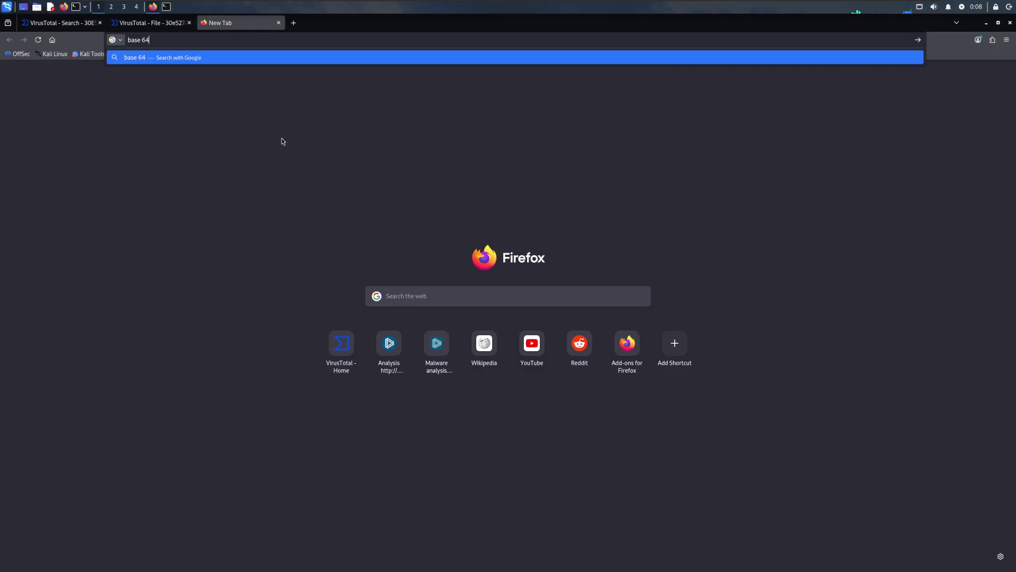
{"action": "type", "text": "decrypter"}
{"action": "key", "text": "Return"}
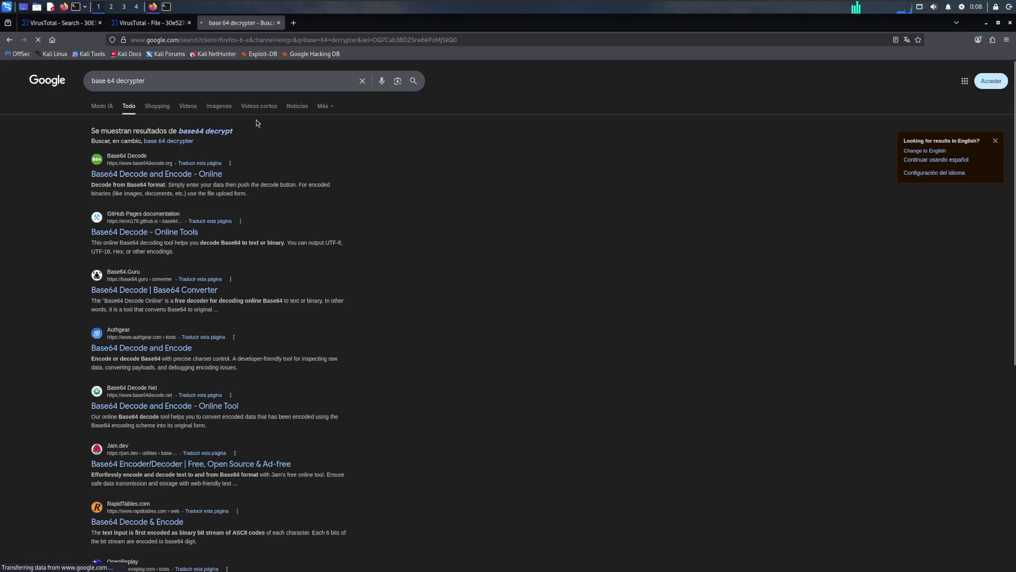
Step: Decode the GUID on base64decode.org, getting garbled output, and return to the VirusTotal report
{"action": "left_click", "coordinate": [144, 174]}
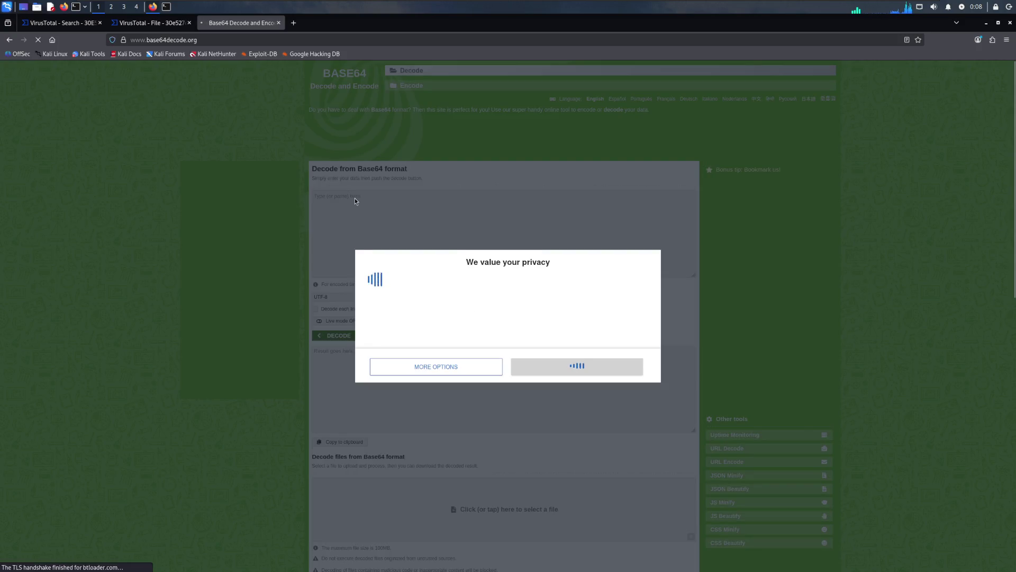
{"action": "left_click", "coordinate": [576, 399]}
{"action": "left_click", "coordinate": [373, 205]}
{"action": "key", "text": "ctrl+v"}
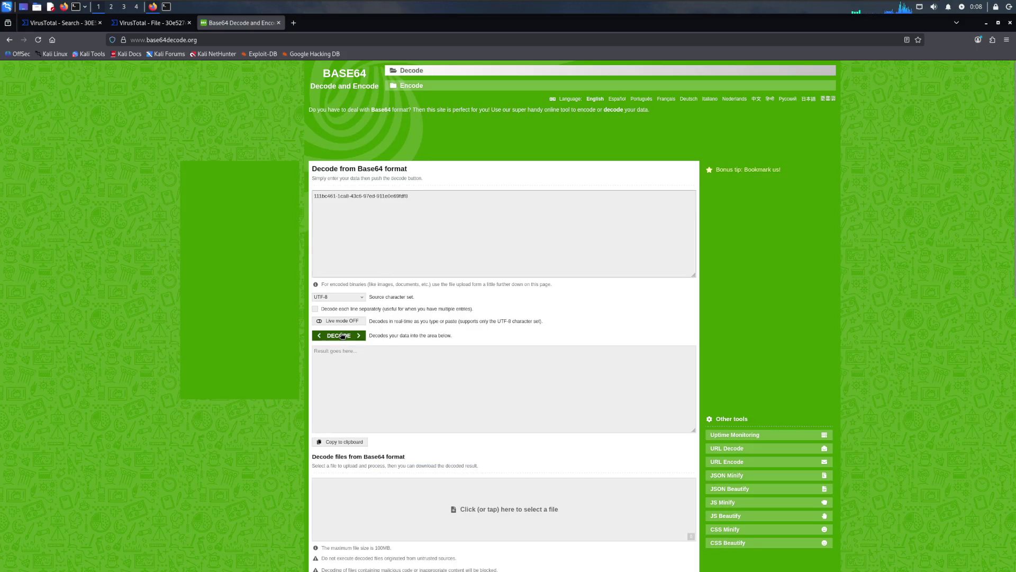
{"action": "left_click", "coordinate": [341, 335]}
{"action": "left_click_drag", "start_coordinate": [346, 351], "coordinate": [315, 350]}
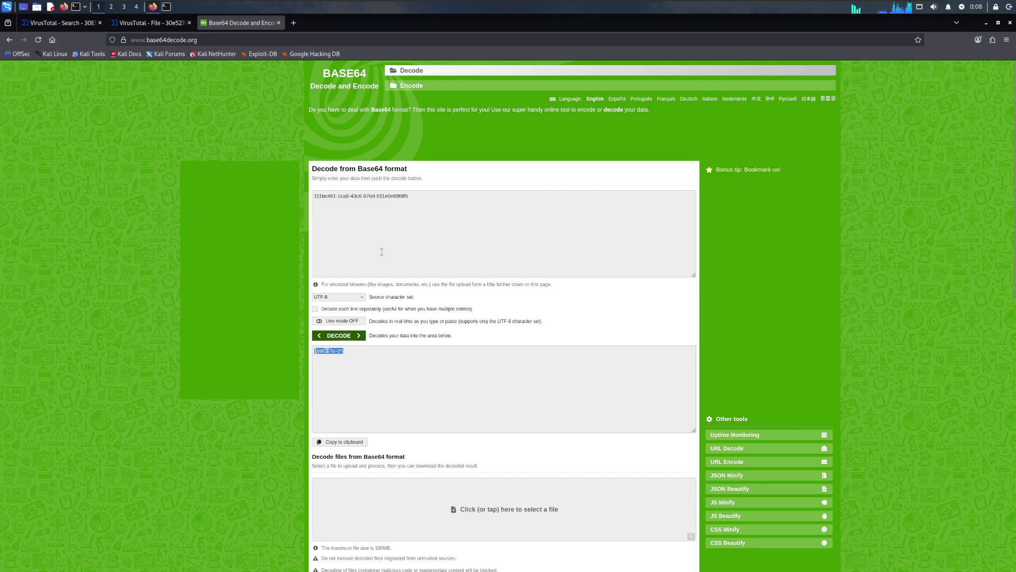
{"action": "left_click", "coordinate": [151, 22]}
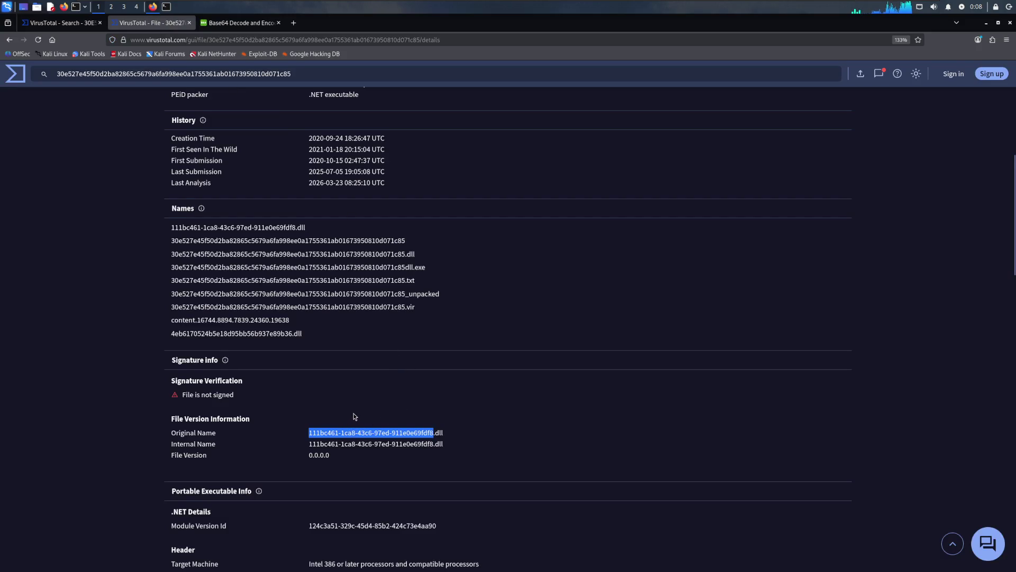
{"action": "scroll", "coordinate": [357, 416], "scroll_direction": "down", "scroll_amount": 5}
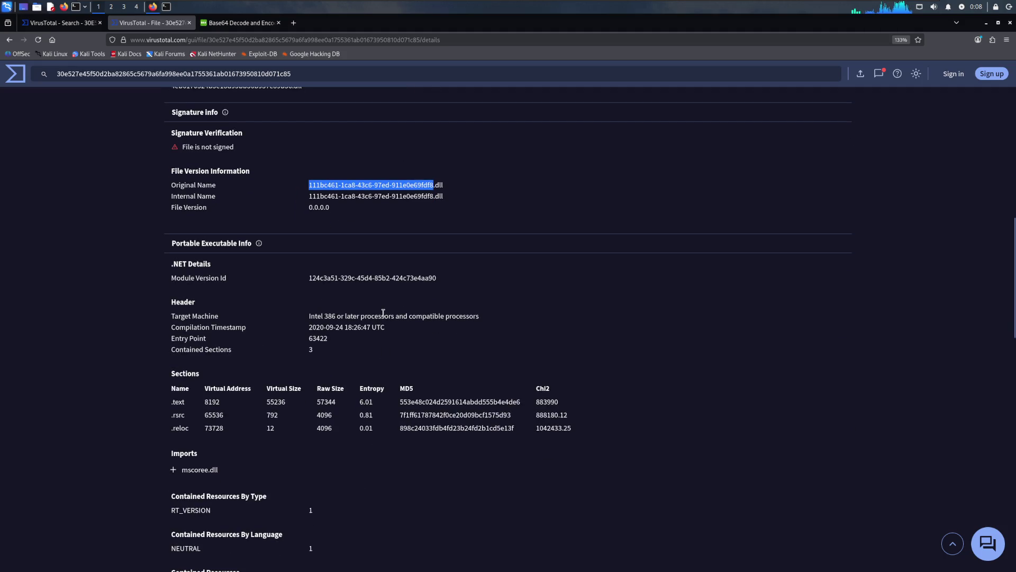
{"action": "scroll", "coordinate": [347, 293], "scroll_direction": "up", "scroll_amount": 4}
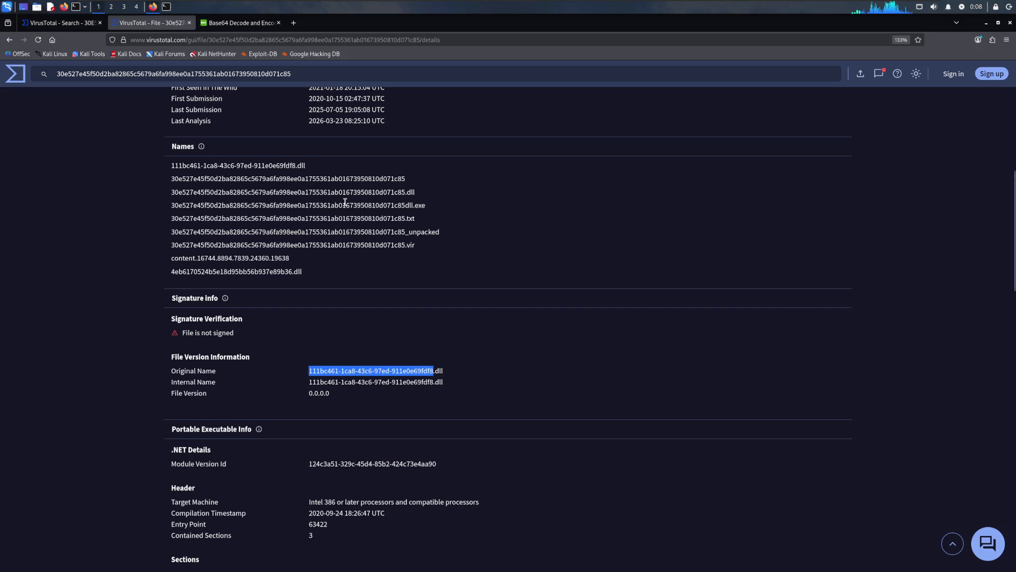
{"action": "scroll", "coordinate": [344, 202], "scroll_direction": "up", "scroll_amount": 8}
{"action": "scroll", "coordinate": [345, 202], "scroll_direction": "up", "scroll_amount": 1}
Step: Review the Relations view of contacted URLs, domains, IPs and bundled files, then the Behavior reports
{"action": "left_click", "coordinate": [306, 223]}
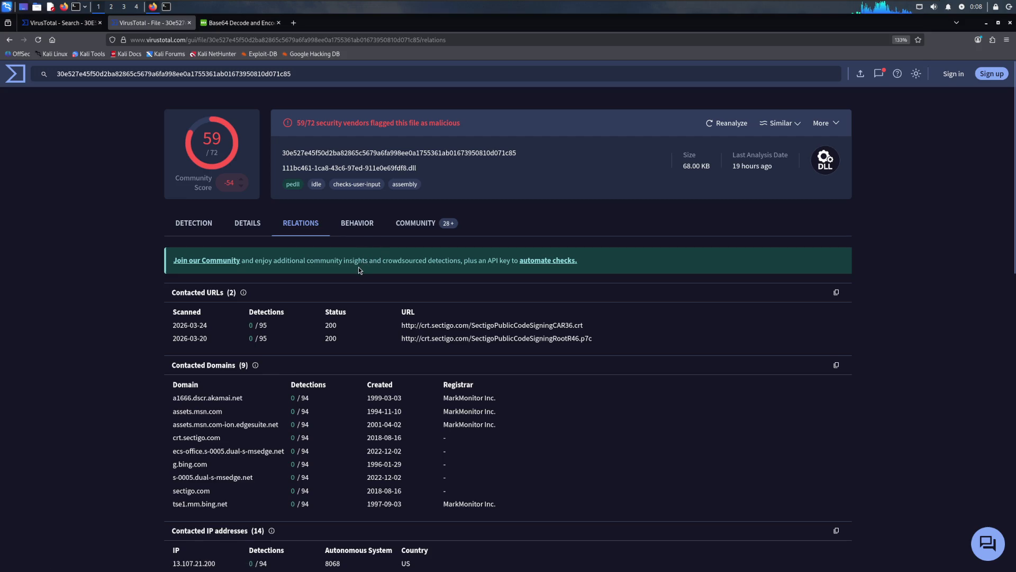
{"action": "scroll", "coordinate": [358, 271], "scroll_direction": "down", "scroll_amount": 3}
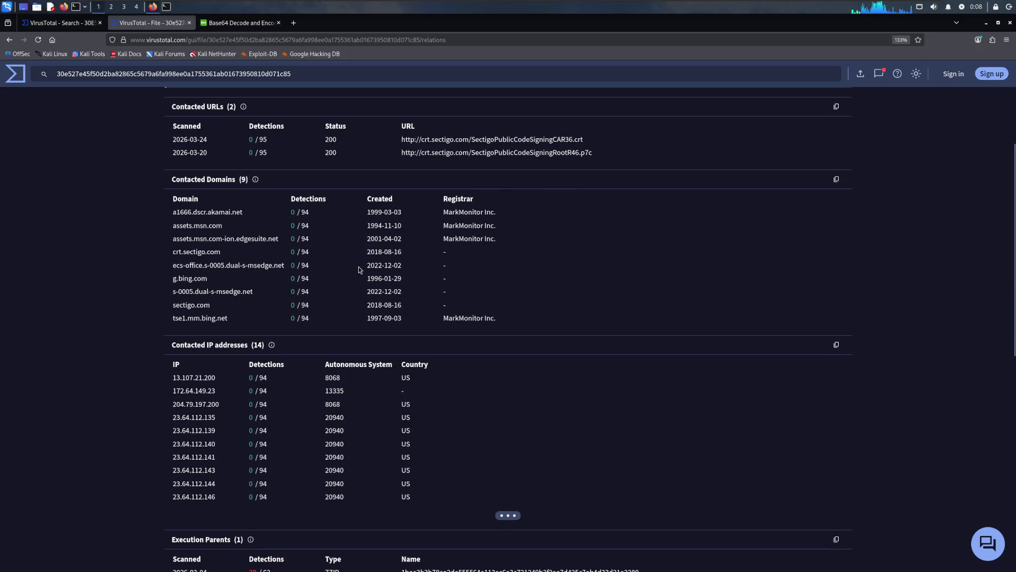
{"action": "scroll", "coordinate": [358, 270], "scroll_direction": "down", "scroll_amount": 5}
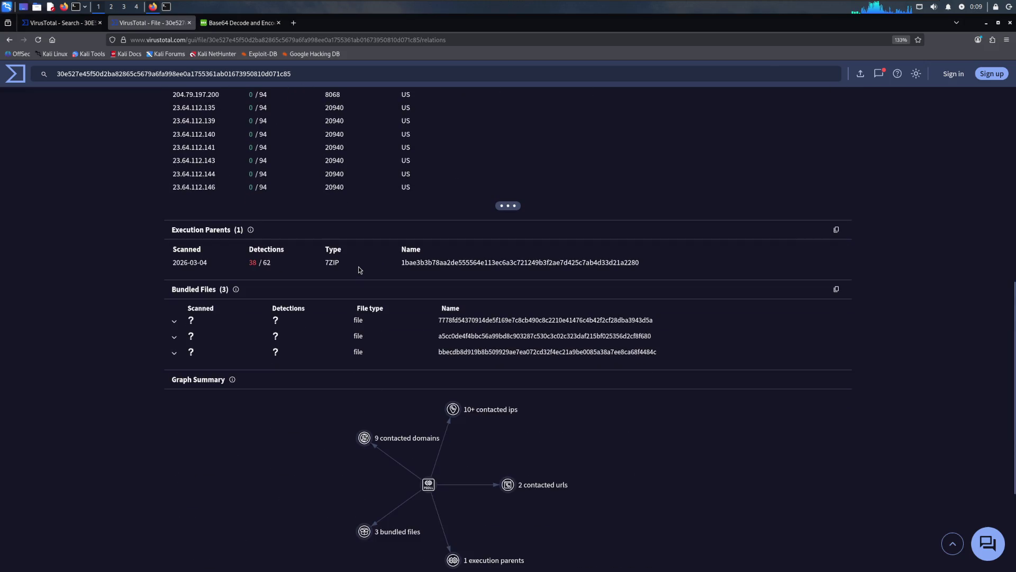
{"action": "scroll", "coordinate": [358, 269], "scroll_direction": "up", "scroll_amount": 7}
{"action": "scroll", "coordinate": [358, 266], "scroll_direction": "up", "scroll_amount": 2}
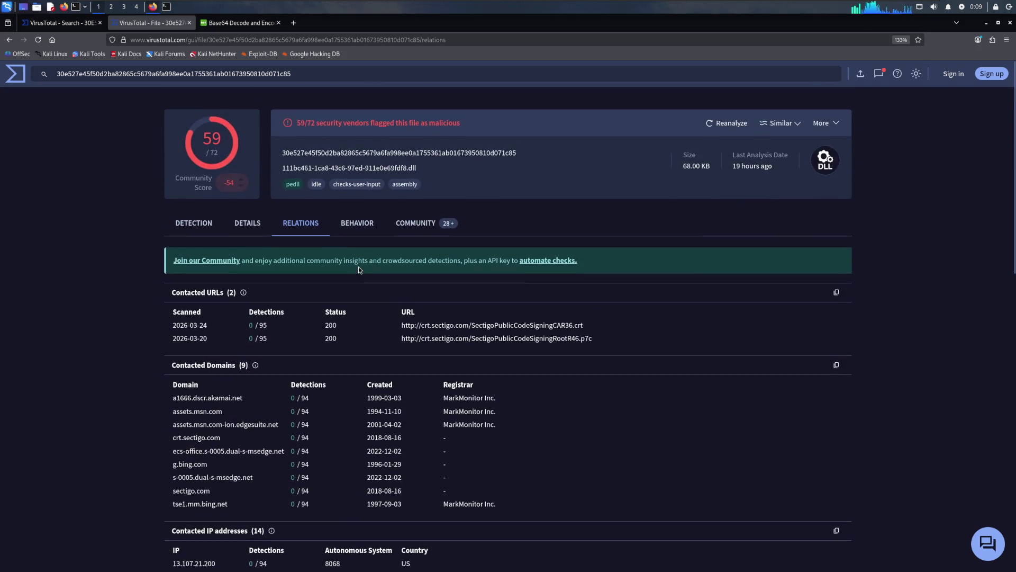
{"action": "left_click", "coordinate": [358, 223]}
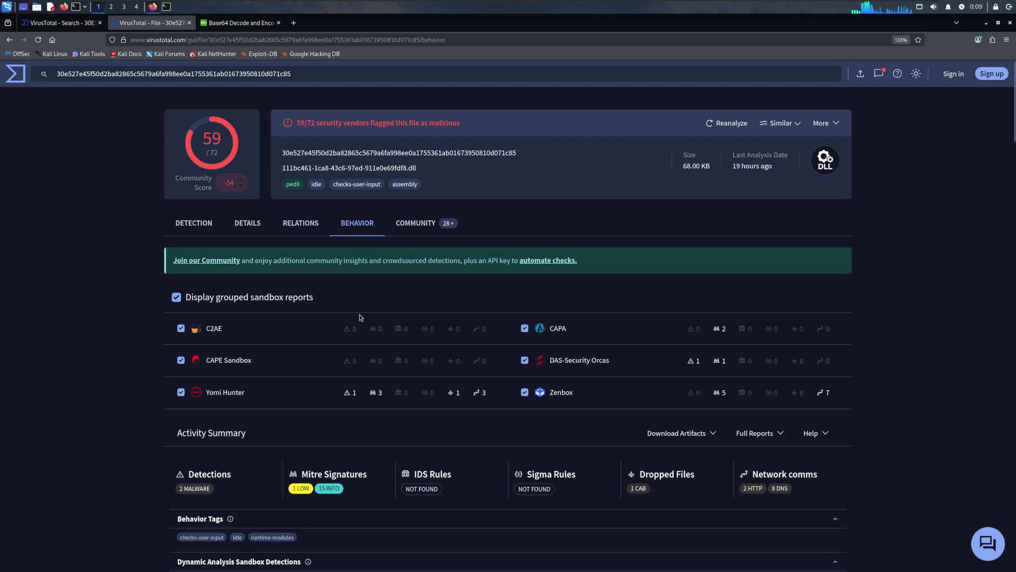
{"action": "scroll", "coordinate": [359, 318], "scroll_direction": "down", "scroll_amount": 3}
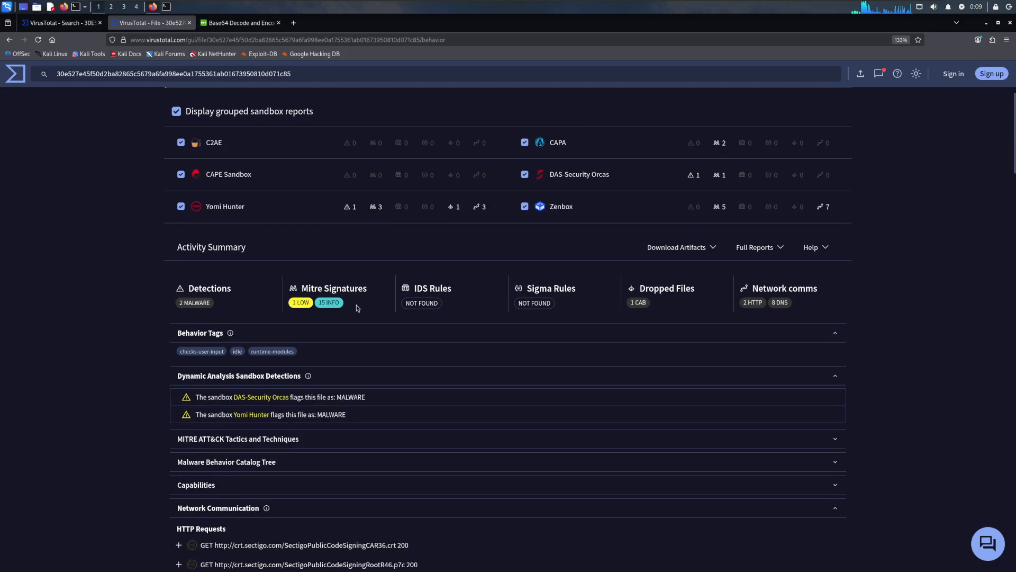
{"action": "scroll", "coordinate": [357, 307], "scroll_direction": "down", "scroll_amount": 2}
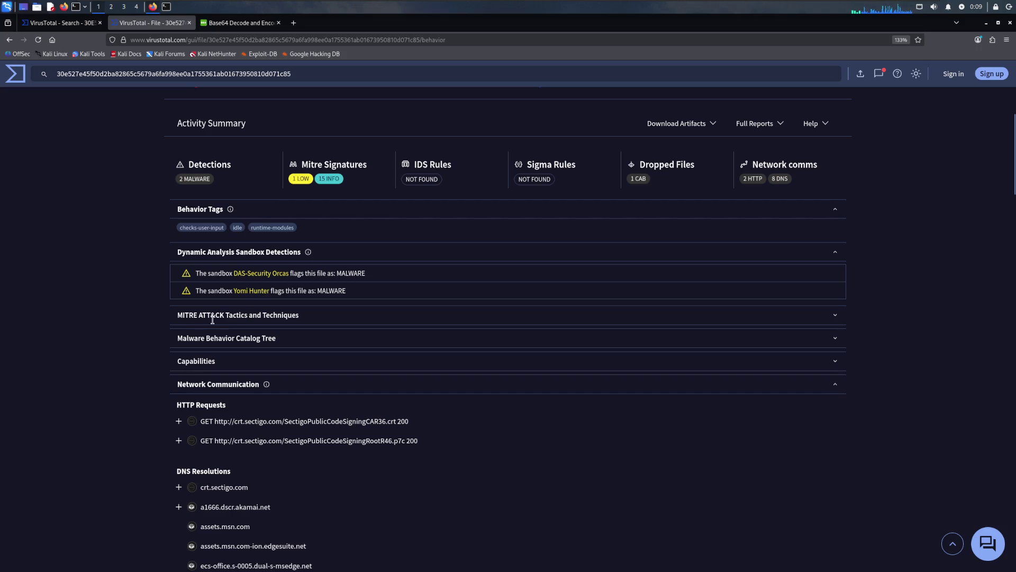
Step: Expand the MITRE ATT&CK Tactics and Techniques list in the behaviour report
{"action": "left_click", "coordinate": [834, 316]}
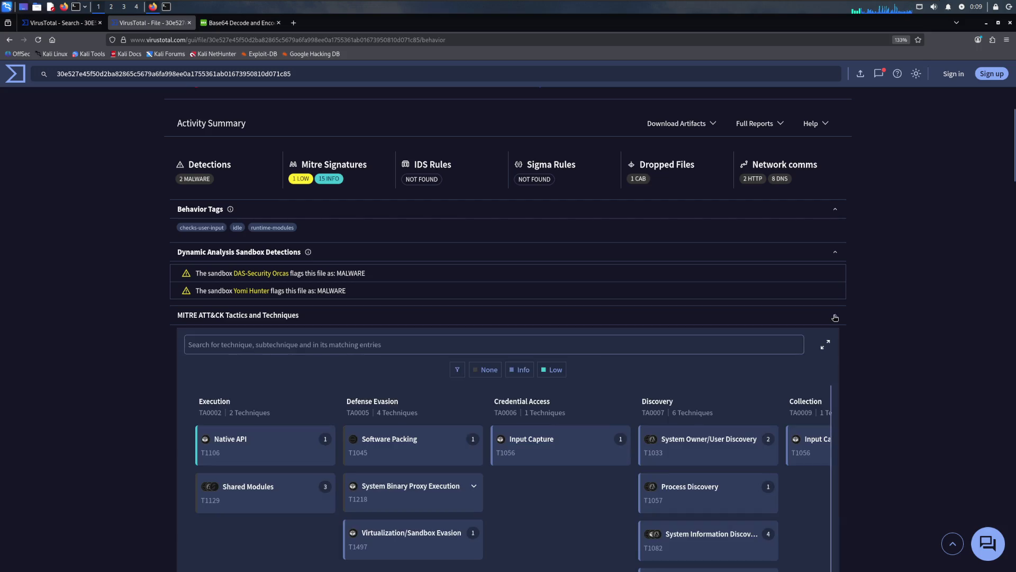
{"action": "scroll", "coordinate": [512, 389], "scroll_direction": "down", "scroll_amount": 1}
{"action": "scroll", "coordinate": [503, 386], "scroll_direction": "up", "scroll_amount": 1}
{"action": "scroll", "coordinate": [168, 363], "scroll_direction": "down", "scroll_amount": 6}
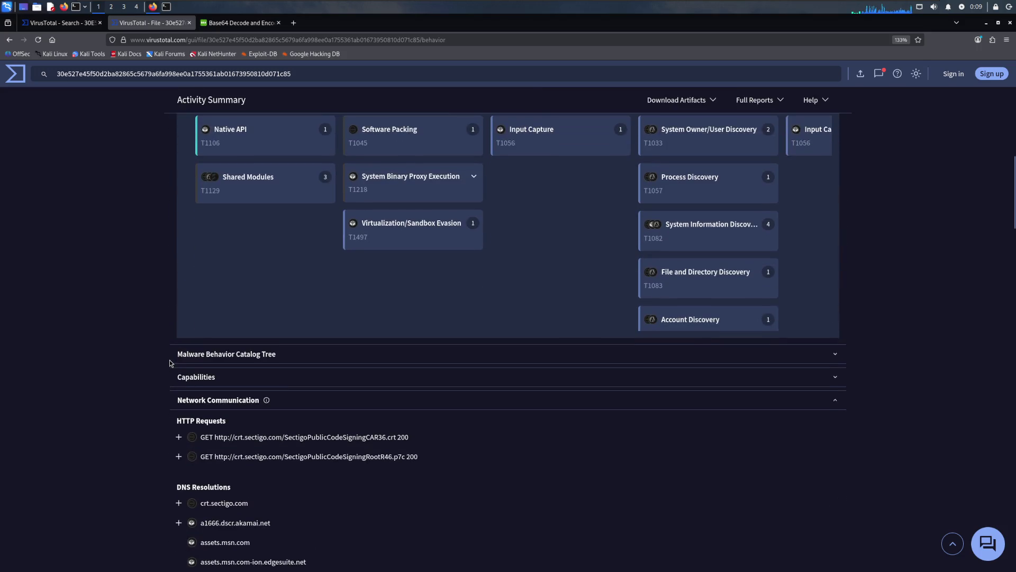
{"action": "scroll", "coordinate": [169, 361], "scroll_direction": "down", "scroll_amount": 1}
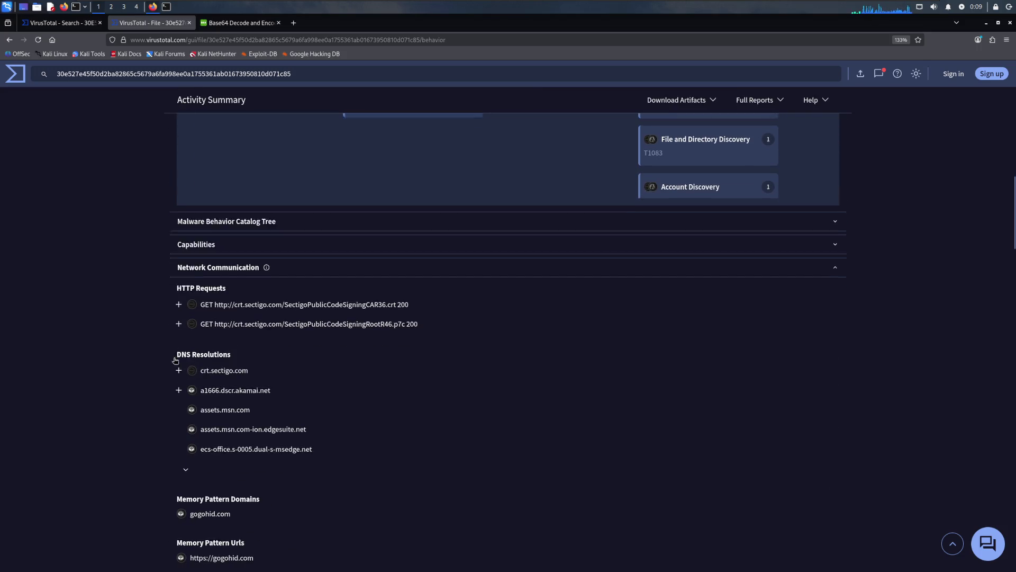
{"action": "scroll", "coordinate": [172, 362], "scroll_direction": "down", "scroll_amount": 3}
{"action": "scroll", "coordinate": [173, 363], "scroll_direction": "down", "scroll_amount": 3}
{"action": "scroll", "coordinate": [175, 362], "scroll_direction": "down", "scroll_amount": 4}
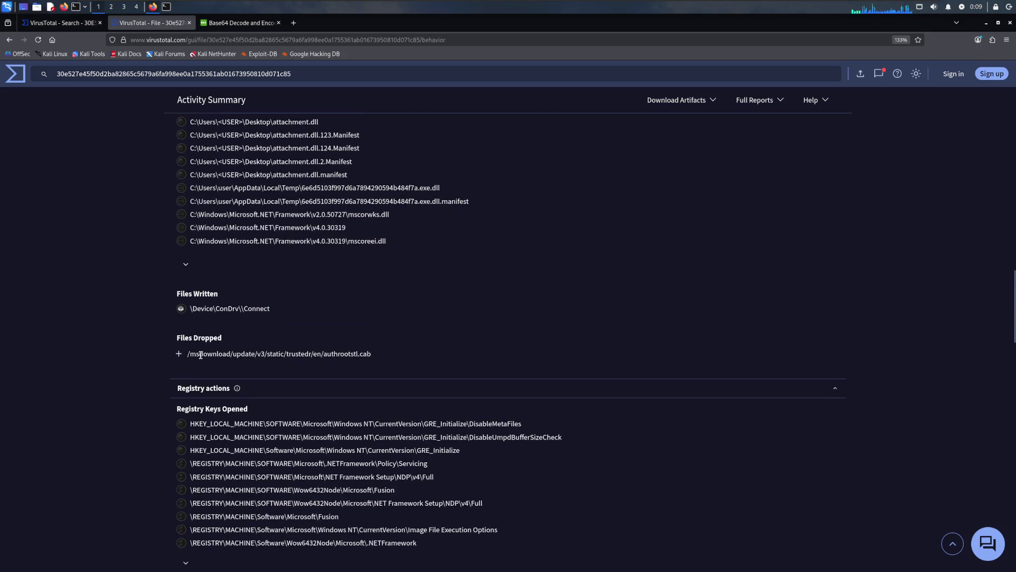
{"action": "scroll", "coordinate": [325, 298], "scroll_direction": "up", "scroll_amount": 3}
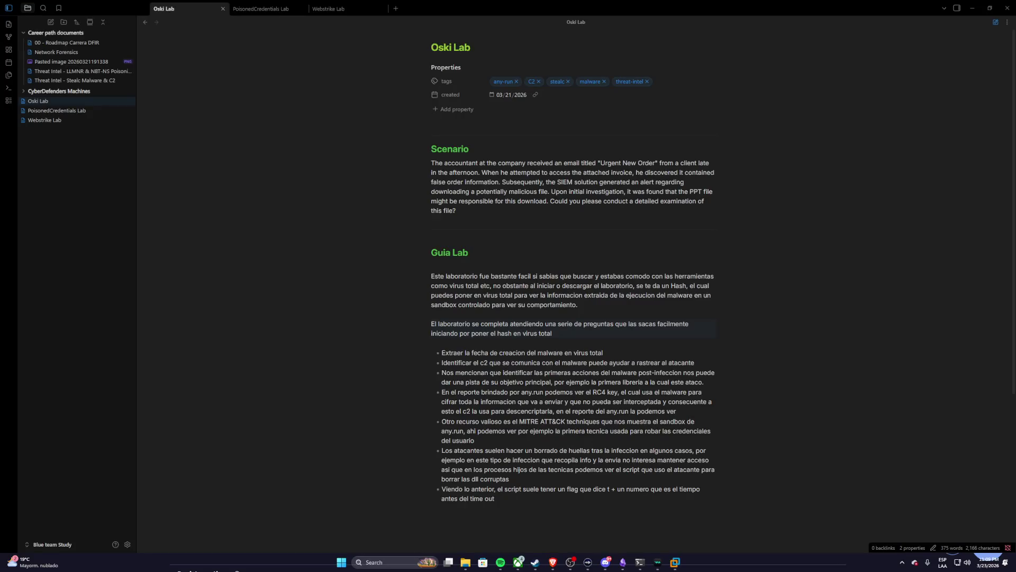
Step: Bring up the Yellow RAT Lab page, highlight Q1's abnormal network traffic wording, return to the Kali VM
{"action": "key", "text": "super"}
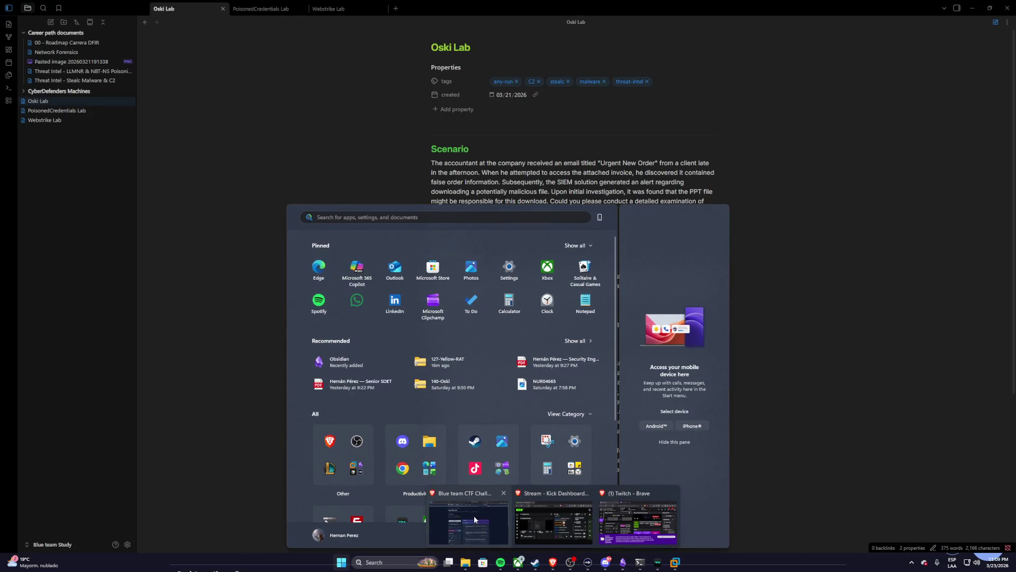
{"action": "left_click", "coordinate": [474, 519]}
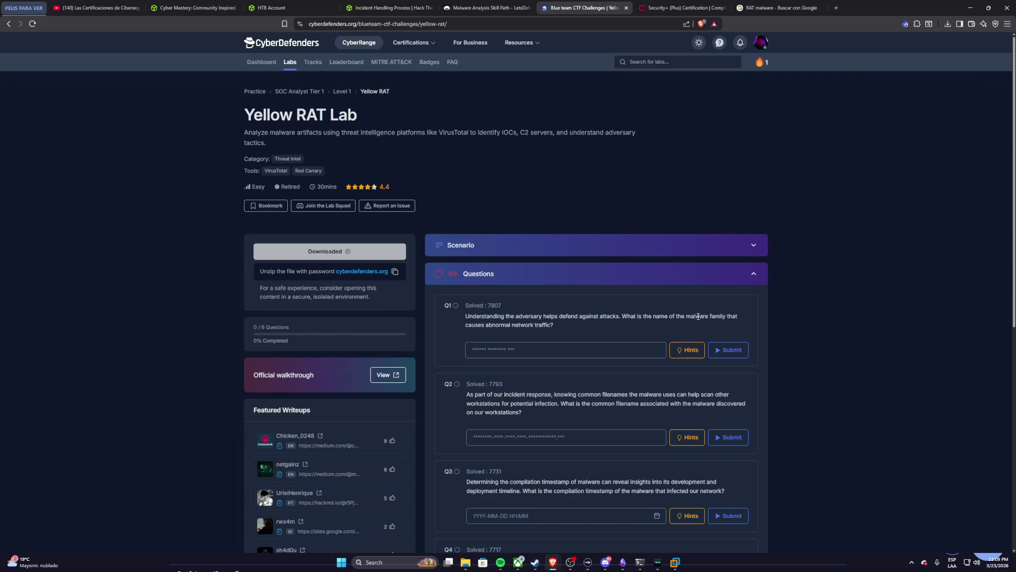
{"action": "left_click_drag", "start_coordinate": [466, 326], "coordinate": [543, 331]}
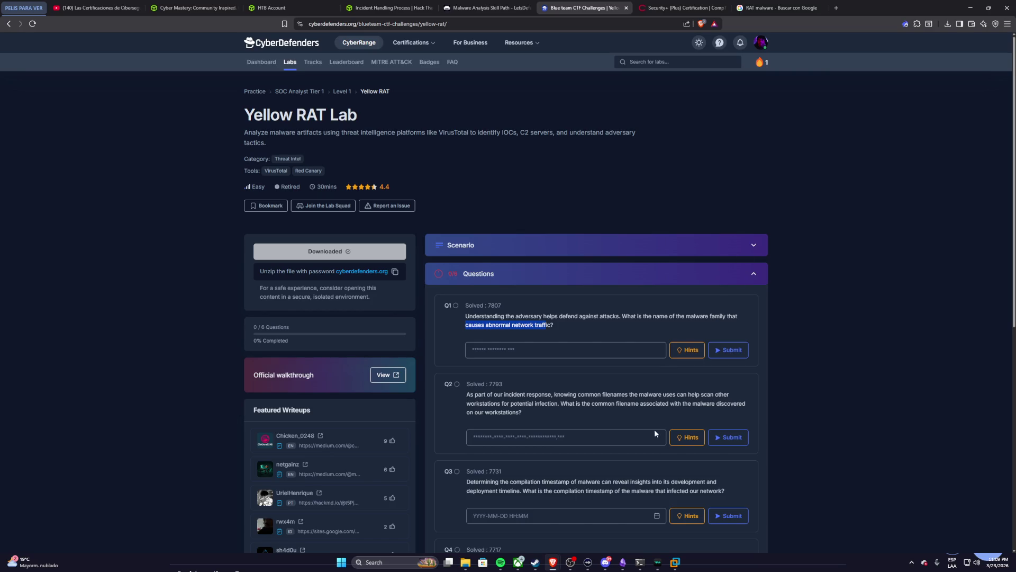
{"action": "left_click", "coordinate": [674, 562]}
{"action": "scroll", "coordinate": [449, 353], "scroll_direction": "up", "scroll_amount": 5}
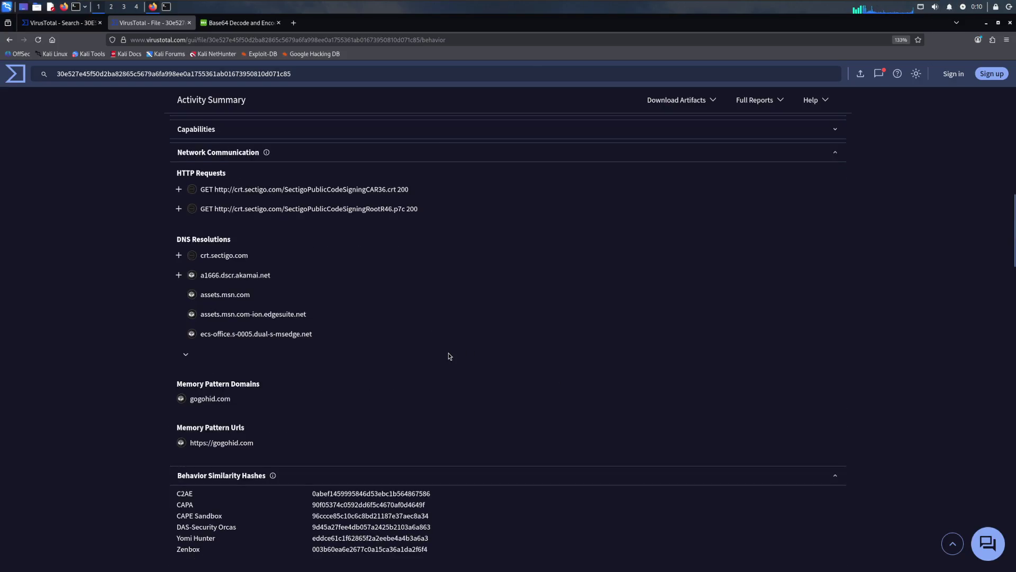
{"action": "scroll", "coordinate": [448, 353], "scroll_direction": "up", "scroll_amount": 5}
{"action": "scroll", "coordinate": [449, 353], "scroll_direction": "up", "scroll_amount": 5}
{"action": "scroll", "coordinate": [448, 353], "scroll_direction": "up", "scroll_amount": 5}
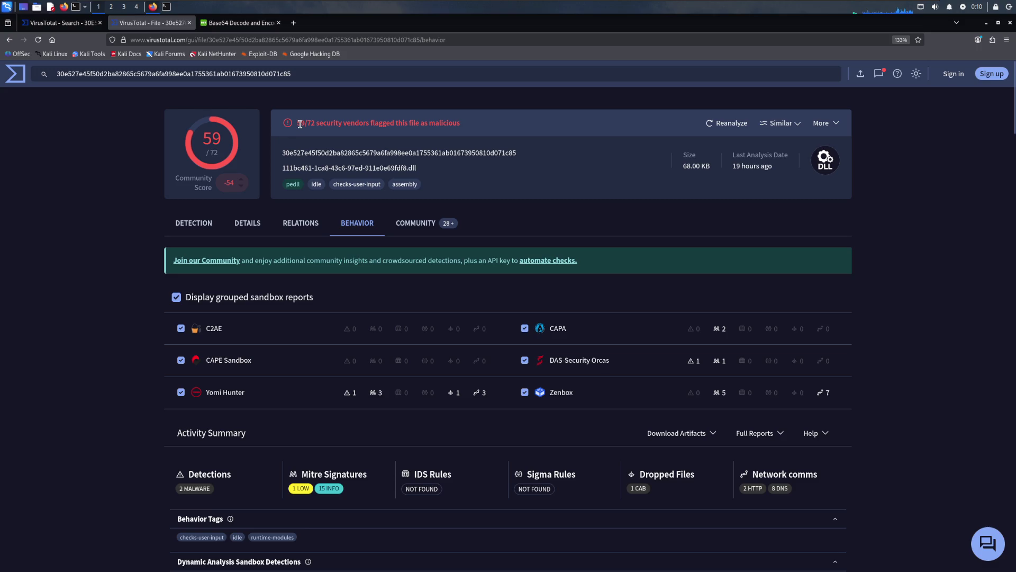
Step: Switch back to the Detection view showing threat label trojan.msil/polazert and family labels
{"action": "left_click", "coordinate": [208, 223]}
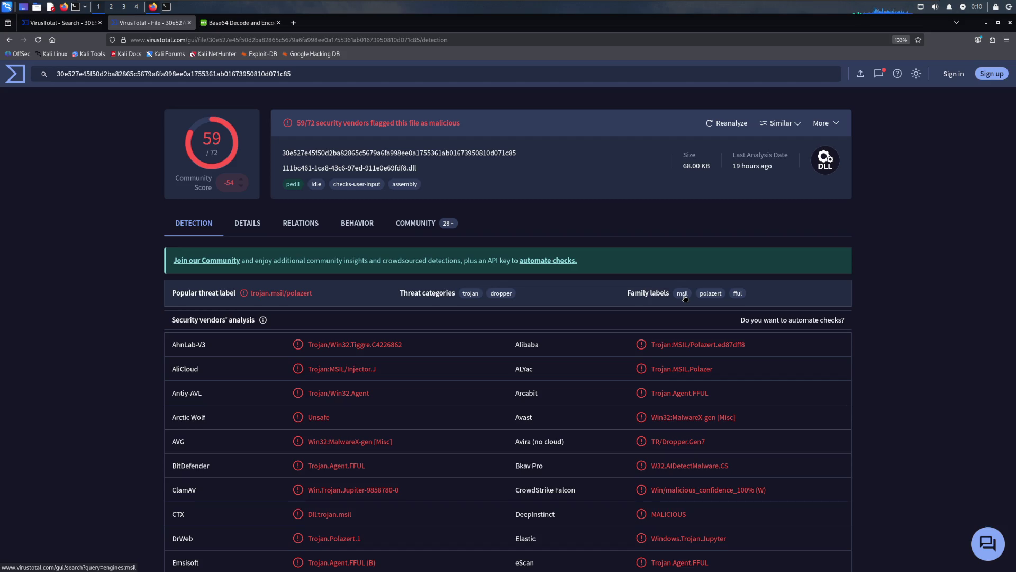
Step: Check the msil family label, select the threat label trojan.msil/polazert, switch to the host
{"action": "left_click", "coordinate": [683, 294]}
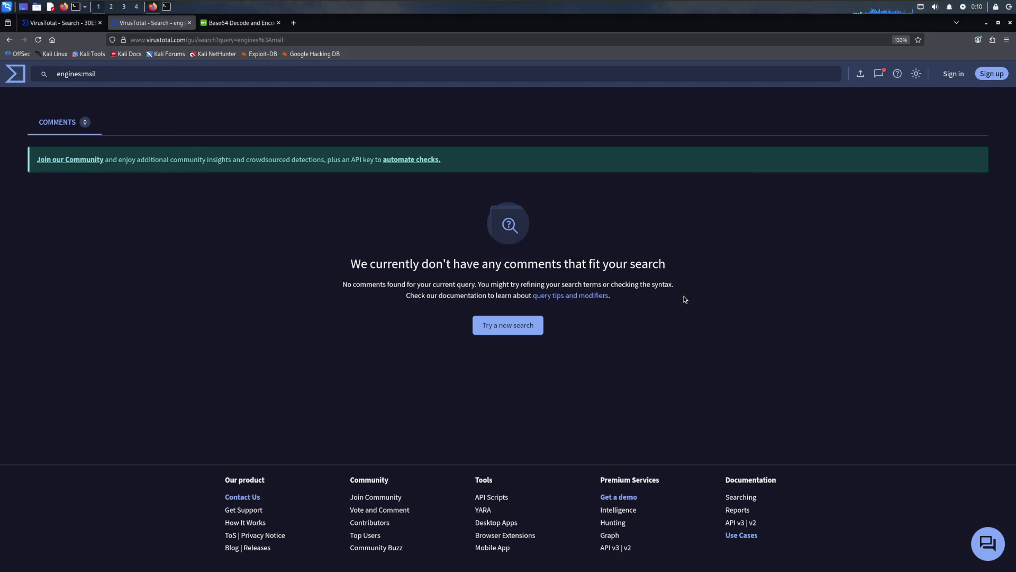
{"action": "left_click", "coordinate": [9, 39]}
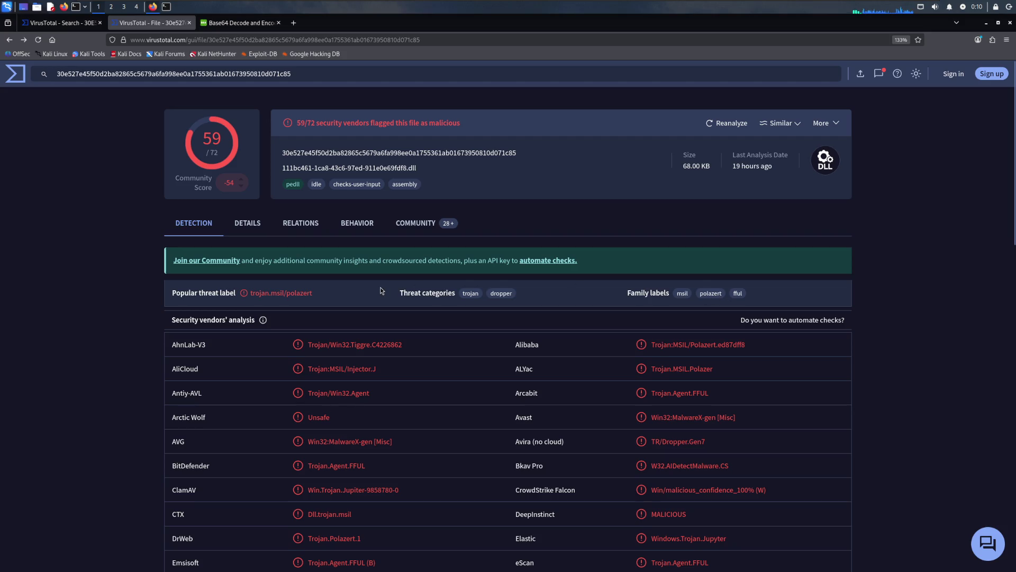
{"action": "scroll", "coordinate": [390, 289], "scroll_direction": "down", "scroll_amount": 2}
{"action": "left_click_drag", "start_coordinate": [315, 231], "coordinate": [250, 233]}
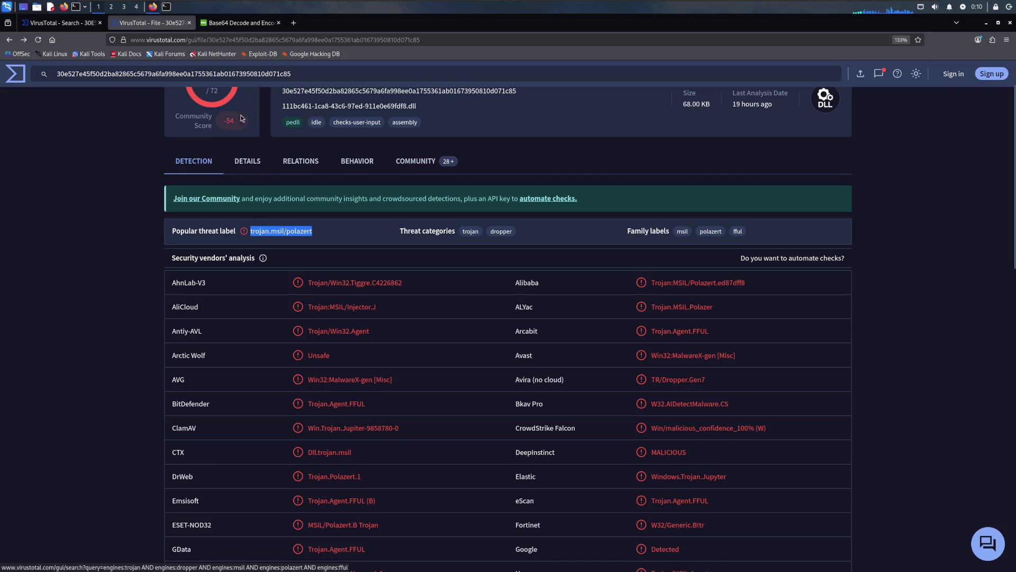
{"action": "key", "text": "super"}
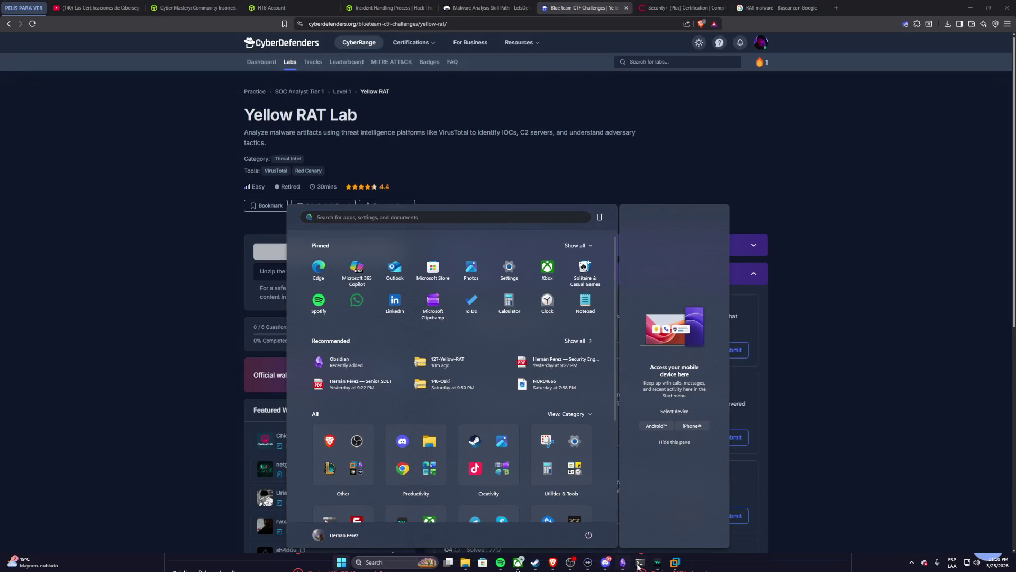
{"action": "mouse_move", "coordinate": [553, 562]}
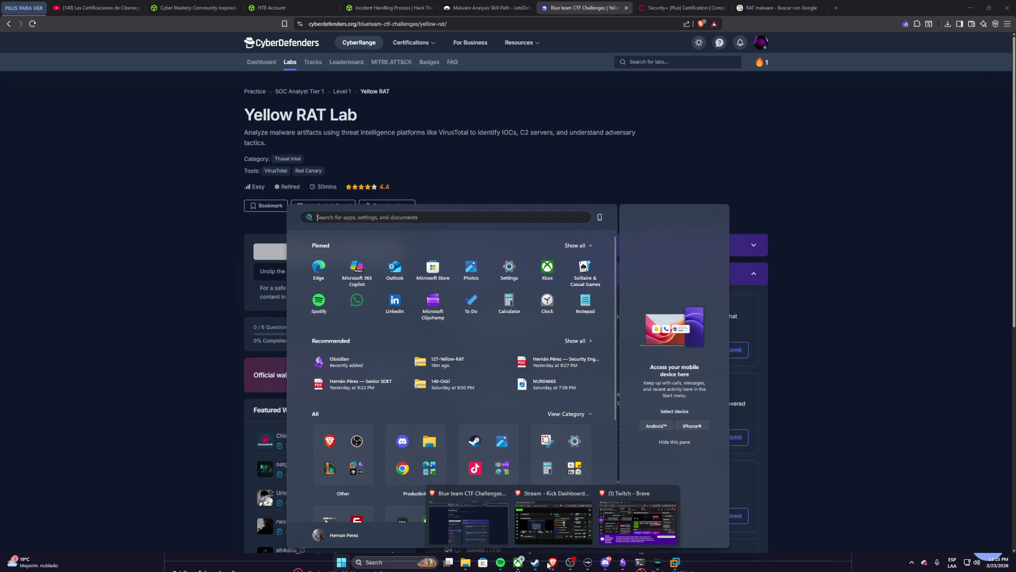
Step: Submit trojan.msil/polazert as the Q1 answer, see it rejected, then bring up the Claude Code terminal
{"action": "left_click", "coordinate": [468, 512]}
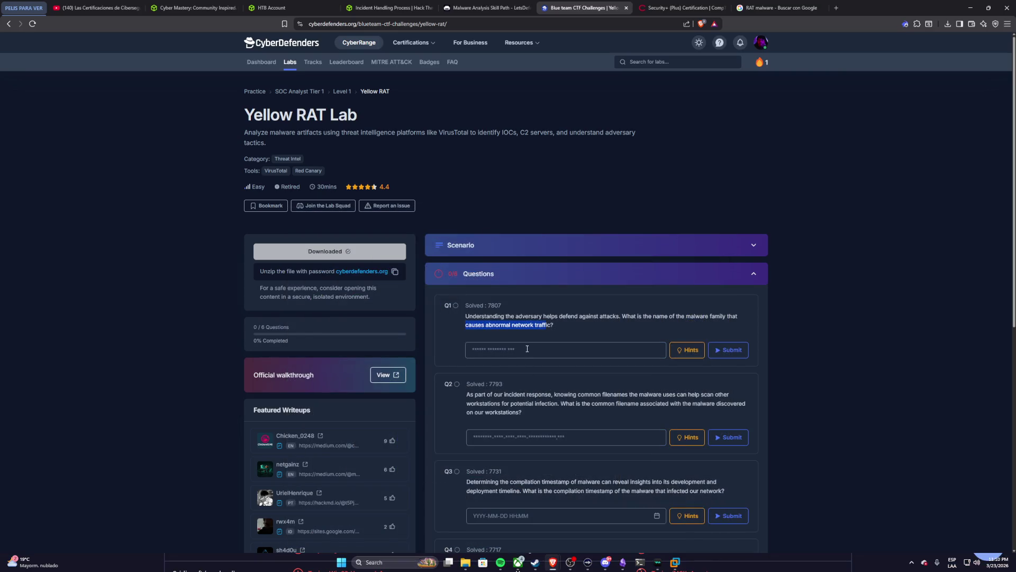
{"action": "left_click", "coordinate": [526, 348]}
{"action": "type", "text": "trojan.msil/polazert"}
{"action": "left_click", "coordinate": [731, 354]}
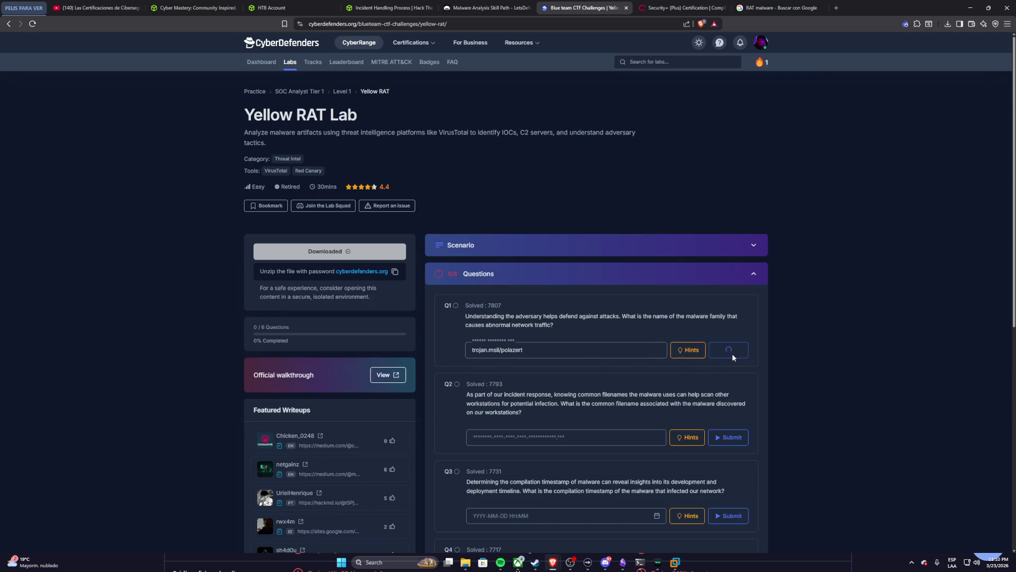
{"action": "left_click", "coordinate": [557, 351]}
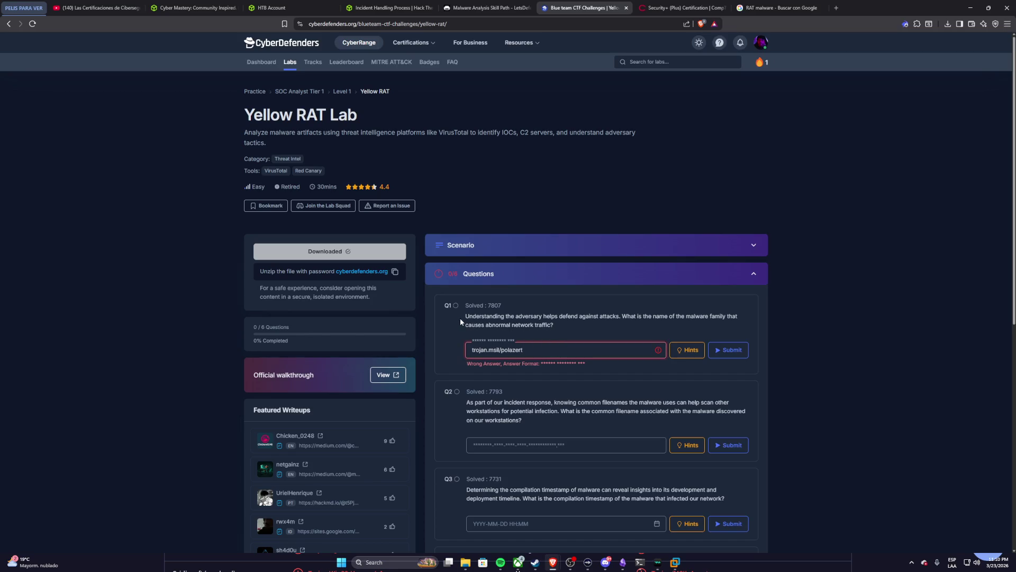
{"action": "left_click", "coordinate": [638, 562]}
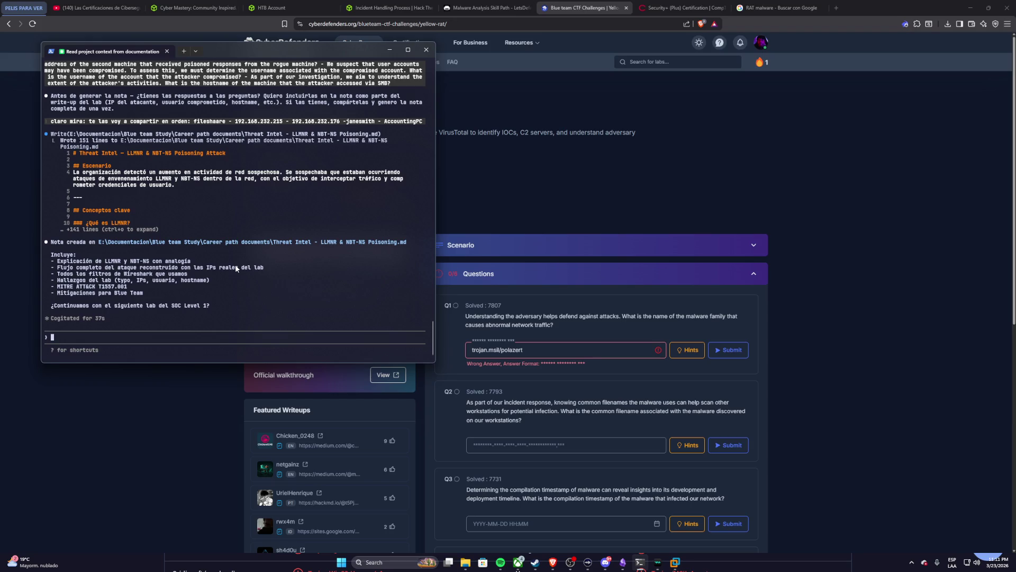
{"action": "type", "text": "oye en vi"}
Step: Copy the Q1 question text from the lab page and paste it into the Claude Code message
{"action": "key", "text": "BackSpace"}
{"action": "key", "text": "BackSpace"}
{"action": "key", "text": "BackSpace"}
{"action": "type", "text": "me preguntan esto en otro laboratorio:"}
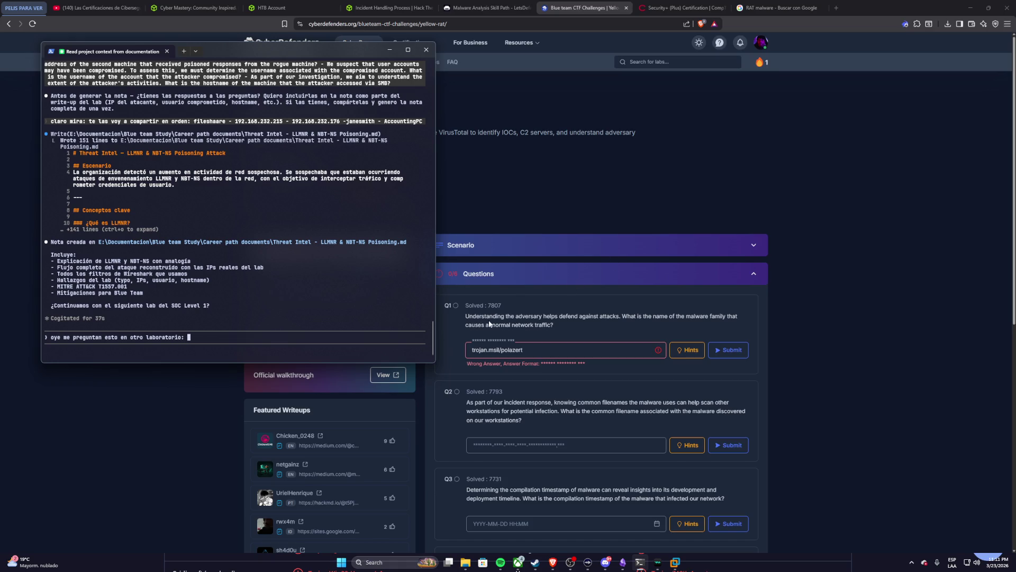
{"action": "left_click", "coordinate": [490, 324]}
{"action": "left_click_drag", "start_coordinate": [466, 315], "coordinate": [555, 325]}
{"action": "key", "text": "ctrl+c"}
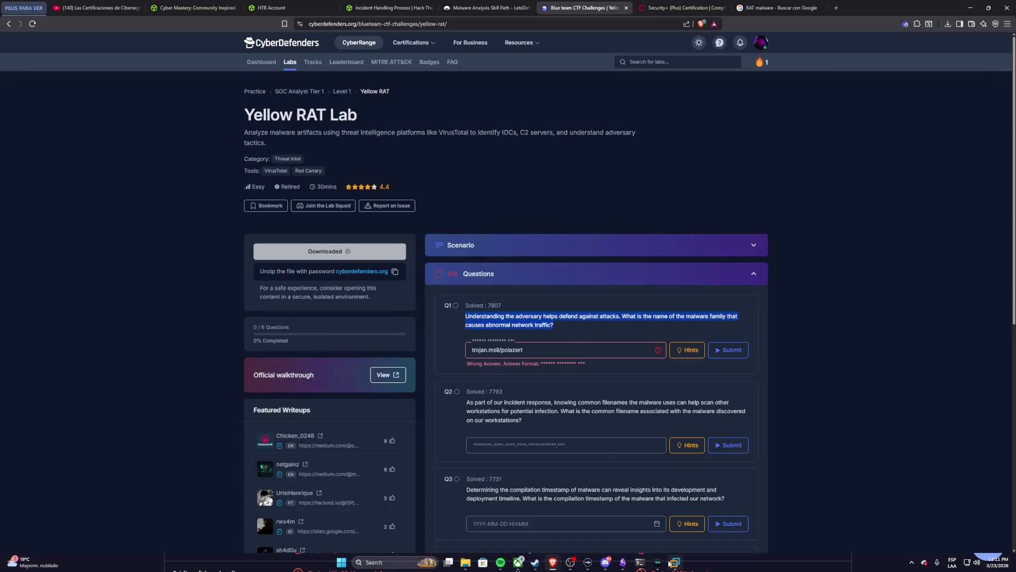
{"action": "left_click", "coordinate": [640, 562]}
{"action": "key", "text": "ctrl+v"}
{"action": "type", "text": "y teg"}
Step: Send the malware-family question to Claude and return to the lab page after its reply
{"action": "key", "text": "BackSpace"}
{"action": "type", "text": "ngo el registro con el hash en virus total, como puedo encontrar esta info?"}
{"action": "key", "text": "Return"}
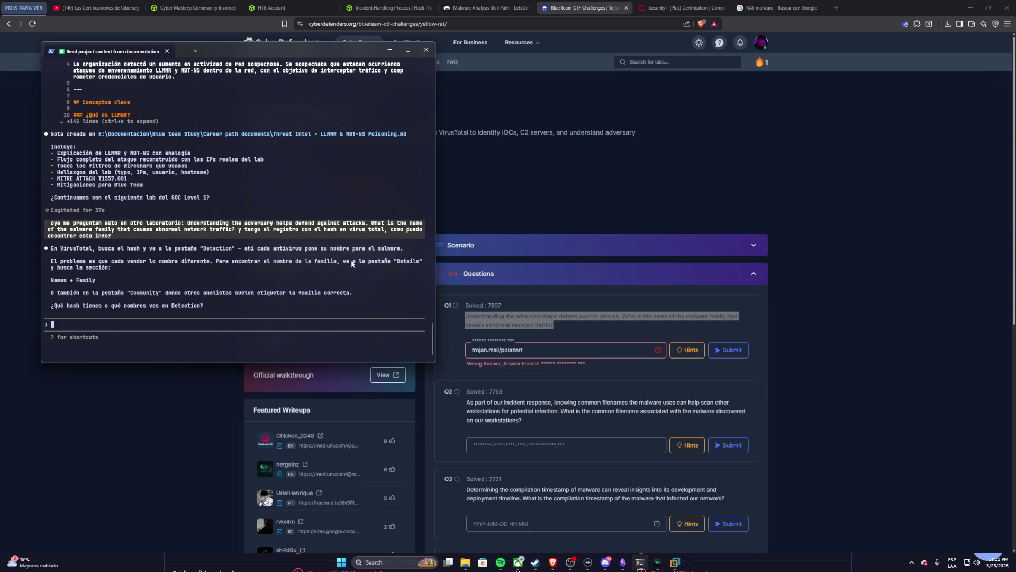
{"action": "left_click", "coordinate": [184, 401]}
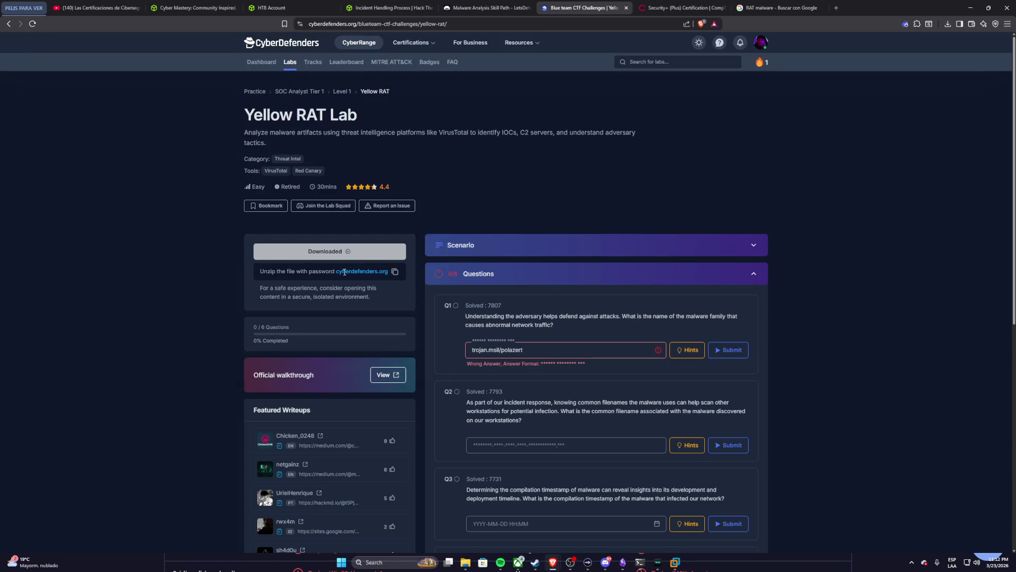
Step: Search the DLL's Details report for 'famili' and find no family information
{"action": "left_click", "coordinate": [675, 561]}
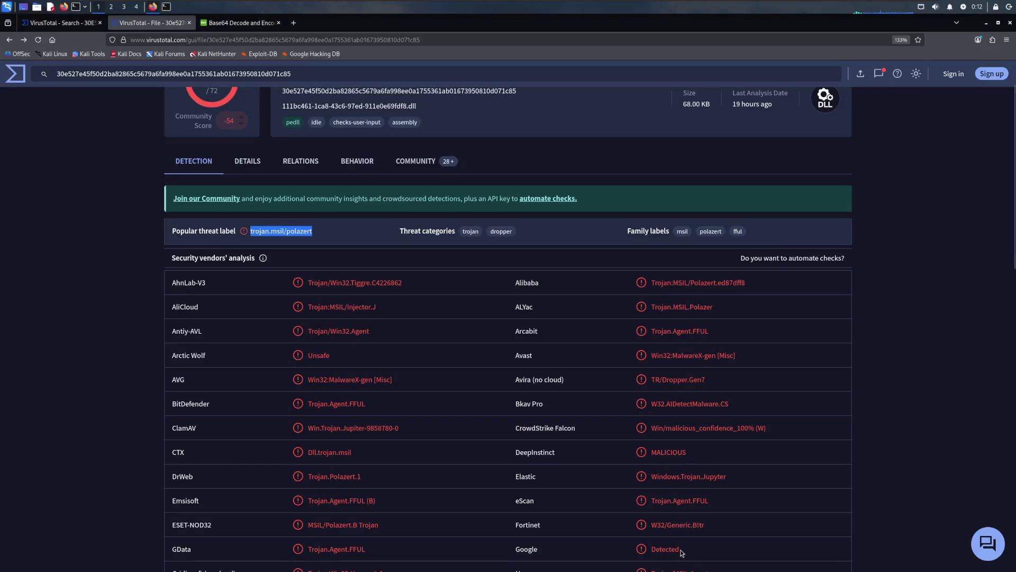
{"action": "left_click", "coordinate": [248, 161]}
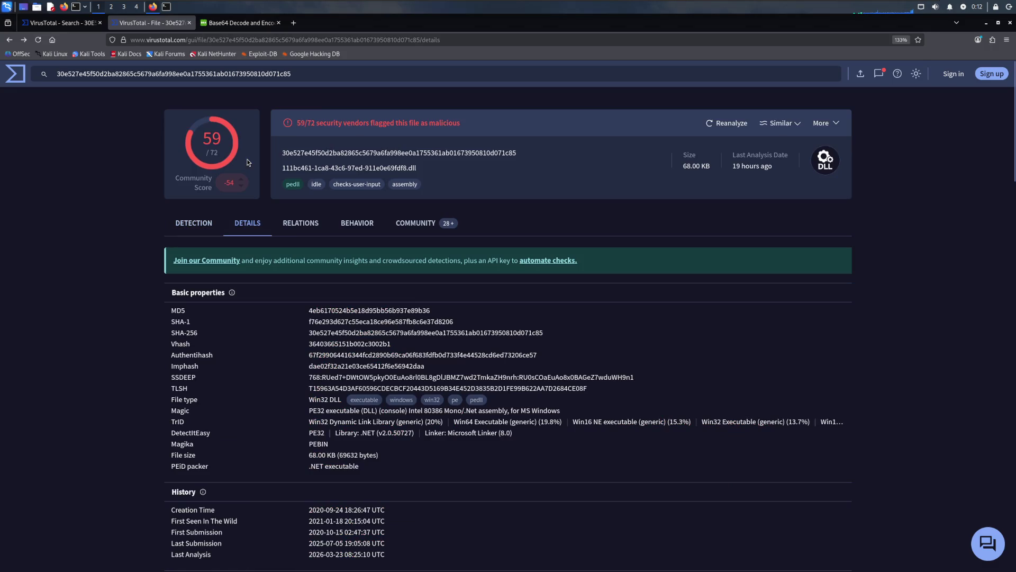
{"action": "scroll", "coordinate": [290, 322], "scroll_direction": "down", "scroll_amount": 5}
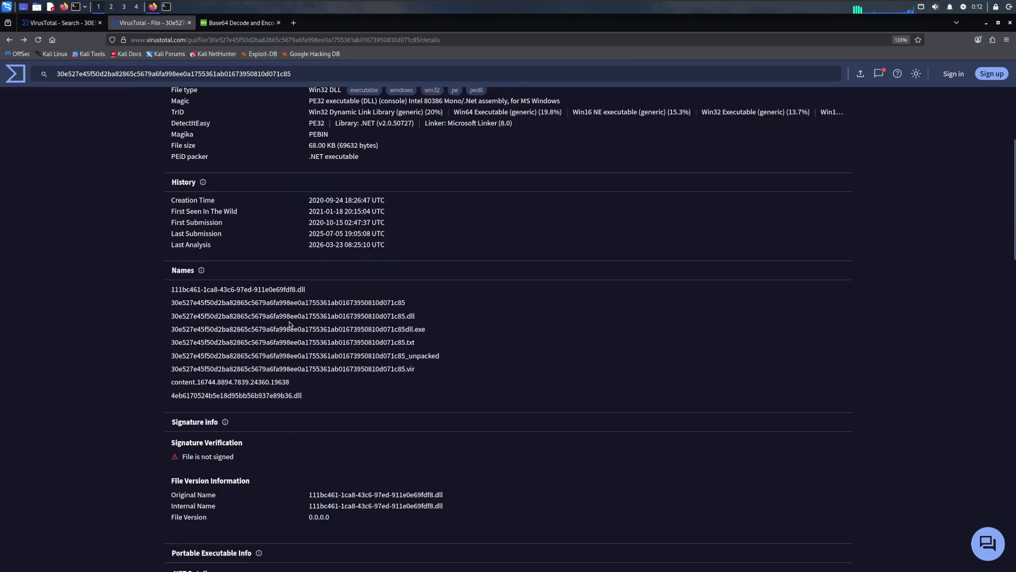
{"action": "scroll", "coordinate": [288, 312], "scroll_direction": "up", "scroll_amount": 1}
{"action": "key", "text": "ctrl+f"}
{"action": "type", "text": "famili"}
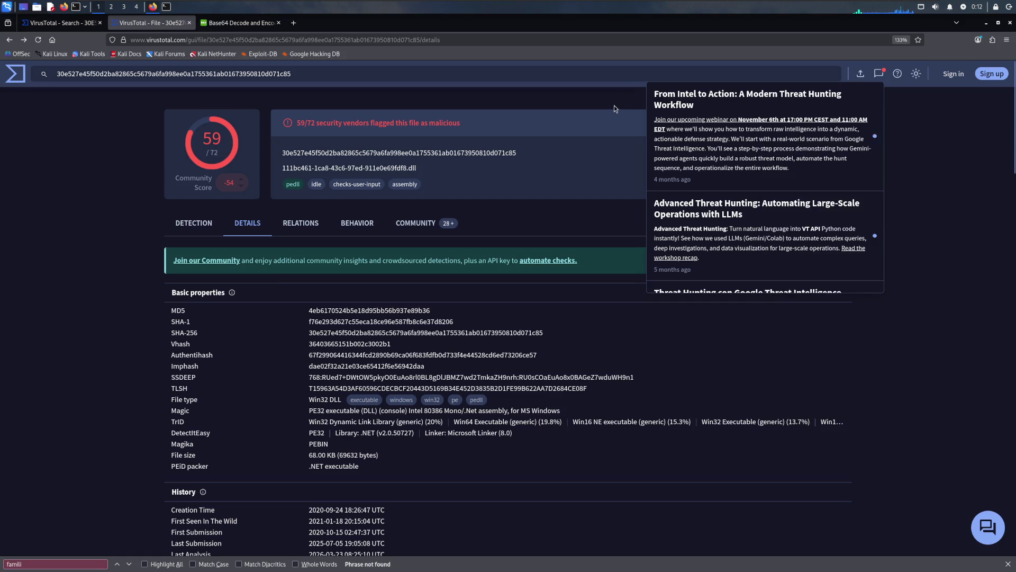
{"action": "left_click", "coordinate": [940, 119]}
{"action": "key", "text": "ctrl+f"}
{"action": "key", "text": "Right"}
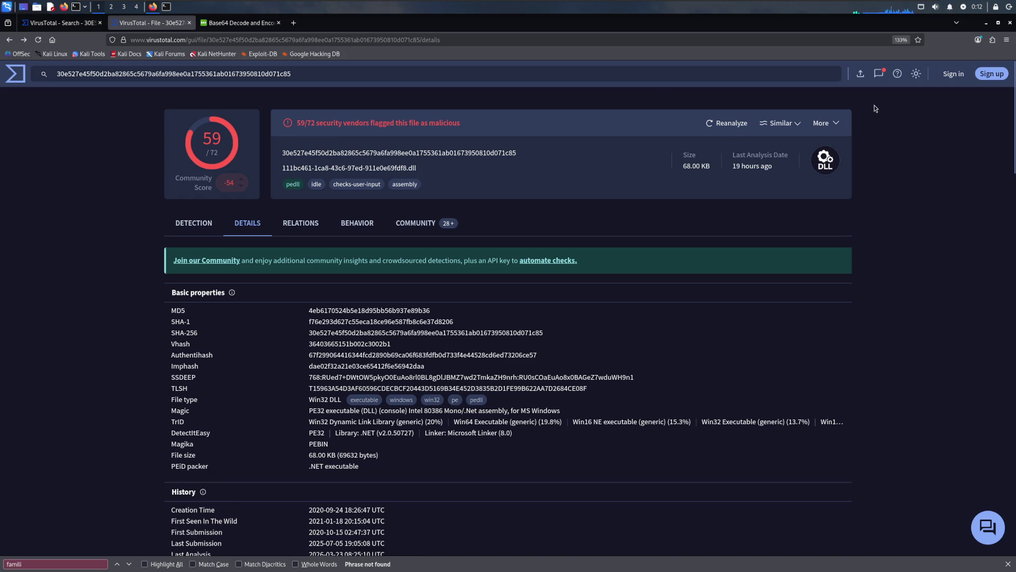
{"action": "key", "text": "ctrl+f"}
{"action": "left_click", "coordinate": [897, 159]}
{"action": "scroll", "coordinate": [873, 167], "scroll_direction": "down", "scroll_amount": 4}
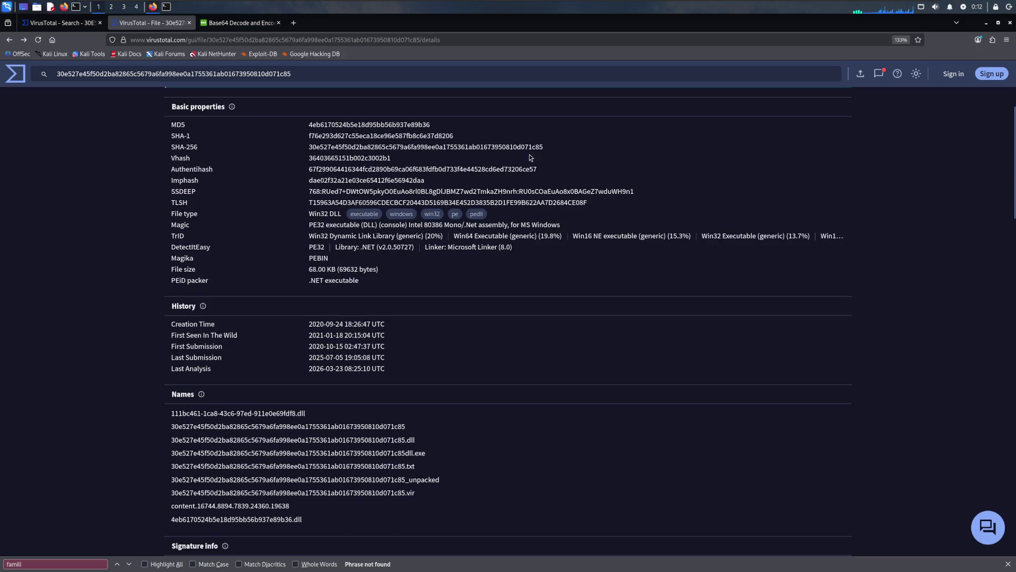
{"action": "scroll", "coordinate": [321, 260], "scroll_direction": "down", "scroll_amount": 1}
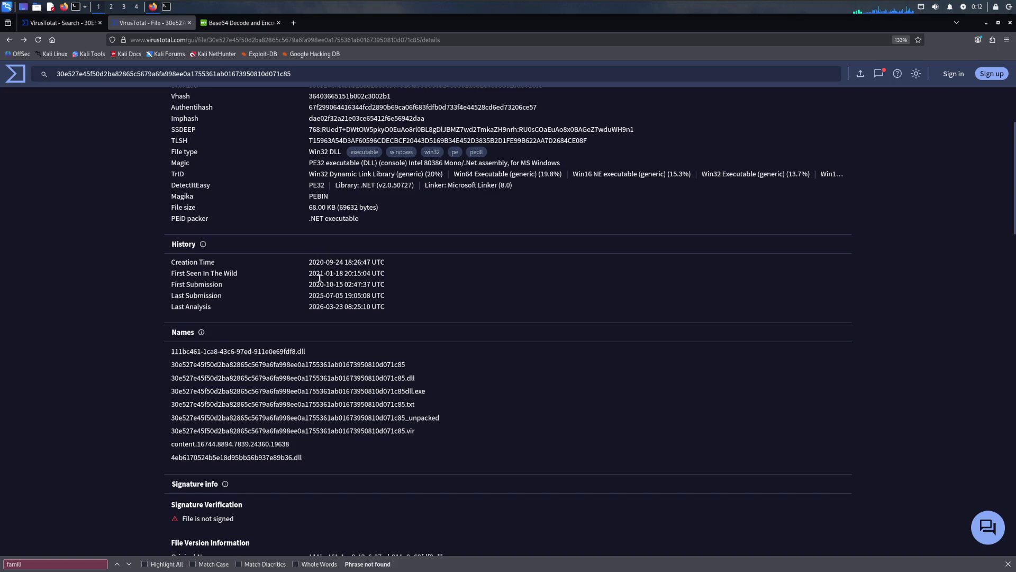
{"action": "scroll", "coordinate": [318, 279], "scroll_direction": "down", "scroll_amount": 2}
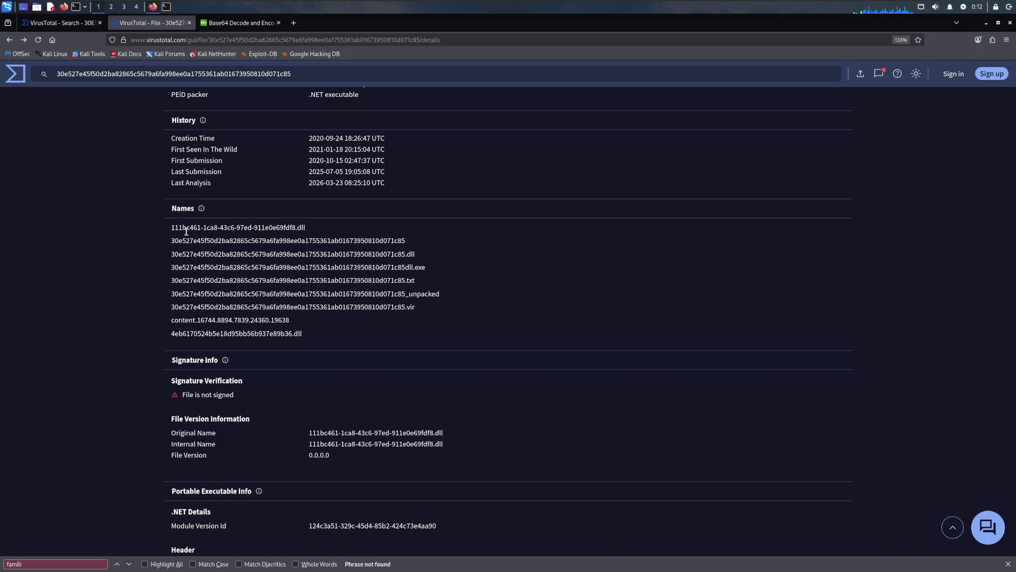
{"action": "scroll", "coordinate": [186, 231], "scroll_direction": "down", "scroll_amount": 1}
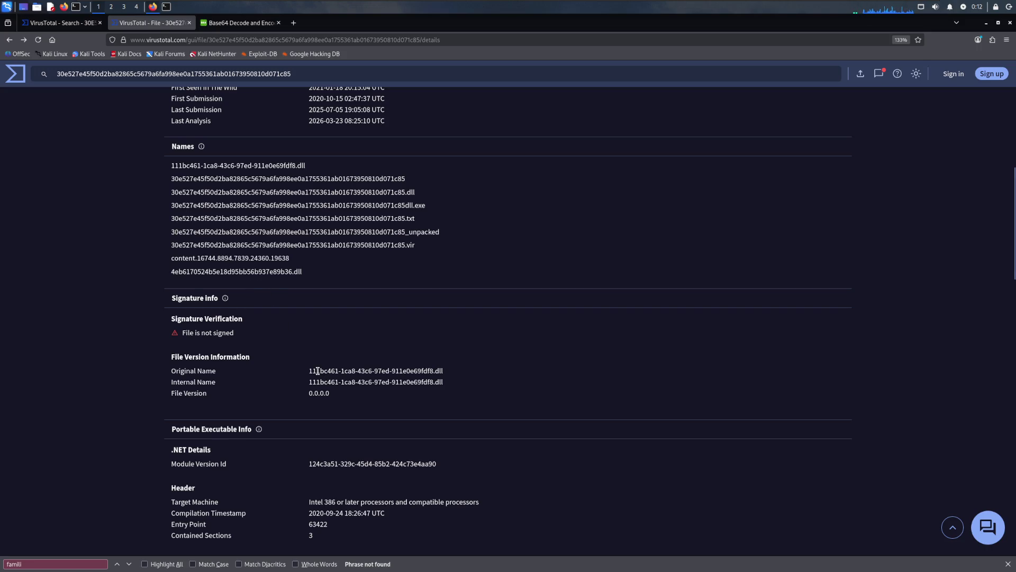
{"action": "scroll", "coordinate": [320, 372], "scroll_direction": "down", "scroll_amount": 2}
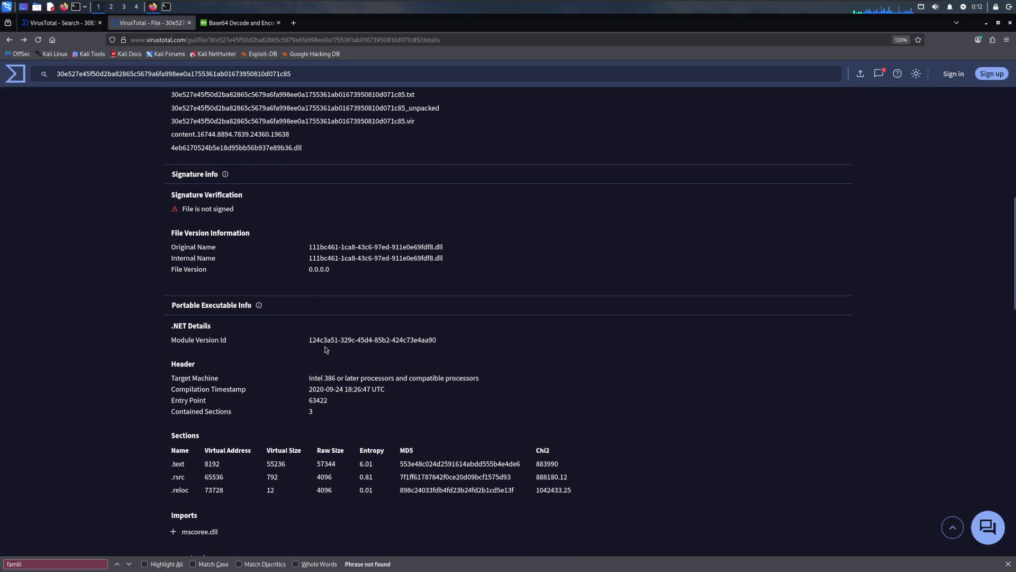
{"action": "scroll", "coordinate": [325, 349], "scroll_direction": "down", "scroll_amount": 2}
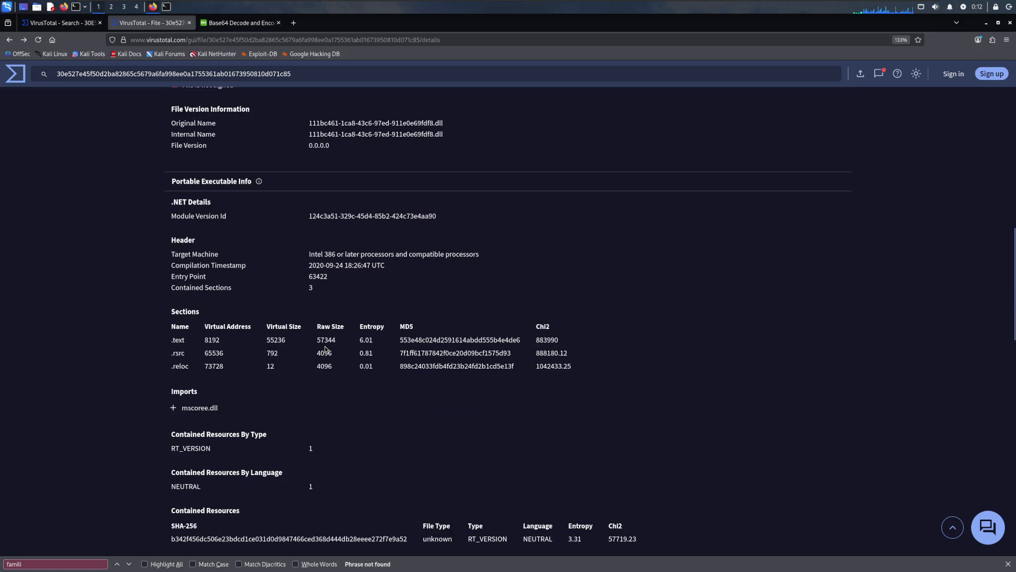
{"action": "scroll", "coordinate": [314, 343], "scroll_direction": "down", "scroll_amount": 2}
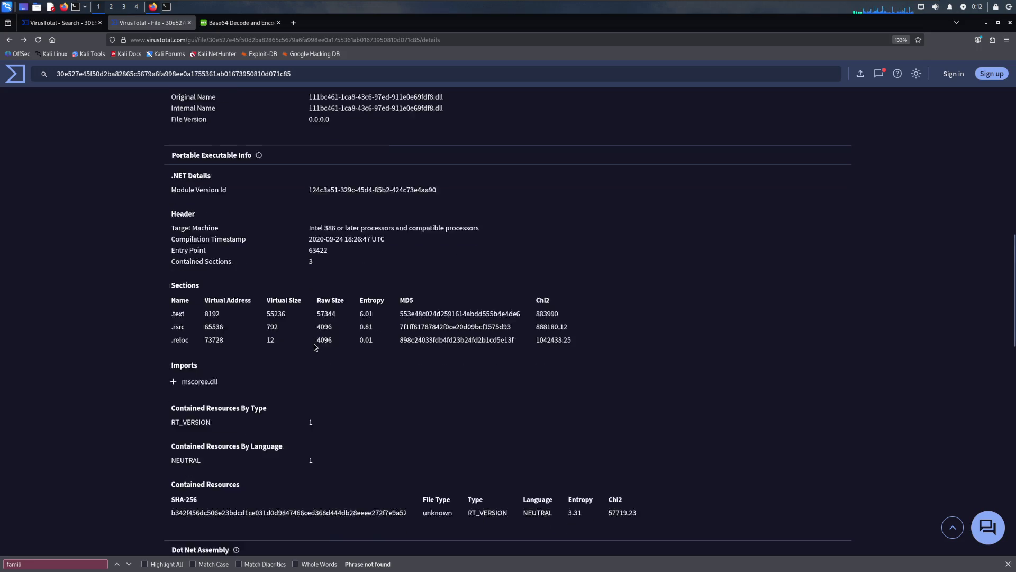
{"action": "scroll", "coordinate": [314, 344], "scroll_direction": "down", "scroll_amount": 2}
{"action": "scroll", "coordinate": [314, 344], "scroll_direction": "up", "scroll_amount": 10}
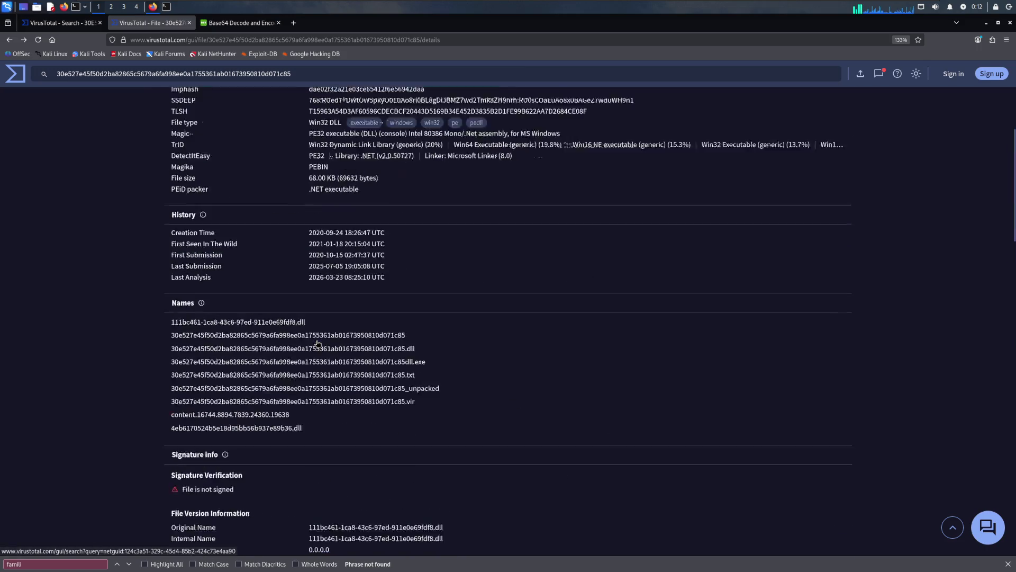
{"action": "scroll", "coordinate": [316, 344], "scroll_direction": "up", "scroll_amount": 3}
{"action": "scroll", "coordinate": [316, 343], "scroll_direction": "up", "scroll_amount": 2}
Step: Show the community graphs and votes for the DLL
{"action": "left_click", "coordinate": [414, 223]}
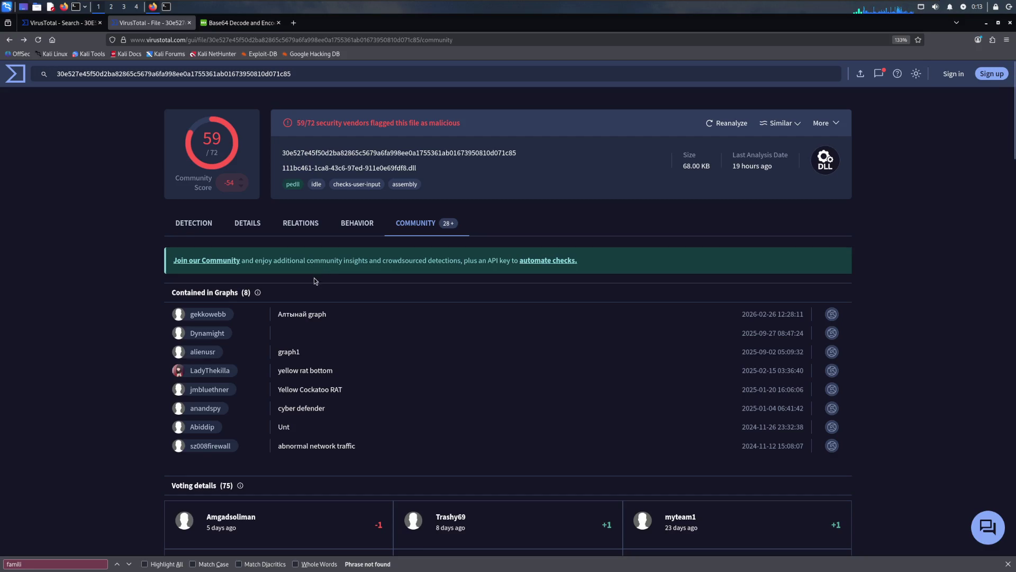
{"action": "scroll", "coordinate": [277, 311], "scroll_direction": "down", "scroll_amount": 3}
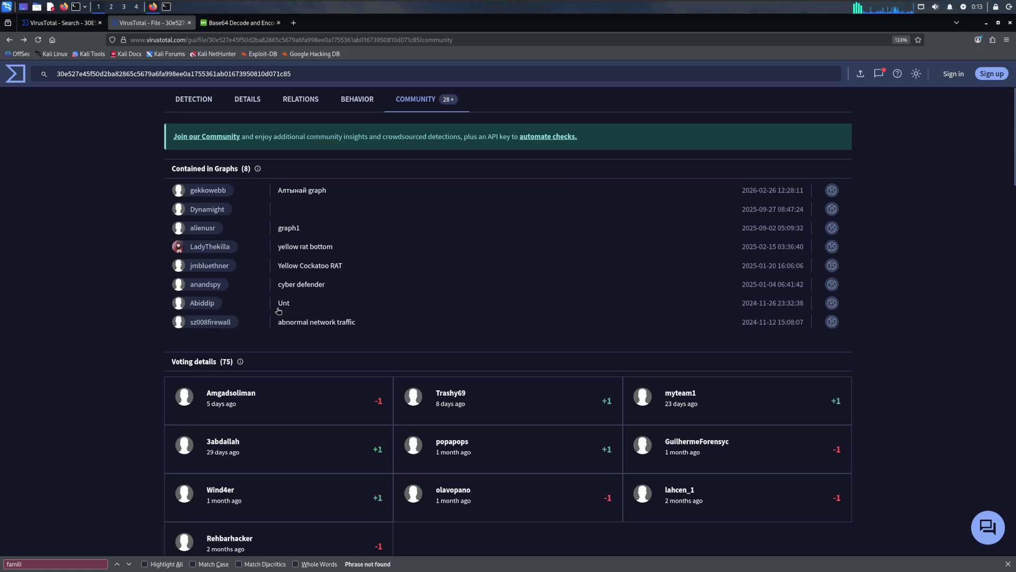
{"action": "scroll", "coordinate": [276, 311], "scroll_direction": "down", "scroll_amount": 5}
{"action": "scroll", "coordinate": [277, 311], "scroll_direction": "down", "scroll_amount": 4}
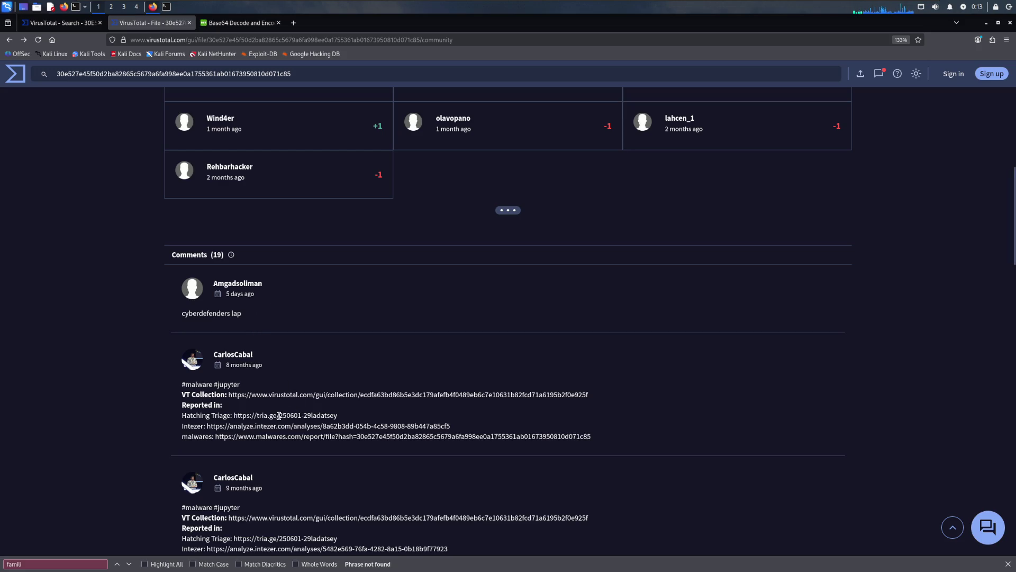
{"action": "scroll", "coordinate": [282, 413], "scroll_direction": "down", "scroll_amount": 3}
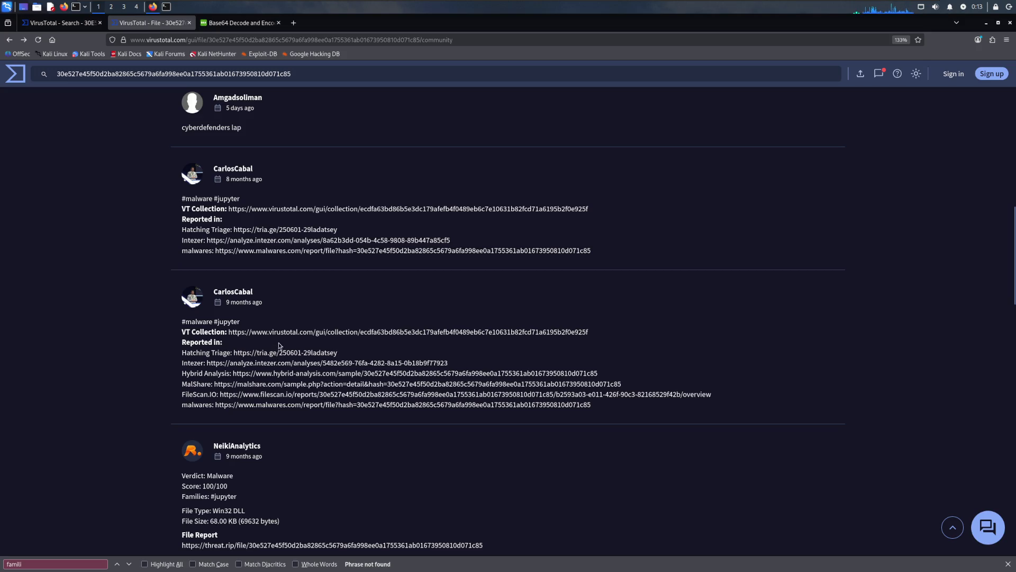
{"action": "scroll", "coordinate": [279, 341], "scroll_direction": "down", "scroll_amount": 2}
{"action": "scroll", "coordinate": [279, 340], "scroll_direction": "down", "scroll_amount": 2}
{"action": "scroll", "coordinate": [278, 341], "scroll_direction": "down", "scroll_amount": 1}
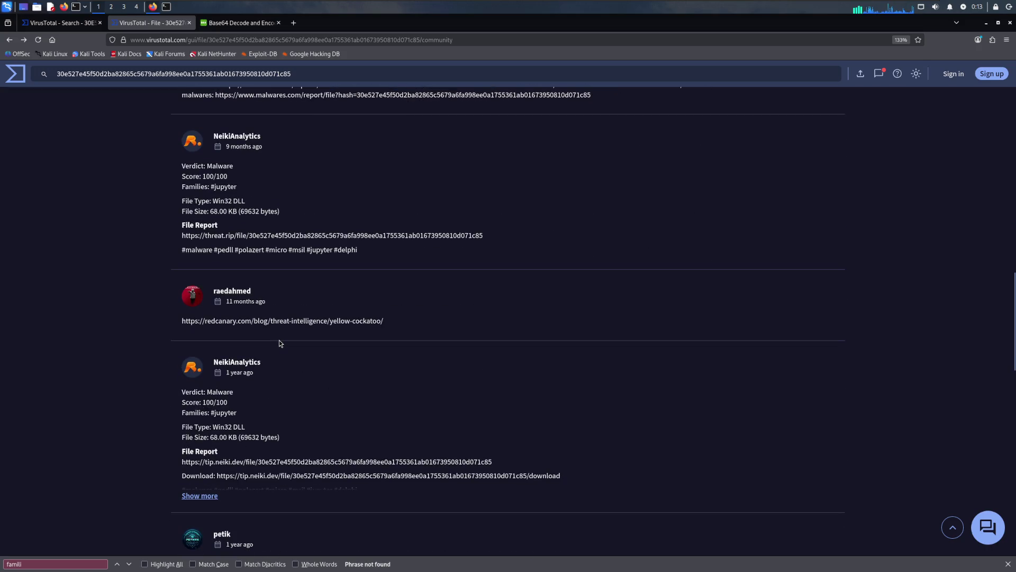
{"action": "scroll", "coordinate": [279, 342], "scroll_direction": "down", "scroll_amount": 3}
{"action": "scroll", "coordinate": [279, 341], "scroll_direction": "down", "scroll_amount": 3}
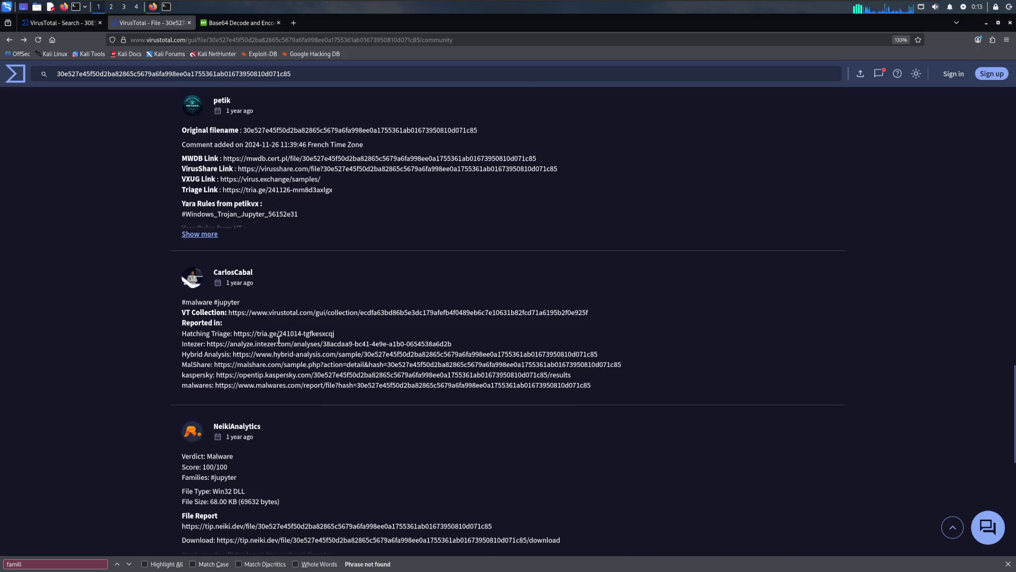
{"action": "scroll", "coordinate": [279, 339], "scroll_direction": "up", "scroll_amount": 10}
{"action": "scroll", "coordinate": [279, 339], "scroll_direction": "up", "scroll_amount": 5}
{"action": "scroll", "coordinate": [278, 334], "scroll_direction": "up", "scroll_amount": 5}
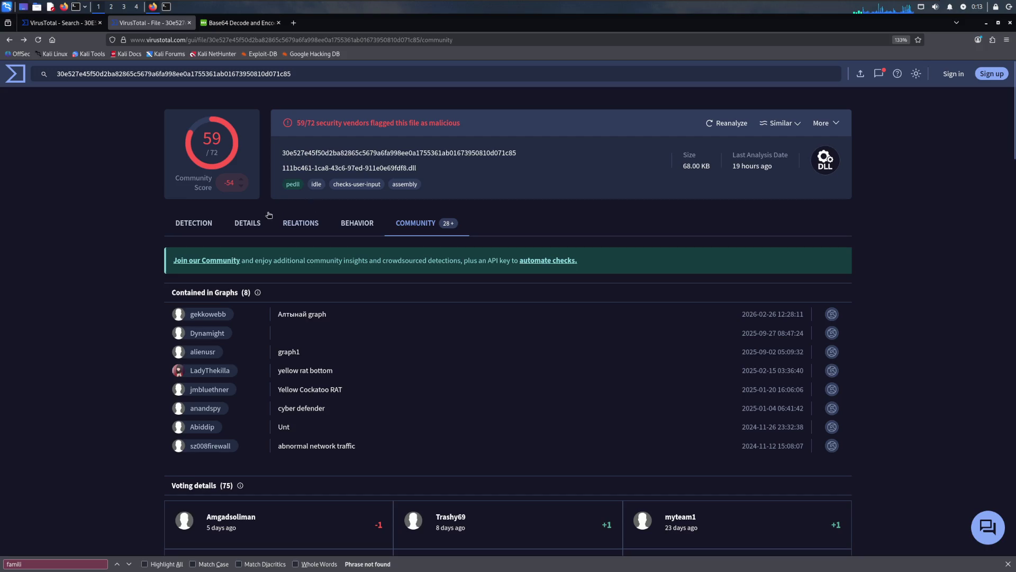
Step: Select the DLL's full list of recorded file names in Details and leave the VM for the host
{"action": "left_click", "coordinate": [249, 221]}
{"action": "scroll", "coordinate": [235, 331], "scroll_direction": "down", "scroll_amount": 5}
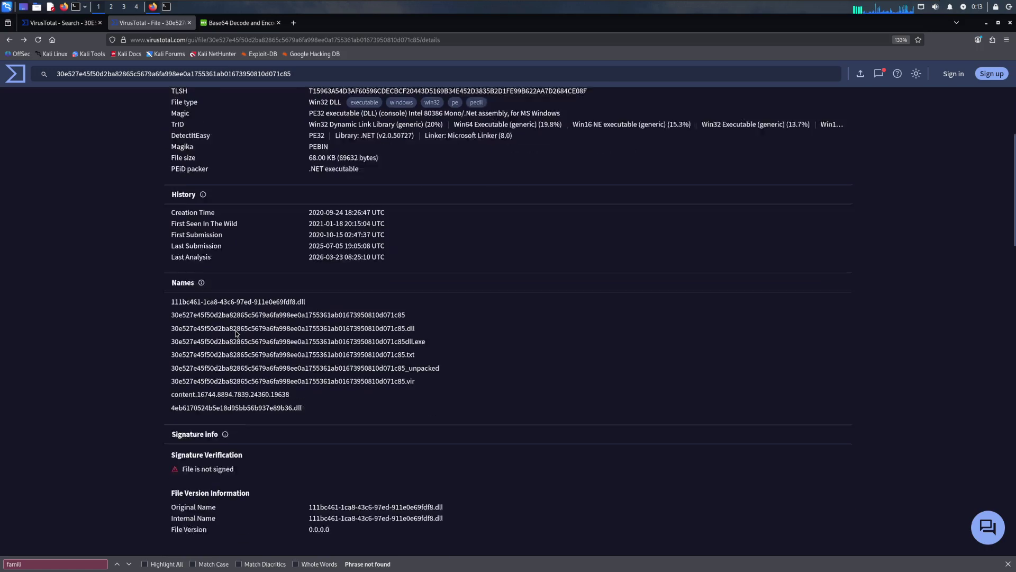
{"action": "scroll", "coordinate": [236, 328], "scroll_direction": "down", "scroll_amount": 1}
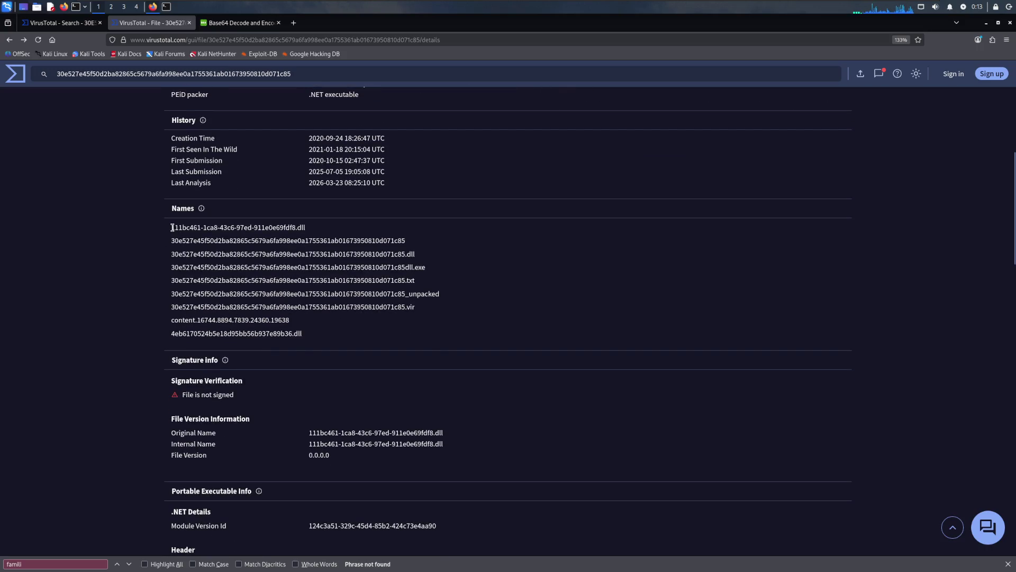
{"action": "left_click_drag", "start_coordinate": [172, 228], "coordinate": [310, 334]}
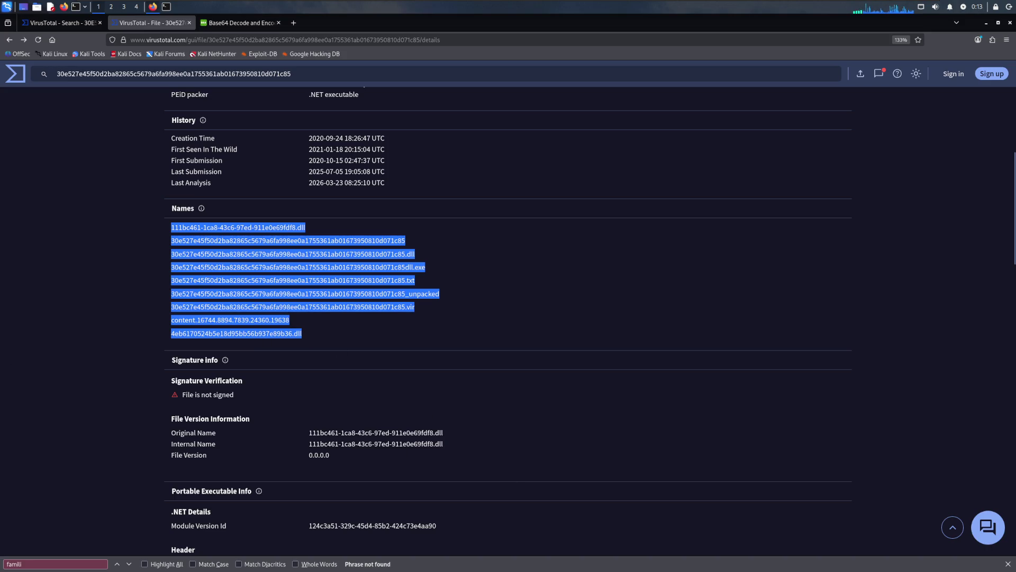
{"action": "key", "text": "super"}
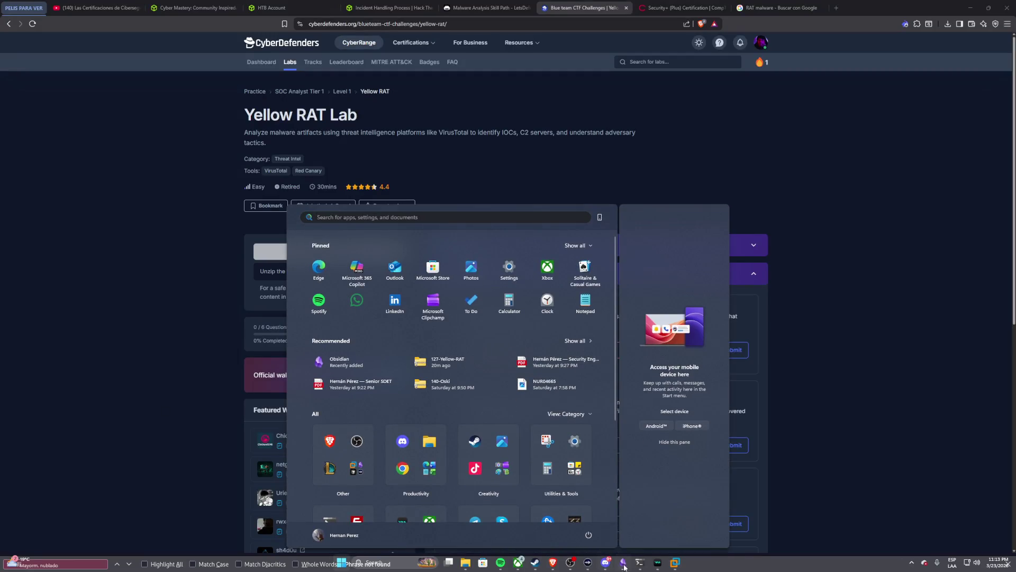
Step: Ask Claude Code whether the pasted file names are Base64-encoded, then hide the terminal
{"action": "left_click", "coordinate": [640, 562]}
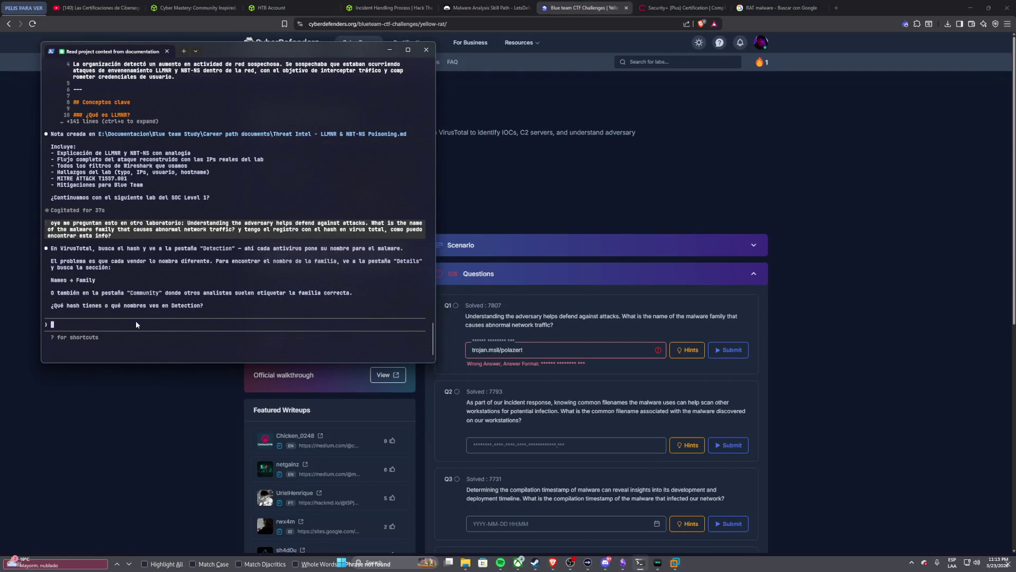
{"action": "type", "text": "dentro de details, en names, "}
{"action": "type", "text": "tengo este bloque que esta cifrado"}
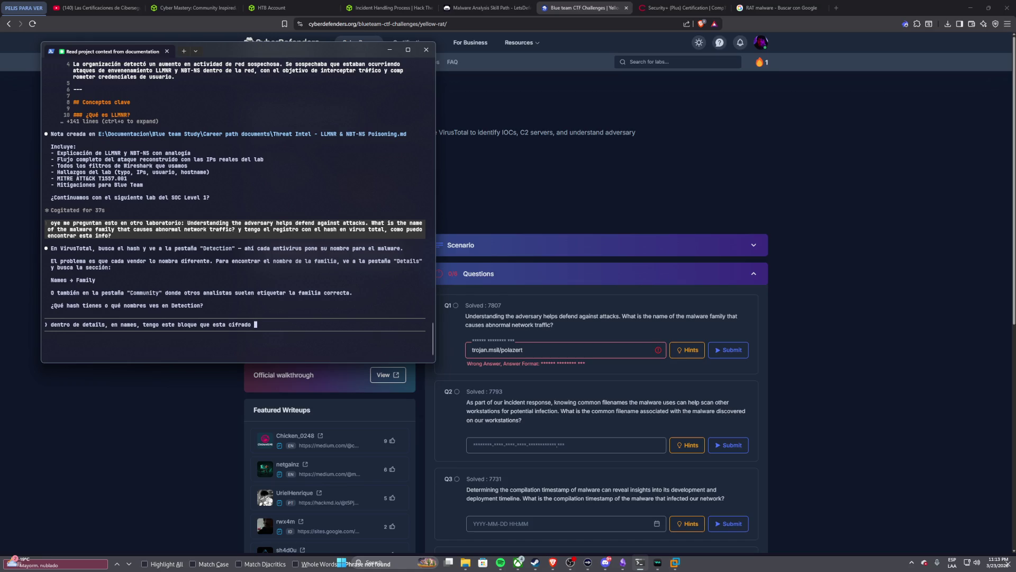
{"action": "type", "text": " el nombre, crei que era base 64 "}
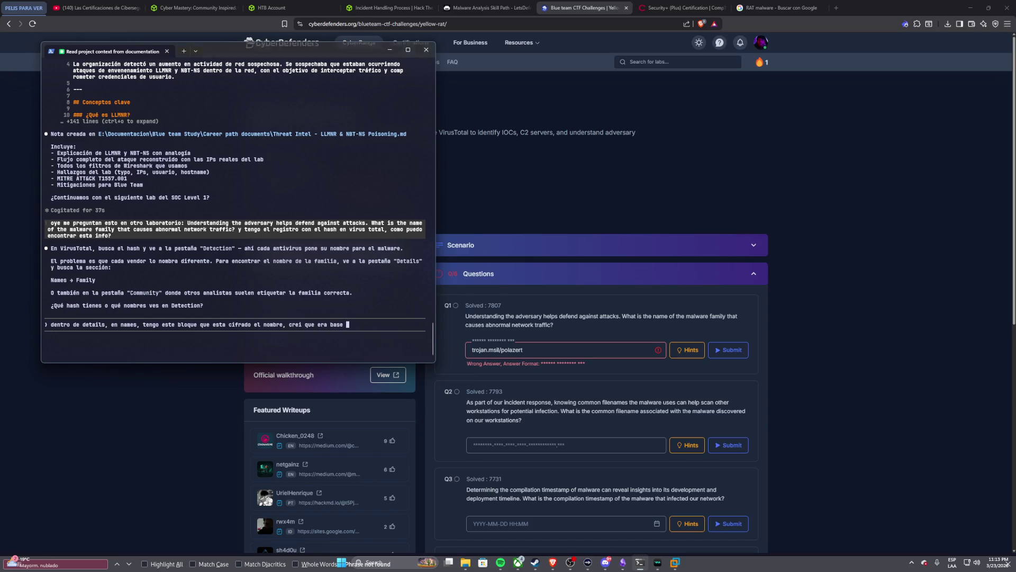
{"action": "type", "text": "pero no, que crees que pueda ser?"}
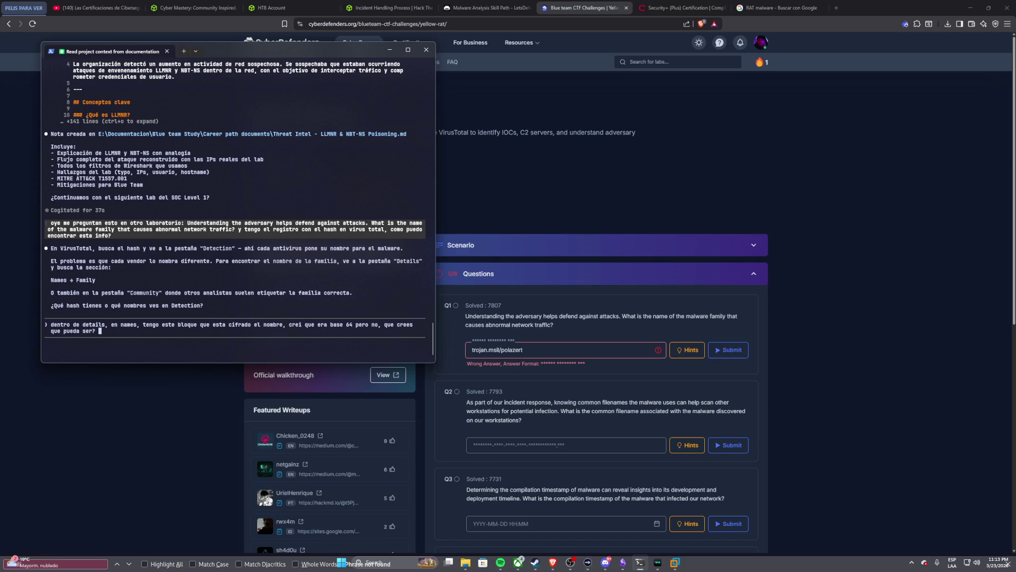
{"action": "key", "text": "ctrl+v"}
{"action": "key", "text": "Return"}
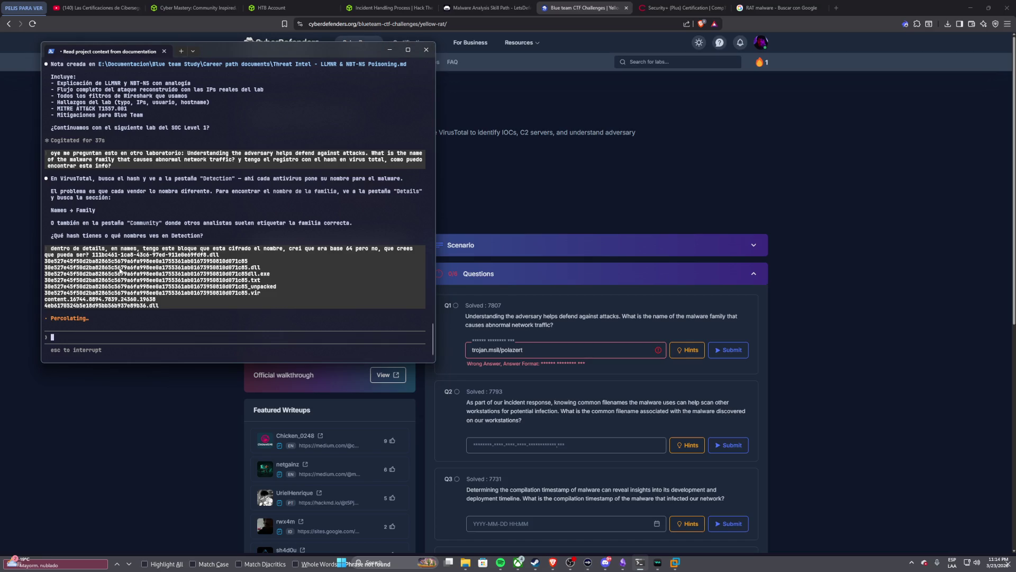
{"action": "left_click", "coordinate": [540, 204]}
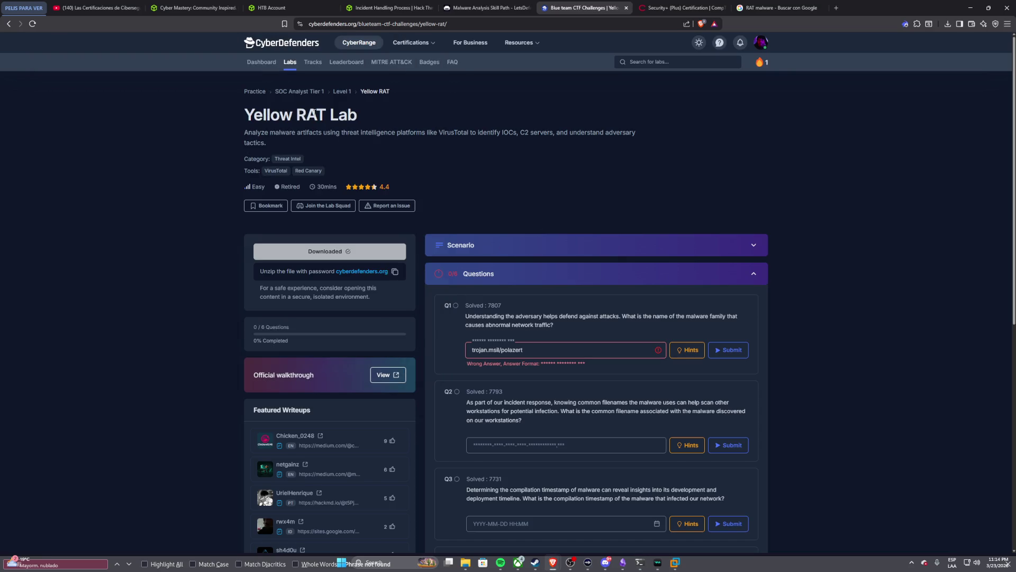
Step: Find community comments listing jupyter under Families and expand a truncated one
{"action": "left_click", "coordinate": [675, 562]}
{"action": "scroll", "coordinate": [354, 240], "scroll_direction": "up", "scroll_amount": 5}
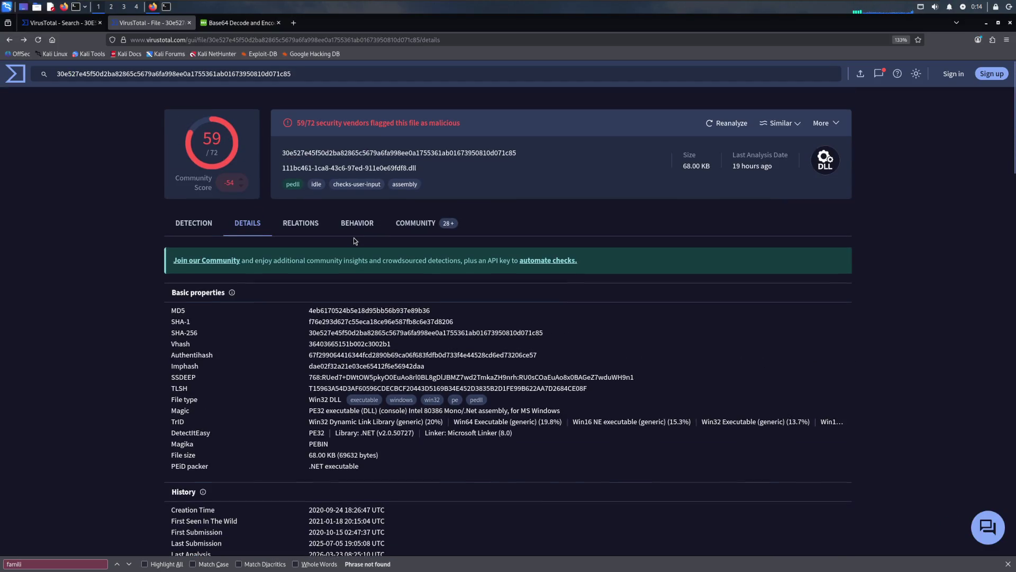
{"action": "left_click", "coordinate": [415, 225]}
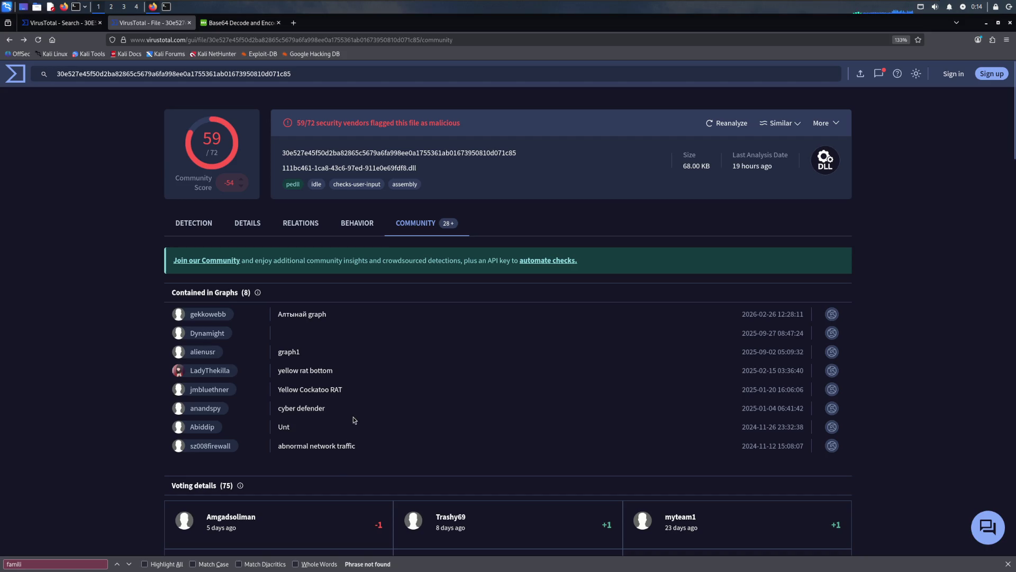
{"action": "scroll", "coordinate": [353, 417], "scroll_direction": "down", "scroll_amount": 2}
{"action": "scroll", "coordinate": [354, 417], "scroll_direction": "down", "scroll_amount": 4}
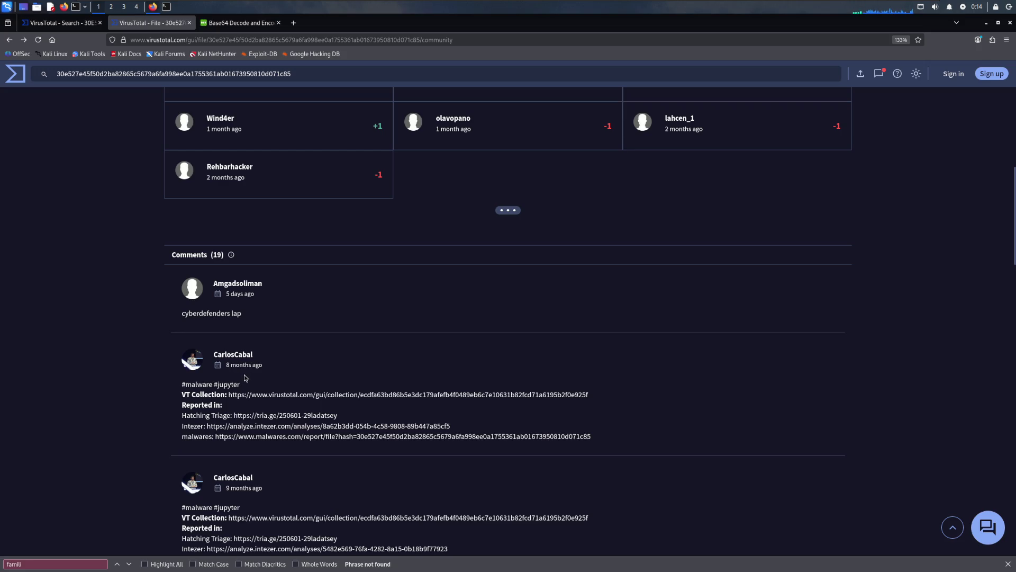
{"action": "scroll", "coordinate": [241, 378], "scroll_direction": "down", "scroll_amount": 3}
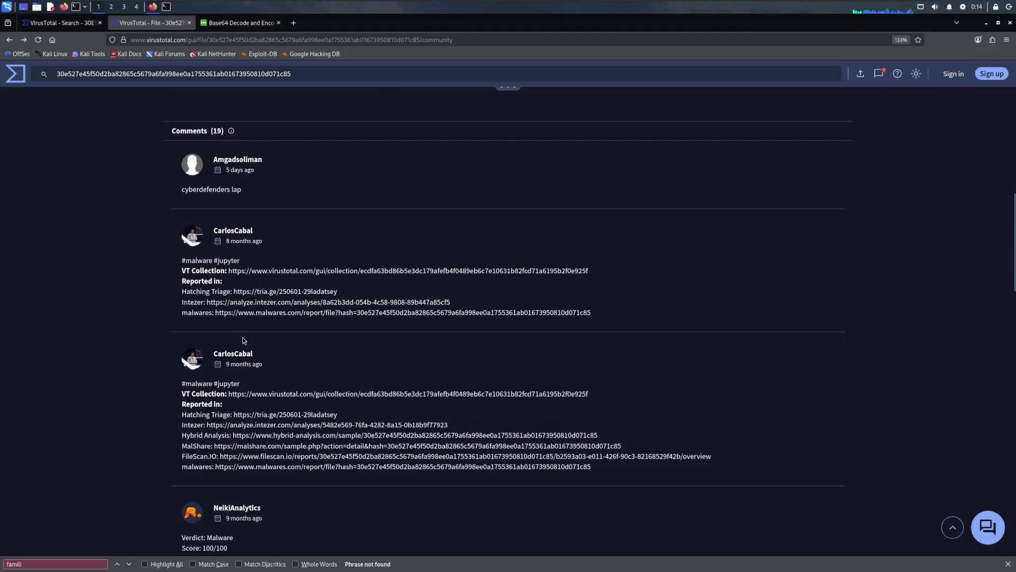
{"action": "scroll", "coordinate": [243, 340], "scroll_direction": "down", "scroll_amount": 1}
{"action": "scroll", "coordinate": [242, 340], "scroll_direction": "down", "scroll_amount": 1}
{"action": "scroll", "coordinate": [243, 341], "scroll_direction": "down", "scroll_amount": 1}
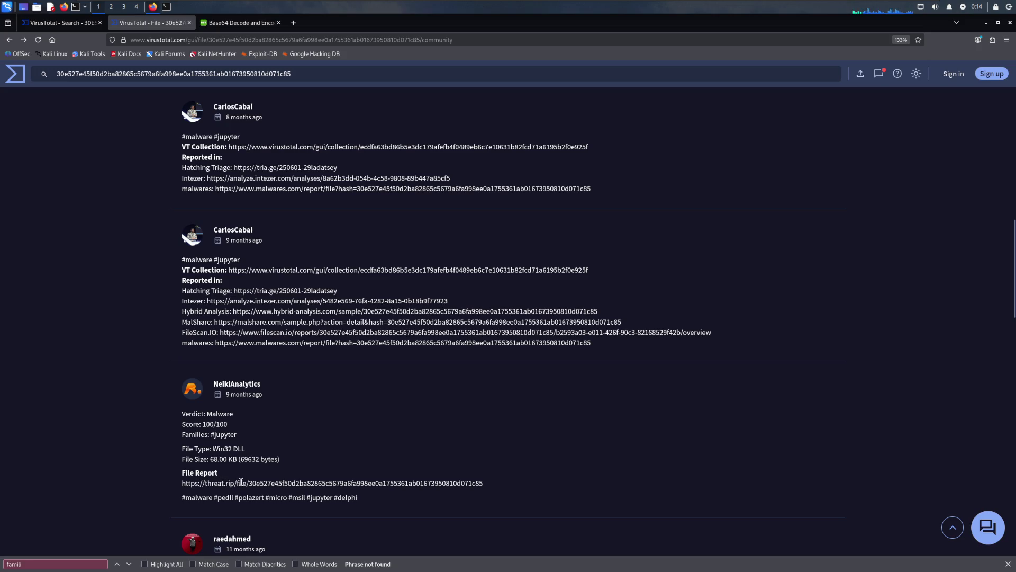
{"action": "double_click", "coordinate": [226, 435]}
{"action": "scroll", "coordinate": [226, 436], "scroll_direction": "down", "scroll_amount": 3}
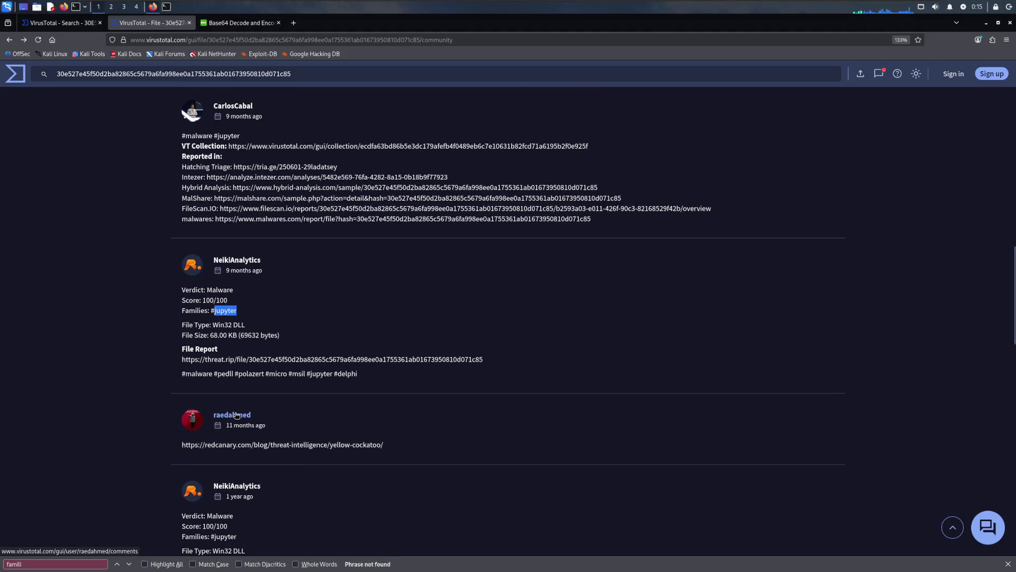
{"action": "scroll", "coordinate": [237, 415], "scroll_direction": "down", "scroll_amount": 4}
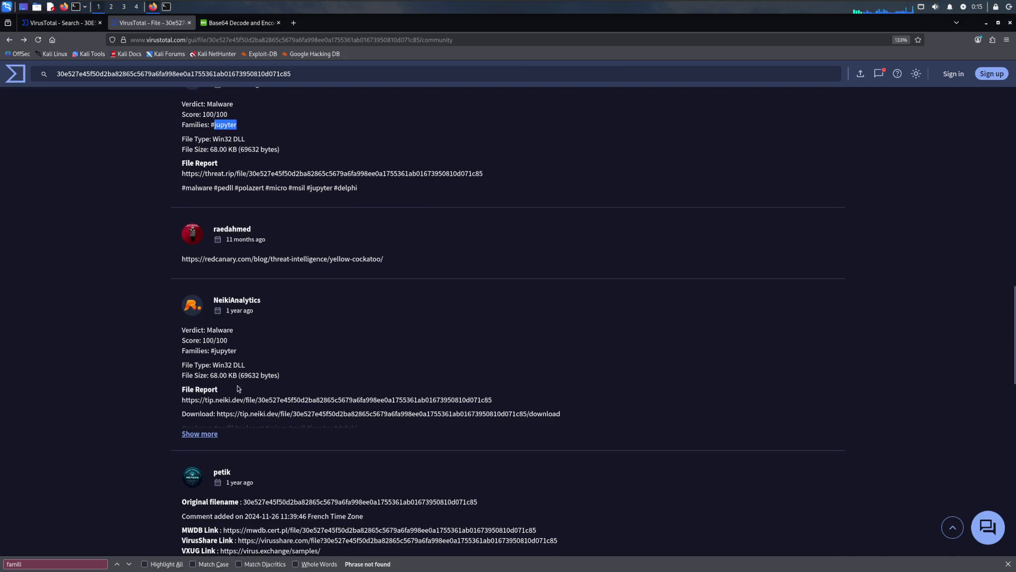
{"action": "double_click", "coordinate": [226, 349]}
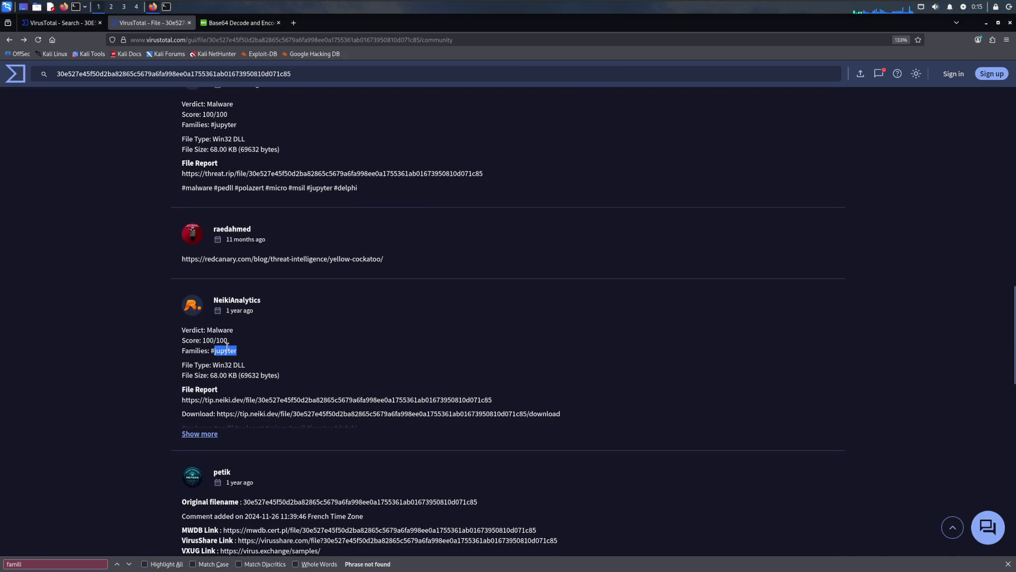
{"action": "left_click", "coordinate": [200, 433]}
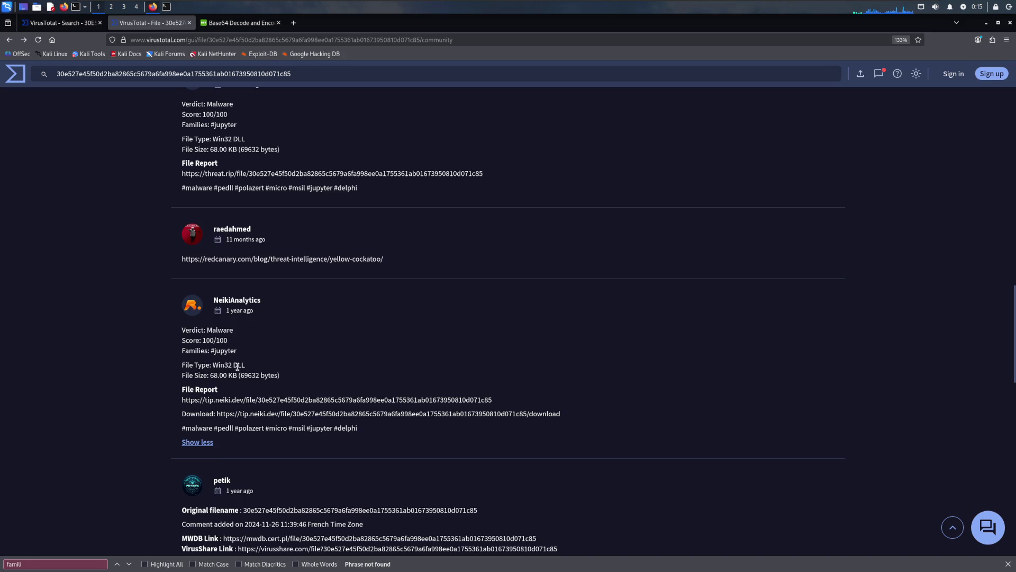
{"action": "scroll", "coordinate": [240, 364], "scroll_direction": "down", "scroll_amount": 3}
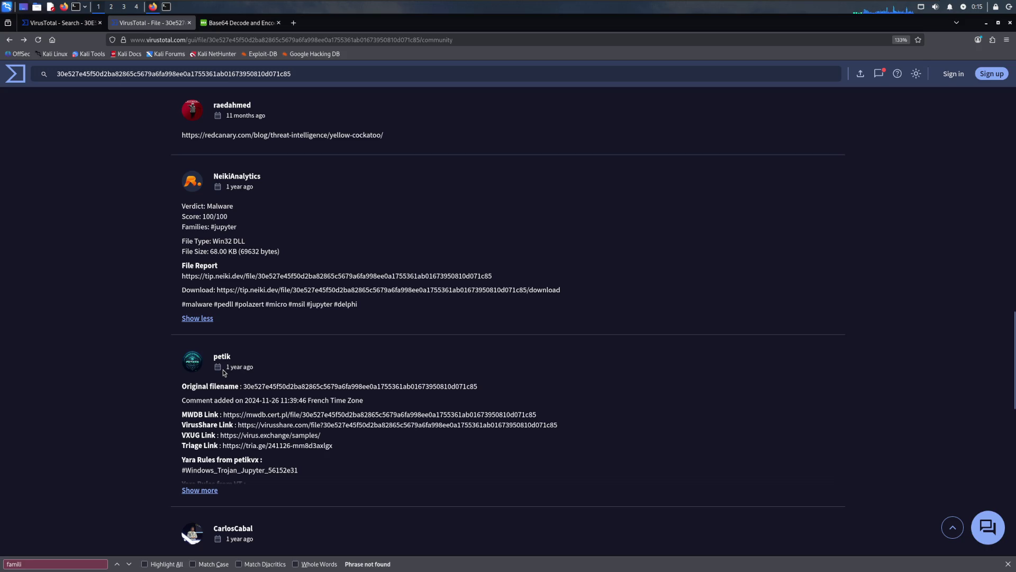
Step: Expand comments to the Windows_Trojan_Jupyter Yara rule and pick out the jupyter family name
{"action": "left_click", "coordinate": [202, 490]}
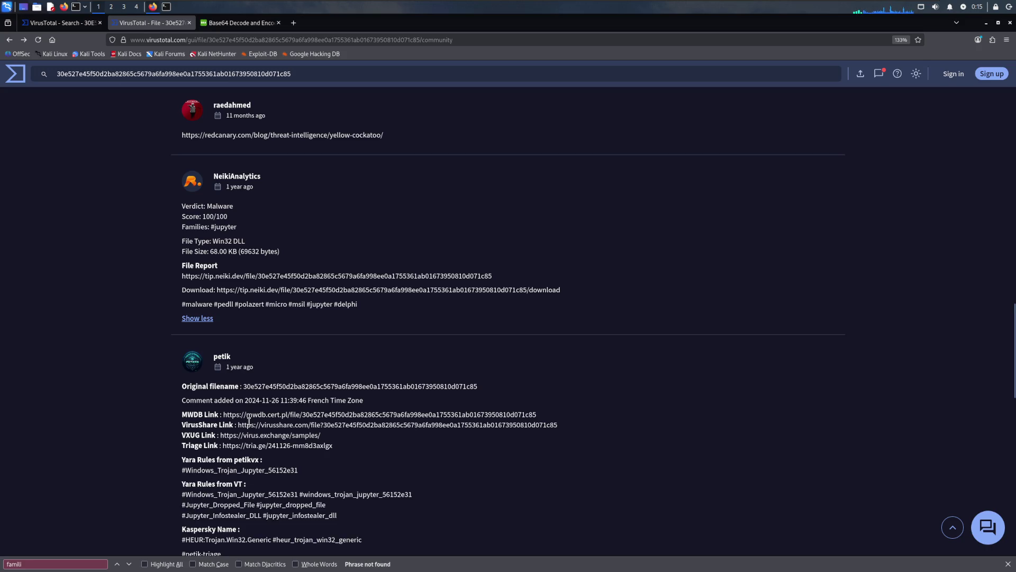
{"action": "scroll", "coordinate": [249, 423], "scroll_direction": "down", "scroll_amount": 1}
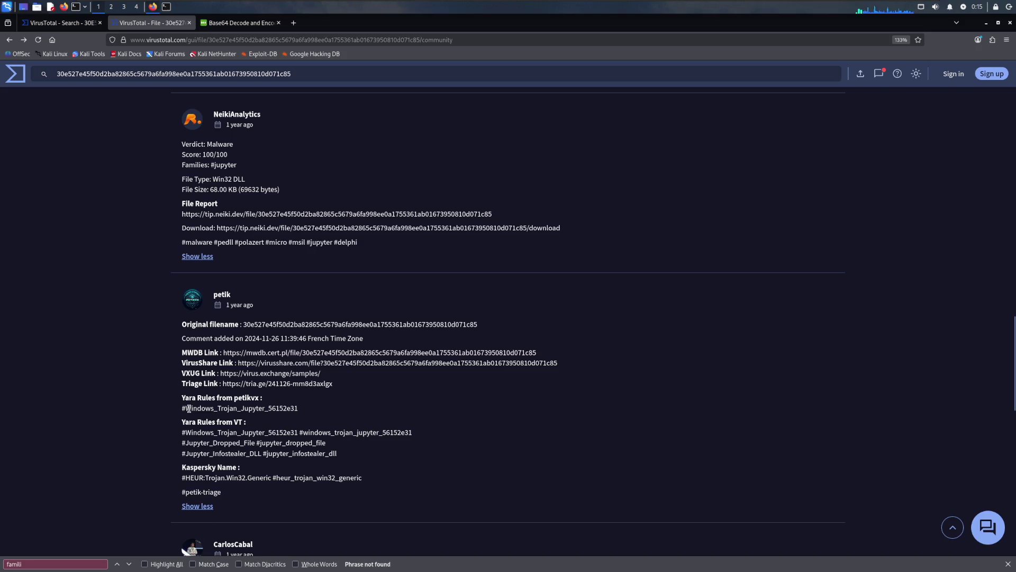
{"action": "left_click_drag", "start_coordinate": [185, 406], "coordinate": [265, 409]}
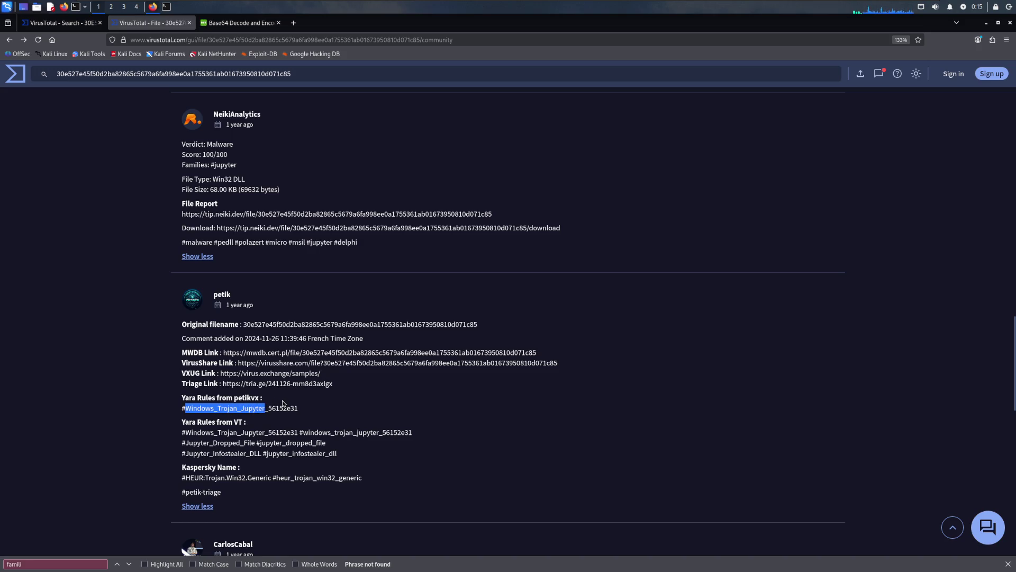
{"action": "scroll", "coordinate": [280, 402], "scroll_direction": "down", "scroll_amount": 3}
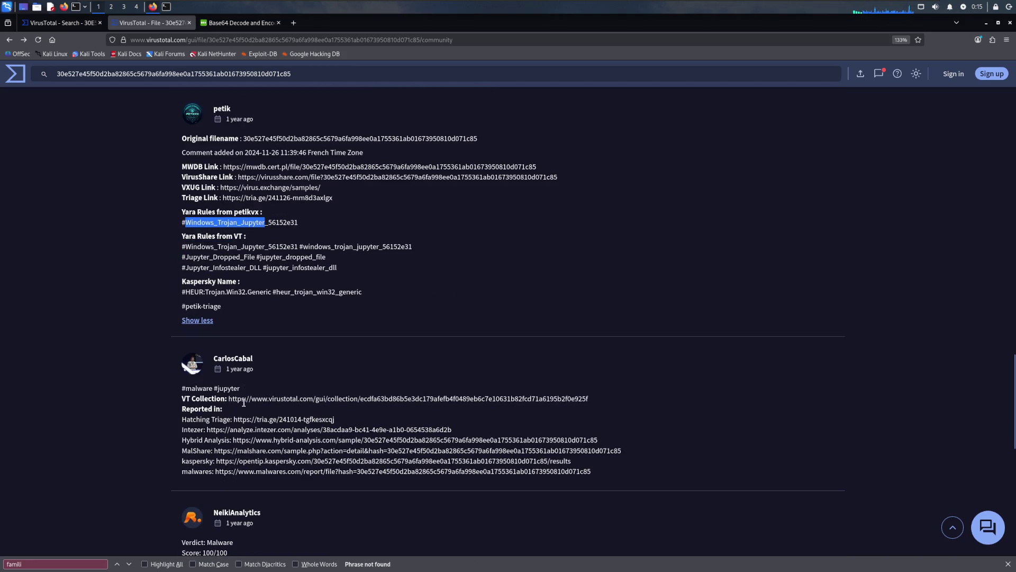
{"action": "scroll", "coordinate": [253, 401], "scroll_direction": "down", "scroll_amount": 3}
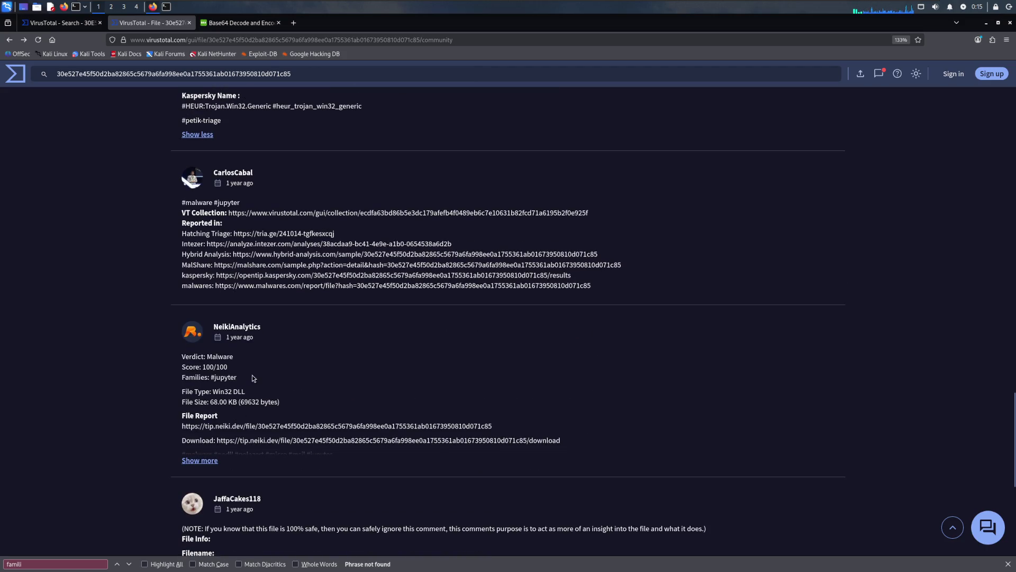
{"action": "left_click", "coordinate": [199, 460]}
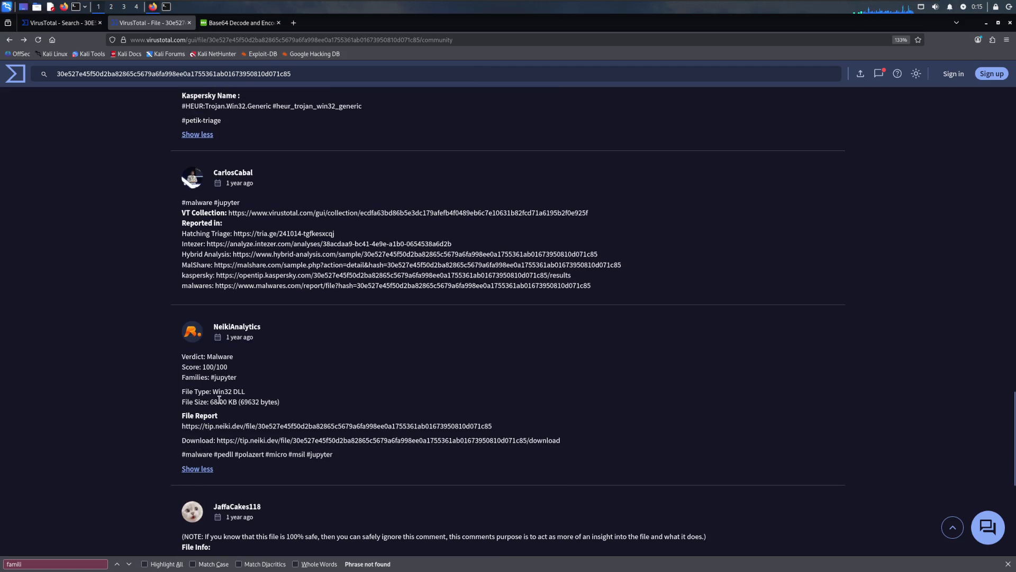
{"action": "scroll", "coordinate": [217, 371], "scroll_direction": "down", "scroll_amount": 3}
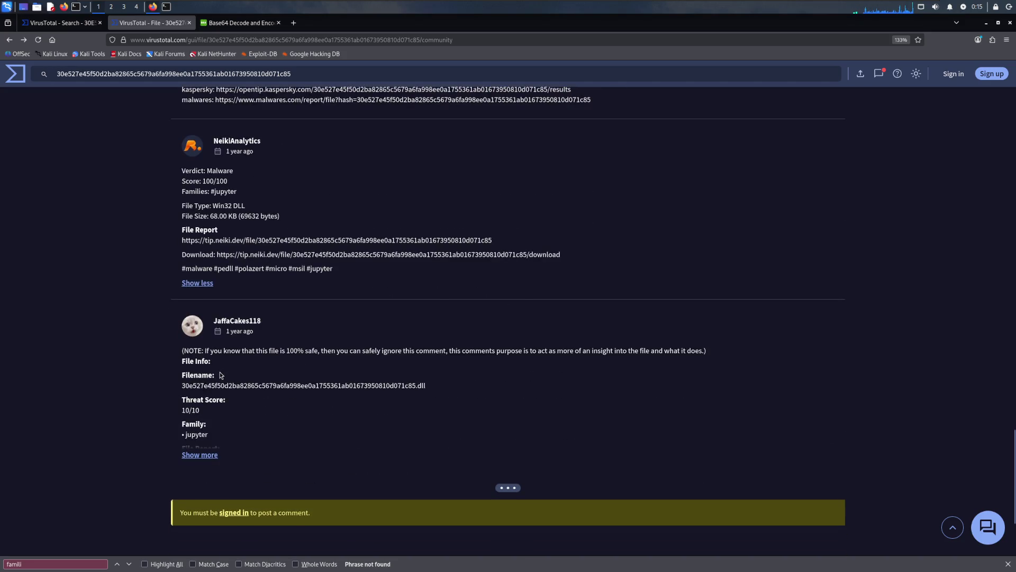
{"action": "left_click", "coordinate": [200, 455]}
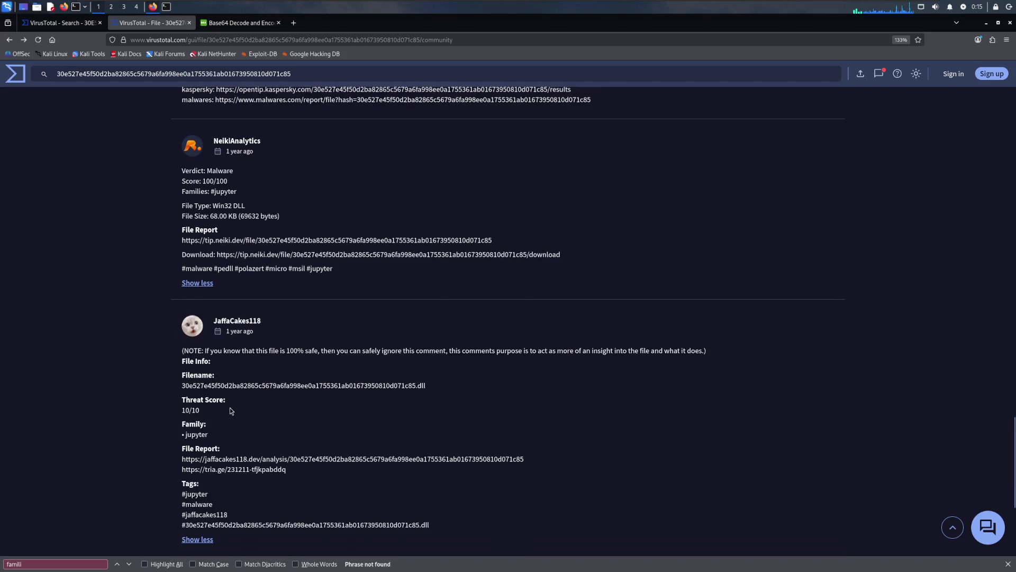
{"action": "double_click", "coordinate": [196, 432]}
{"action": "scroll", "coordinate": [209, 423], "scroll_direction": "down", "scroll_amount": 2}
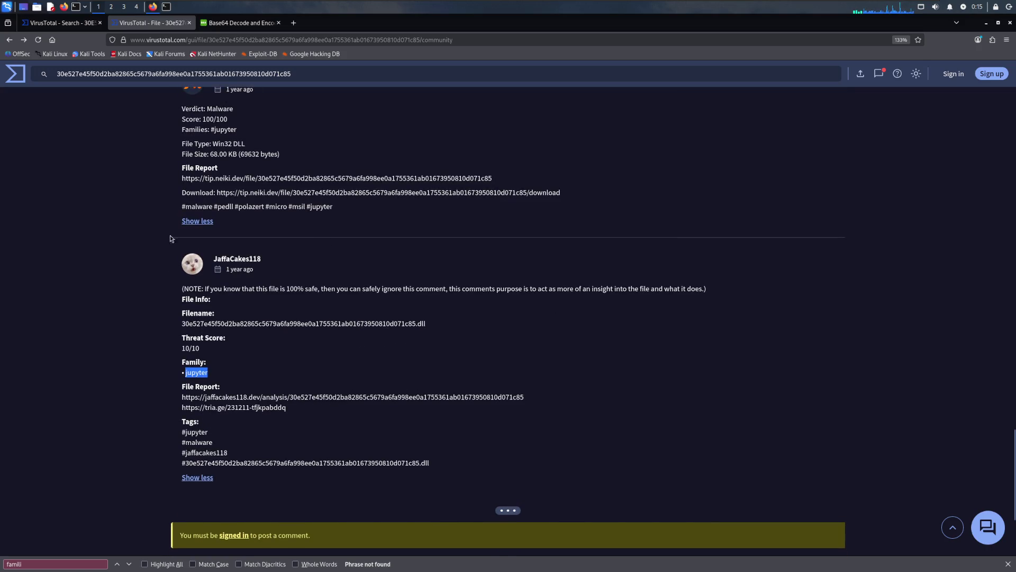
{"action": "key", "text": "super"}
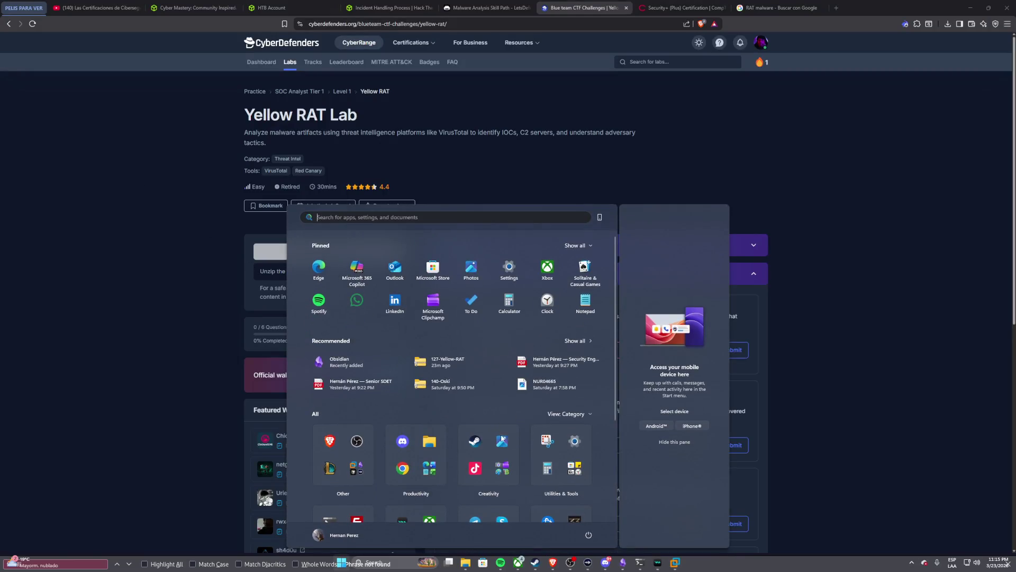
Step: Delete the rejected trojan.msil/polazert Q1 answer and check Claude Code's reply
{"action": "key", "text": "super"}
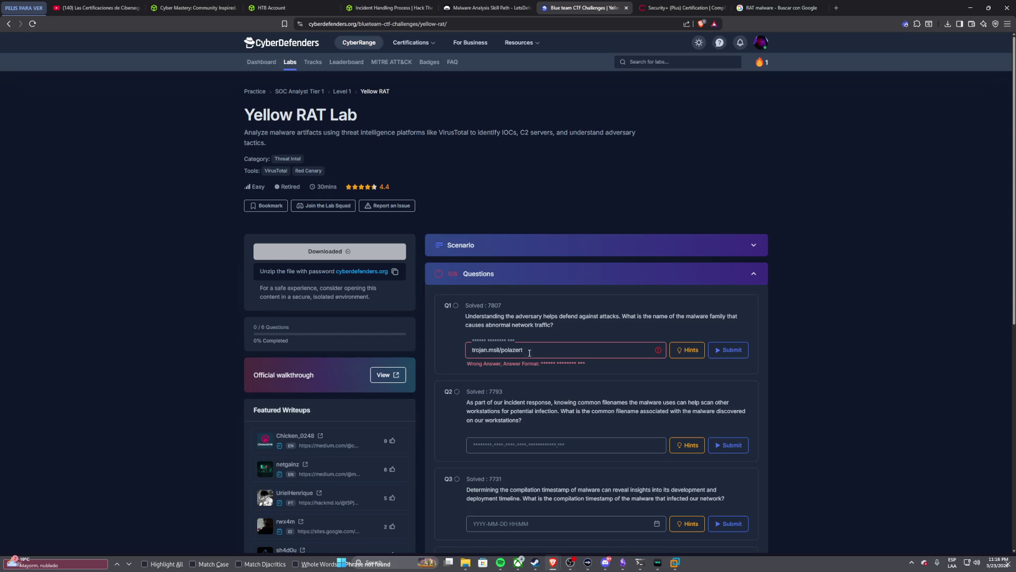
{"action": "left_click_drag", "start_coordinate": [530, 352], "coordinate": [451, 354]}
{"action": "key", "text": "BackSpace"}
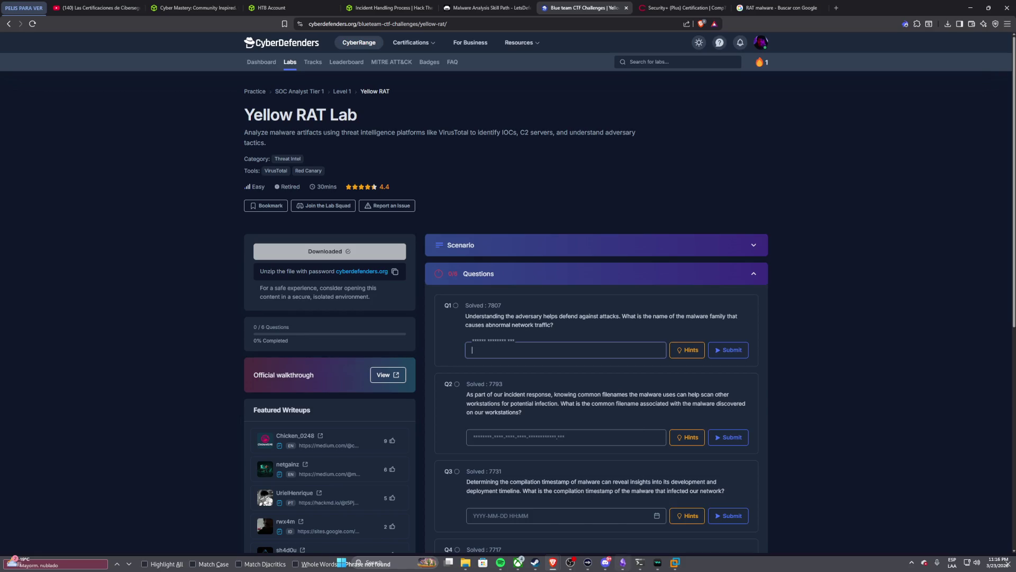
{"action": "left_click", "coordinate": [639, 562]}
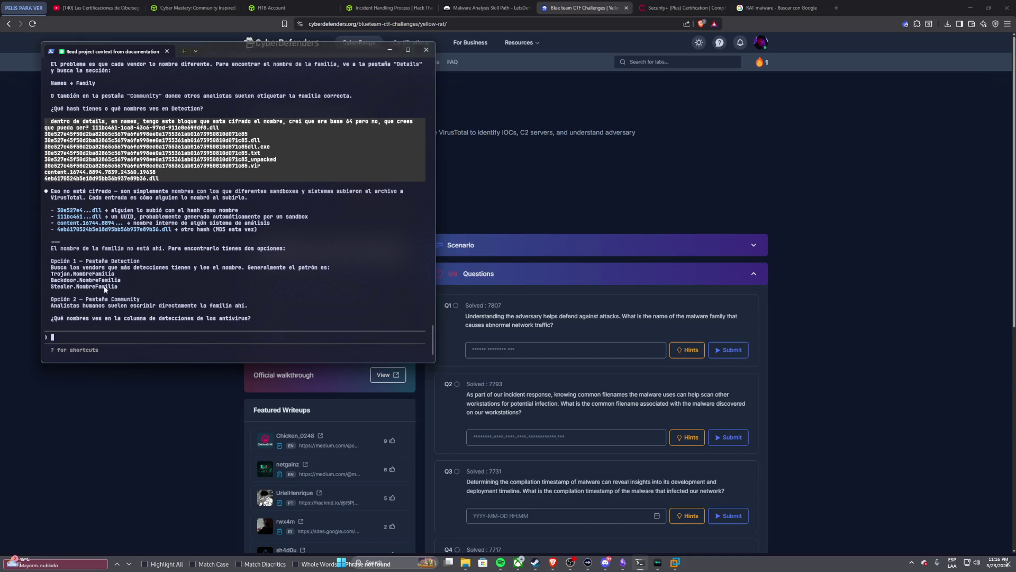
Step: Return through the lab page to the VirusTotal community page in the Kali VM
{"action": "triple_click", "coordinate": [282, 410]}
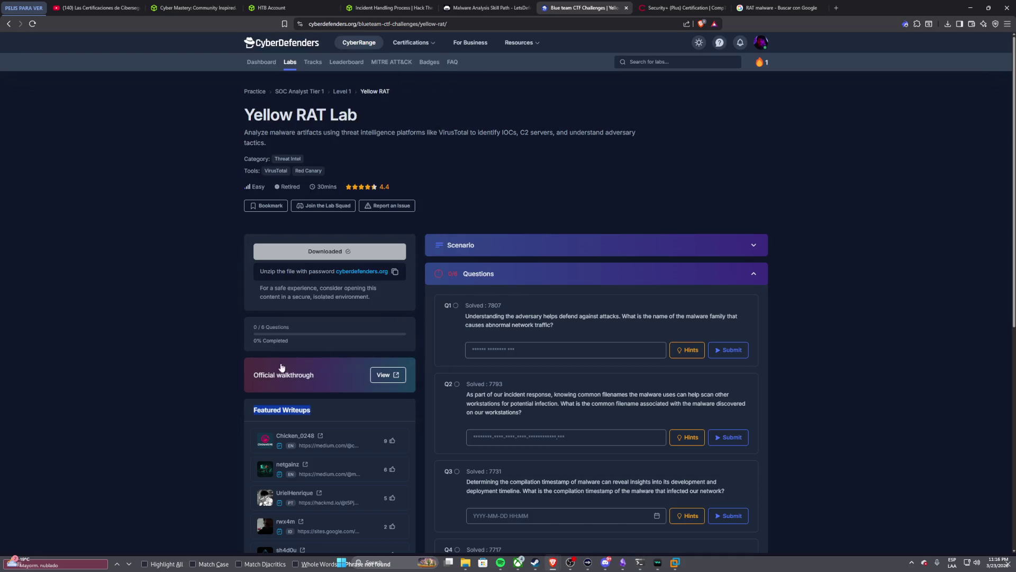
{"action": "key", "text": "ctrl+f"}
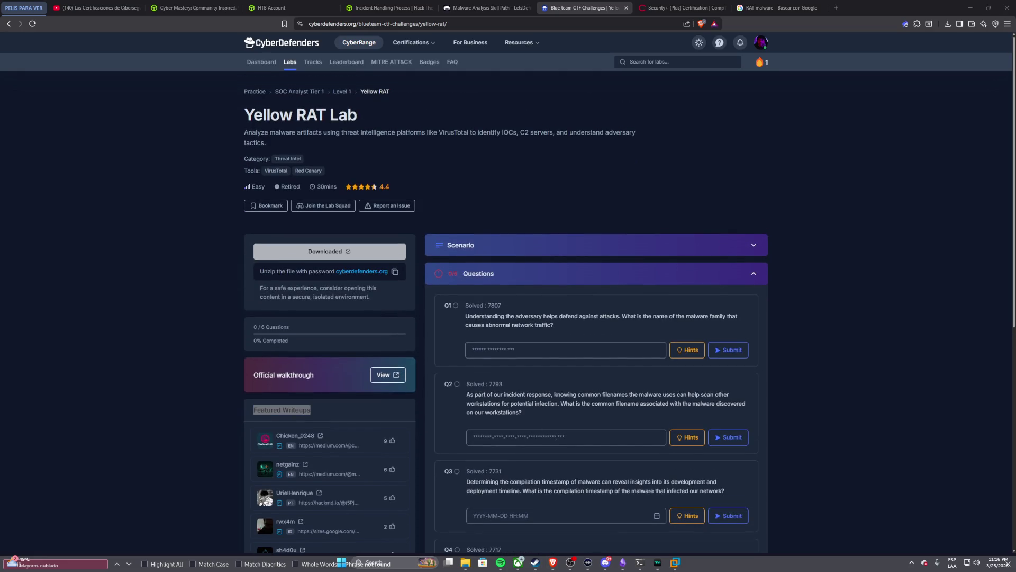
{"action": "key", "text": "super"}
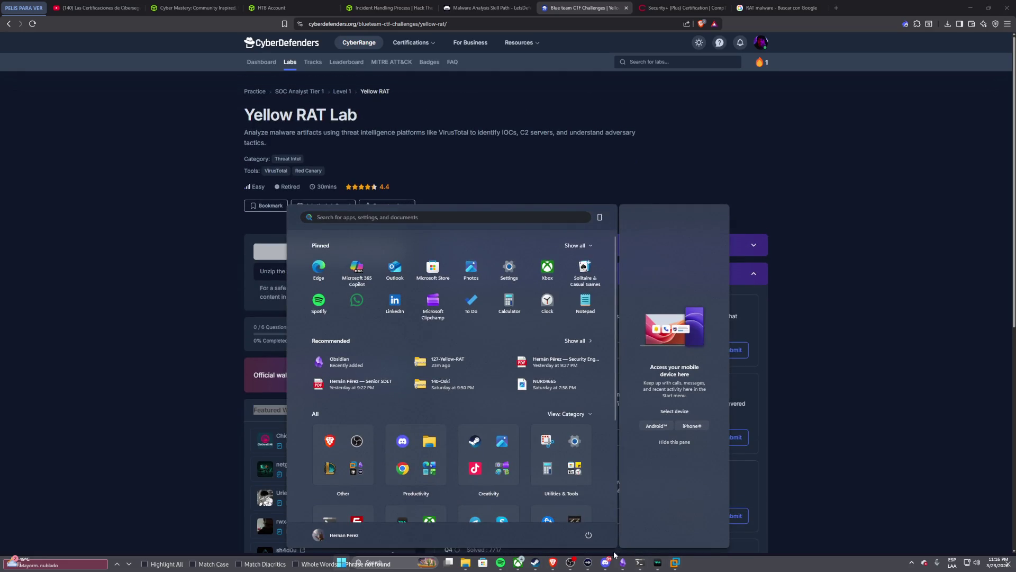
{"action": "left_click", "coordinate": [676, 563]}
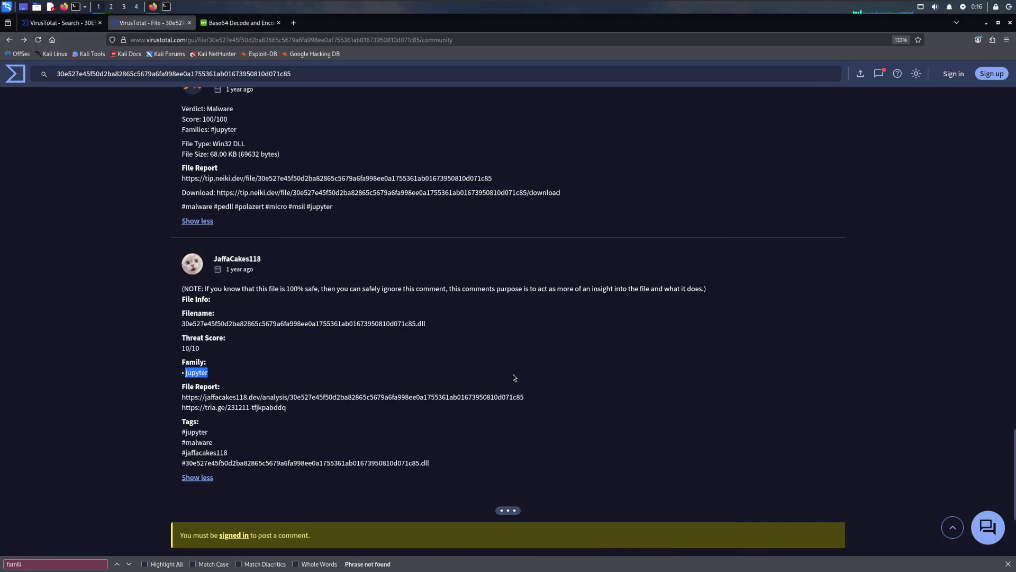
{"action": "scroll", "coordinate": [513, 377], "scroll_direction": "up", "scroll_amount": 5}
{"action": "scroll", "coordinate": [514, 378], "scroll_direction": "up", "scroll_amount": 5}
{"action": "scroll", "coordinate": [513, 377], "scroll_direction": "up", "scroll_amount": 5}
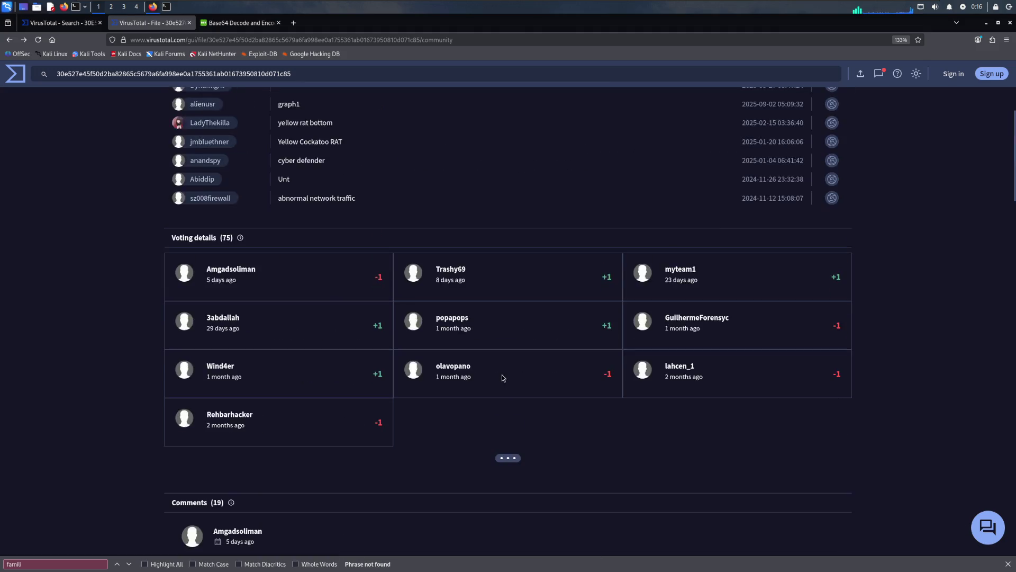
{"action": "scroll", "coordinate": [502, 374], "scroll_direction": "up", "scroll_amount": 5}
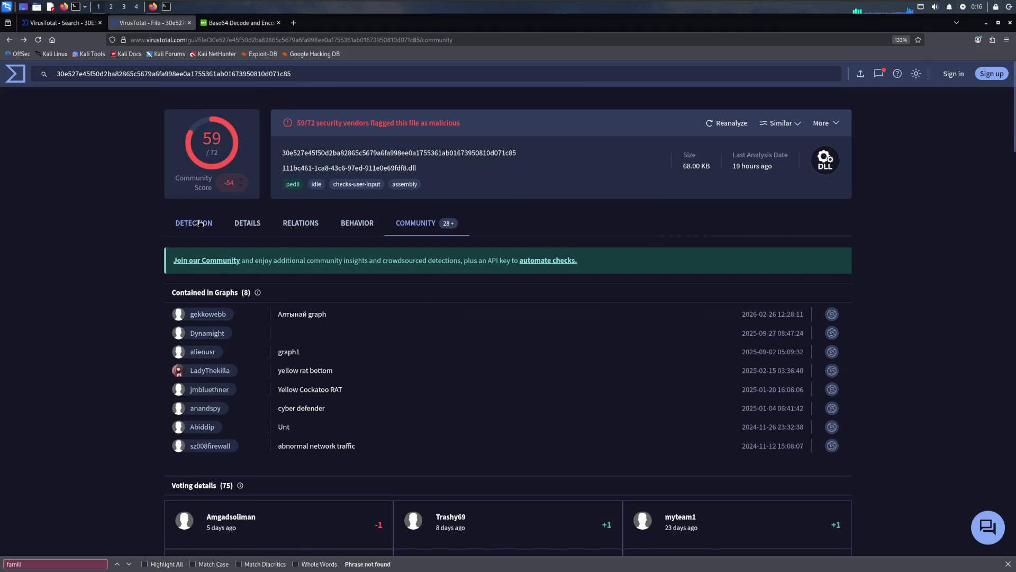
Step: Search the vendor detections for 'famili' without result, then go to the DLL's relations
{"action": "left_click", "coordinate": [200, 224]}
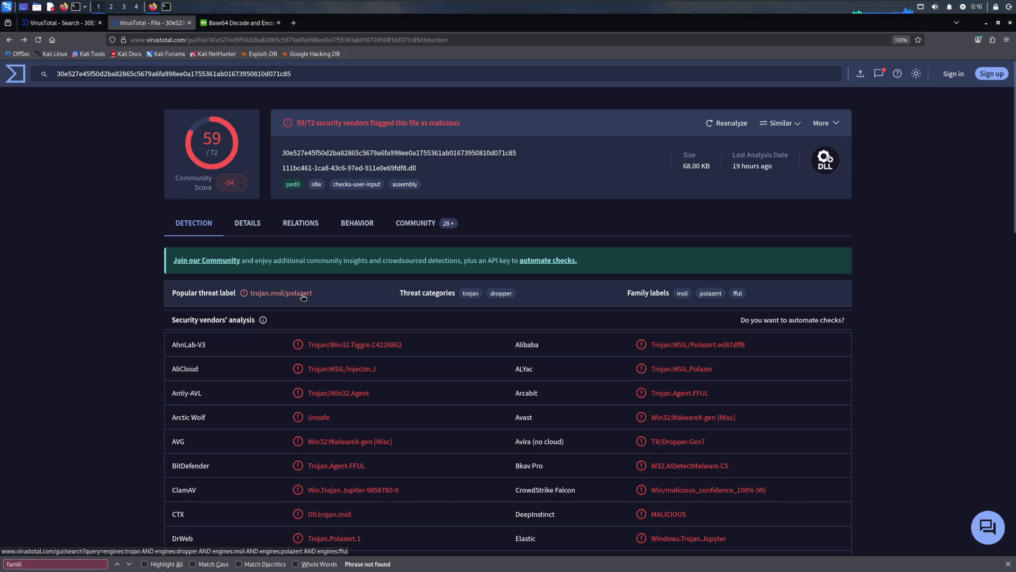
{"action": "scroll", "coordinate": [342, 326], "scroll_direction": "down", "scroll_amount": 1}
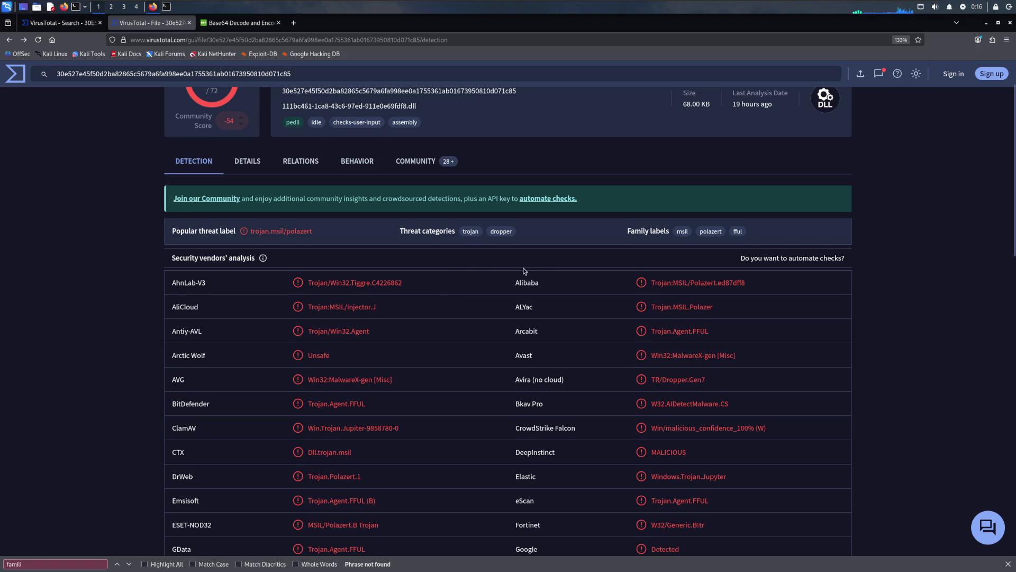
{"action": "scroll", "coordinate": [524, 270], "scroll_direction": "down", "scroll_amount": 1}
{"action": "key", "text": "ctrl+f"}
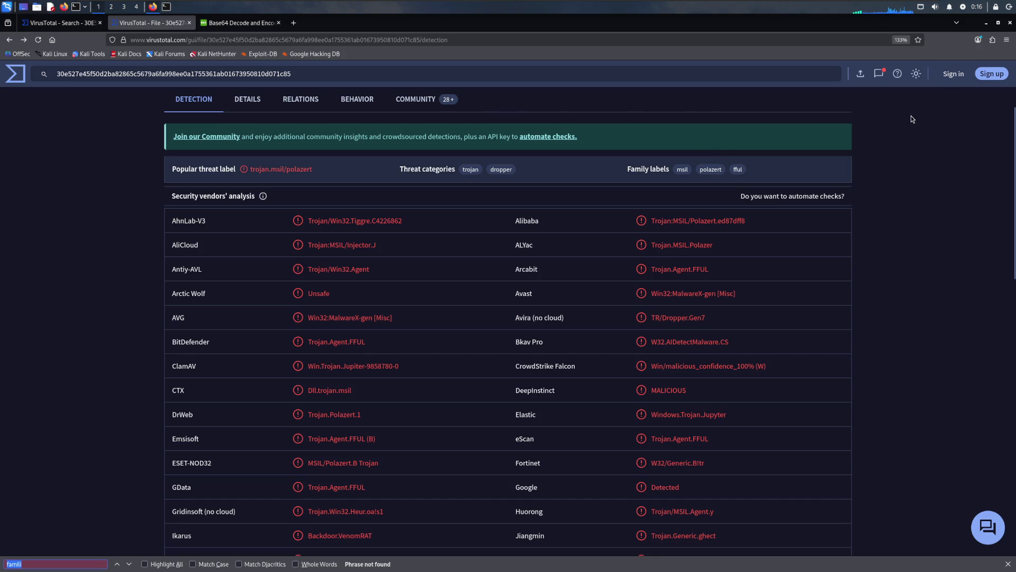
{"action": "left_click", "coordinate": [1006, 40]}
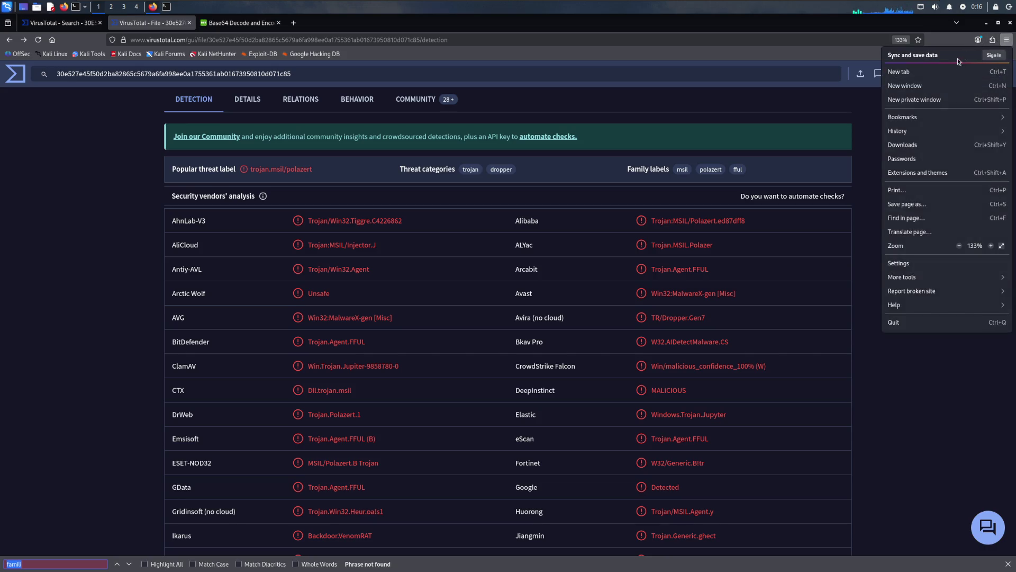
{"action": "left_click", "coordinate": [921, 215]}
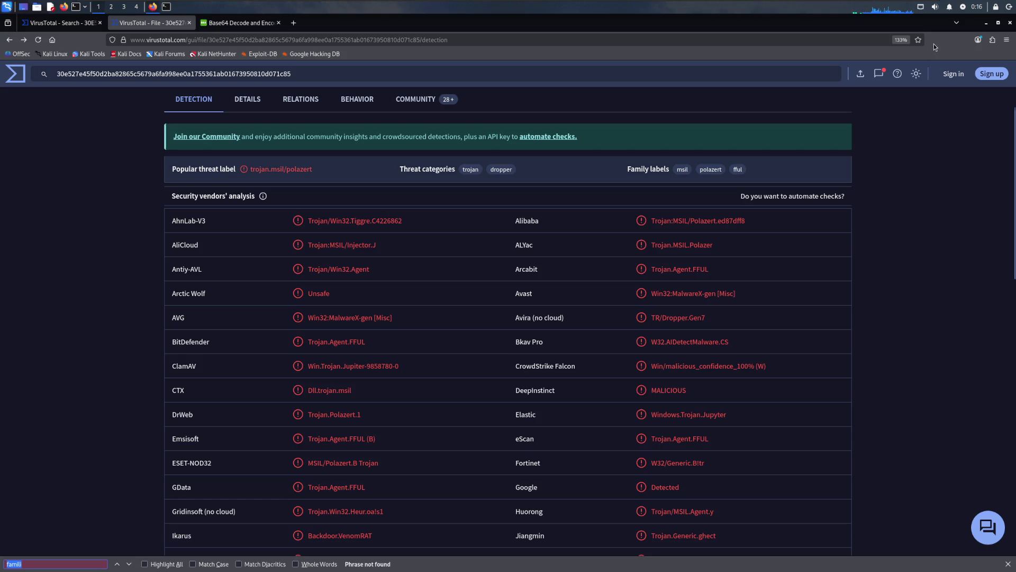
{"action": "left_click", "coordinate": [903, 236]}
{"action": "scroll", "coordinate": [365, 134], "scroll_direction": "down", "scroll_amount": 2}
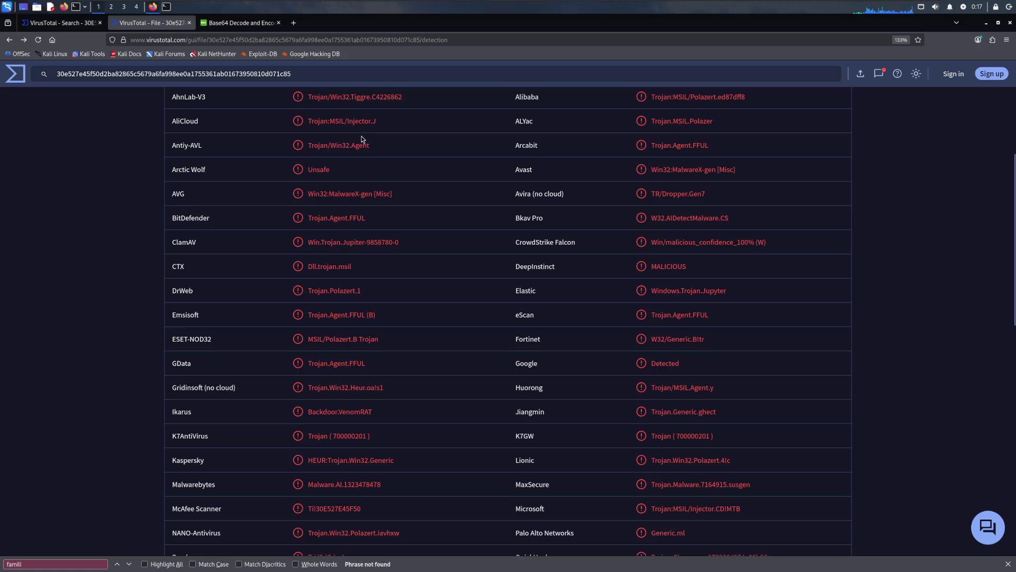
{"action": "scroll", "coordinate": [224, 241], "scroll_direction": "down", "scroll_amount": 1}
{"action": "scroll", "coordinate": [223, 244], "scroll_direction": "down", "scroll_amount": 1}
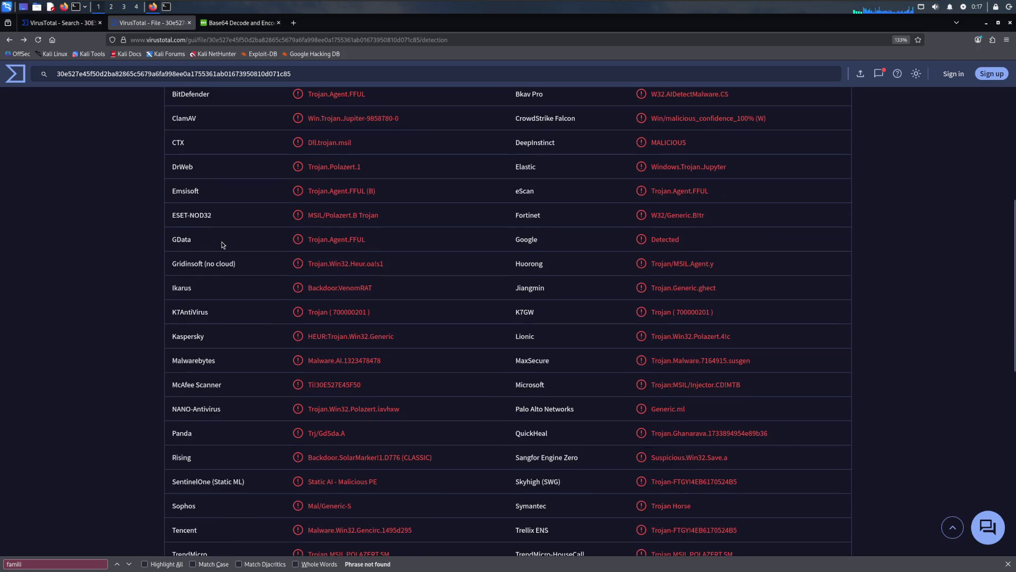
{"action": "scroll", "coordinate": [364, 258], "scroll_direction": "down", "scroll_amount": 1}
{"action": "scroll", "coordinate": [363, 258], "scroll_direction": "down", "scroll_amount": 1}
{"action": "scroll", "coordinate": [363, 258], "scroll_direction": "down", "scroll_amount": 1}
{"action": "scroll", "coordinate": [363, 259], "scroll_direction": "down", "scroll_amount": 1}
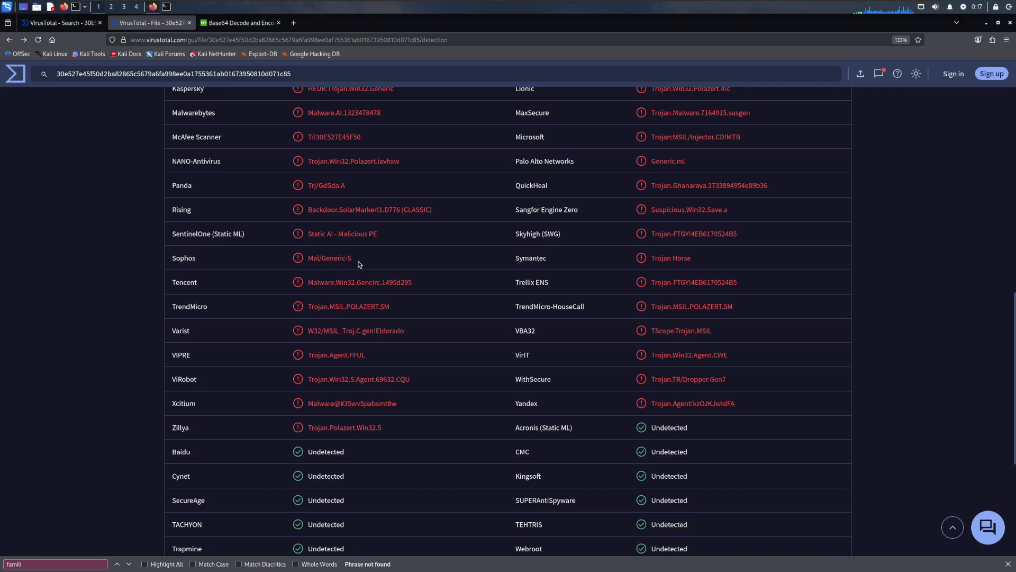
{"action": "scroll", "coordinate": [357, 263], "scroll_direction": "up", "scroll_amount": 3}
{"action": "scroll", "coordinate": [357, 263], "scroll_direction": "up", "scroll_amount": 1}
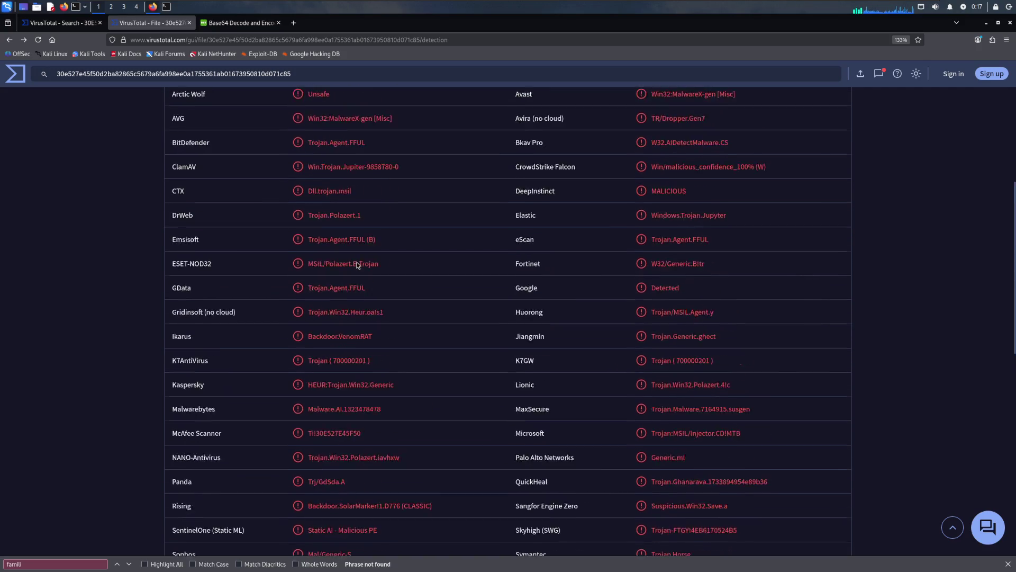
{"action": "scroll", "coordinate": [355, 263], "scroll_direction": "up", "scroll_amount": 3}
{"action": "scroll", "coordinate": [356, 265], "scroll_direction": "down", "scroll_amount": 2}
{"action": "scroll", "coordinate": [354, 265], "scroll_direction": "down", "scroll_amount": 3}
{"action": "scroll", "coordinate": [354, 265], "scroll_direction": "down", "scroll_amount": 3}
{"action": "scroll", "coordinate": [353, 265], "scroll_direction": "down", "scroll_amount": 2}
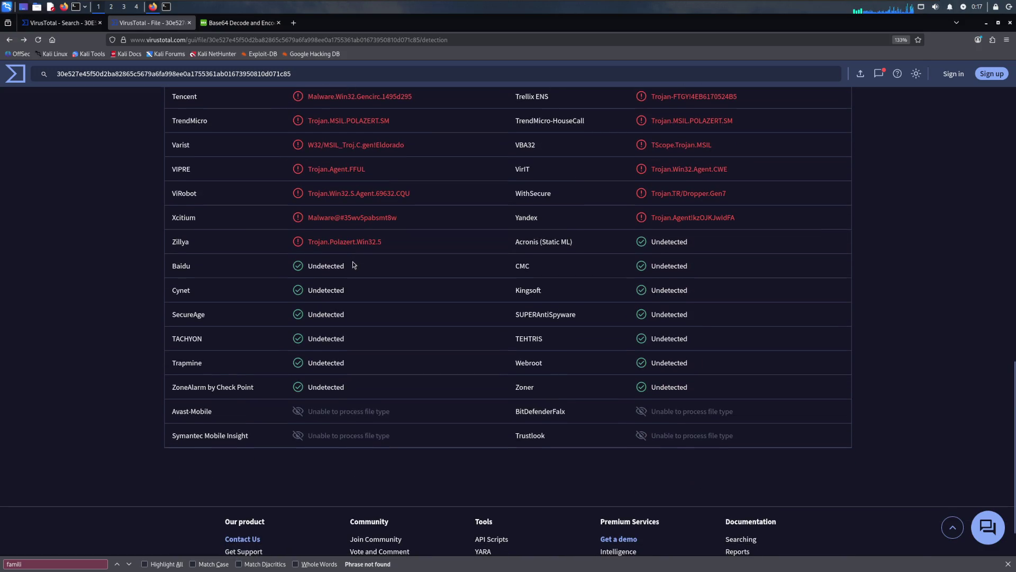
{"action": "scroll", "coordinate": [283, 213], "scroll_direction": "up", "scroll_amount": 5}
{"action": "scroll", "coordinate": [283, 212], "scroll_direction": "up", "scroll_amount": 4}
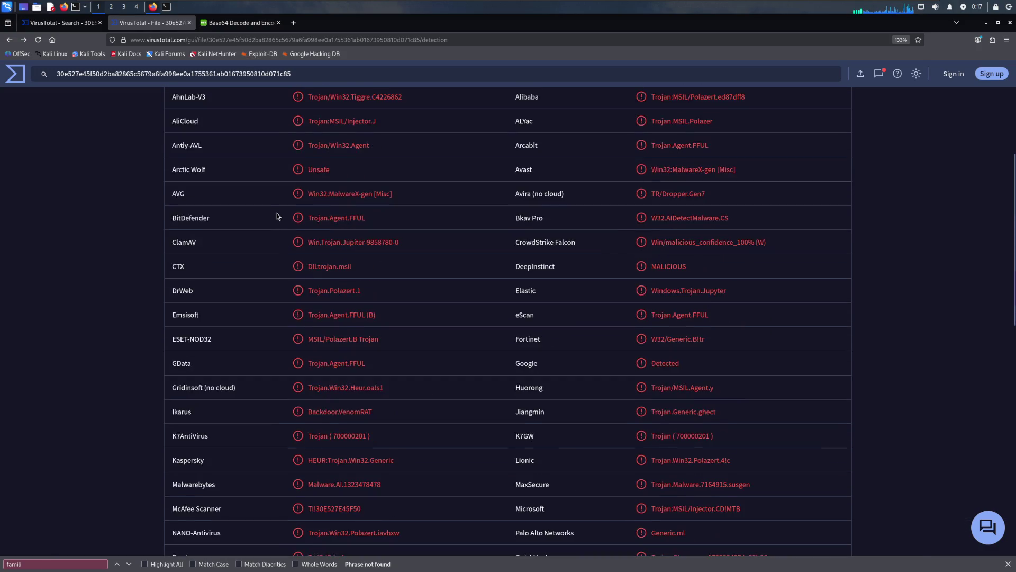
{"action": "scroll", "coordinate": [290, 238], "scroll_direction": "up", "scroll_amount": 4}
{"action": "left_click", "coordinate": [295, 226]}
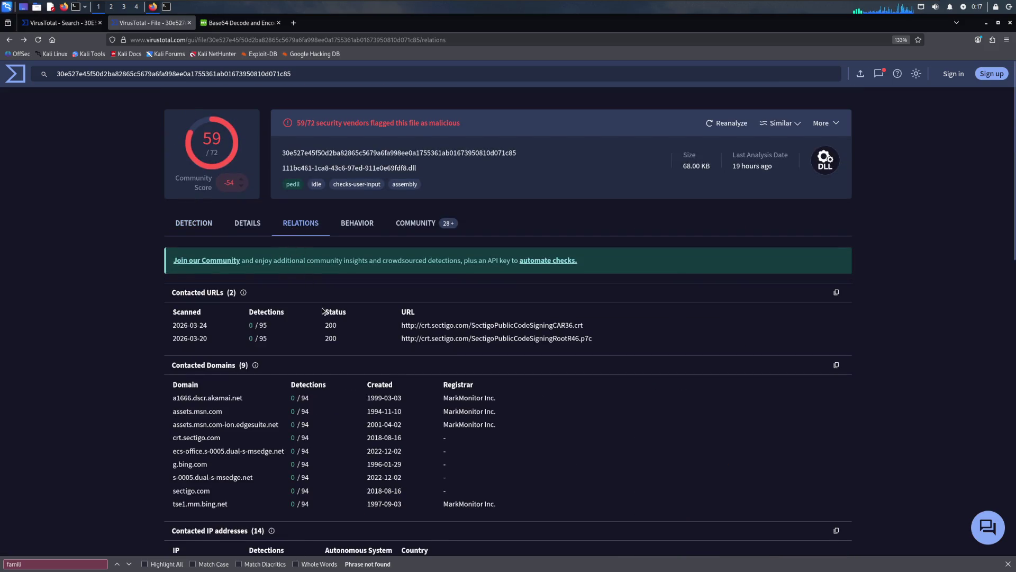
{"action": "scroll", "coordinate": [267, 362], "scroll_direction": "down", "scroll_amount": 2}
{"action": "scroll", "coordinate": [263, 359], "scroll_direction": "down", "scroll_amount": 2}
{"action": "scroll", "coordinate": [263, 359], "scroll_direction": "down", "scroll_amount": 2}
{"action": "scroll", "coordinate": [264, 360], "scroll_direction": "down", "scroll_amount": 2}
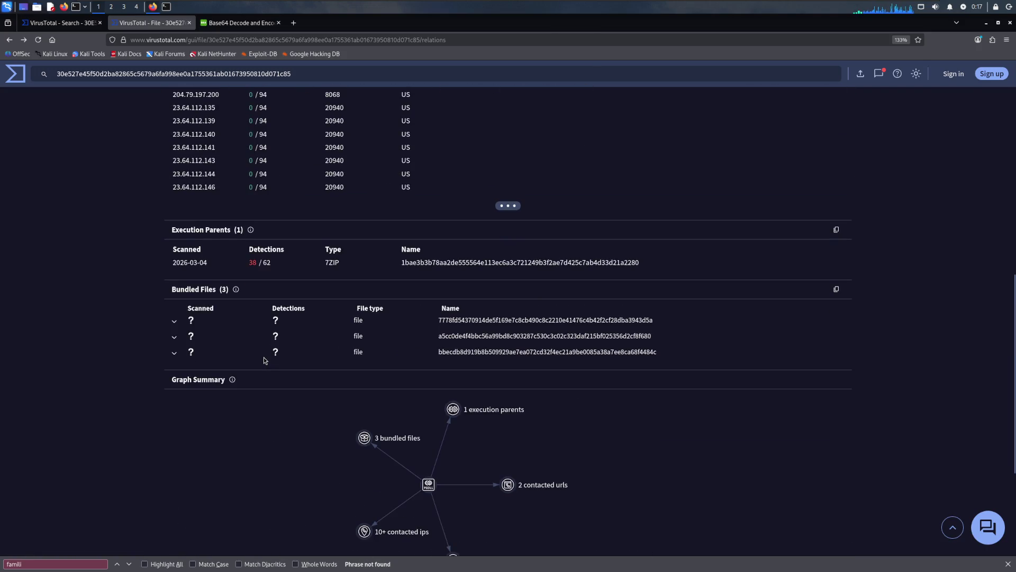
{"action": "scroll", "coordinate": [263, 360], "scroll_direction": "up", "scroll_amount": 5}
{"action": "scroll", "coordinate": [264, 358], "scroll_direction": "down", "scroll_amount": 1}
{"action": "scroll", "coordinate": [265, 357], "scroll_direction": "down", "scroll_amount": 5}
{"action": "scroll", "coordinate": [264, 356], "scroll_direction": "up", "scroll_amount": 2}
{"action": "scroll", "coordinate": [263, 341], "scroll_direction": "up", "scroll_amount": 3}
Step: Open the DLL's sandbox behavior report after reviewing its relations
{"action": "left_click", "coordinate": [357, 224]}
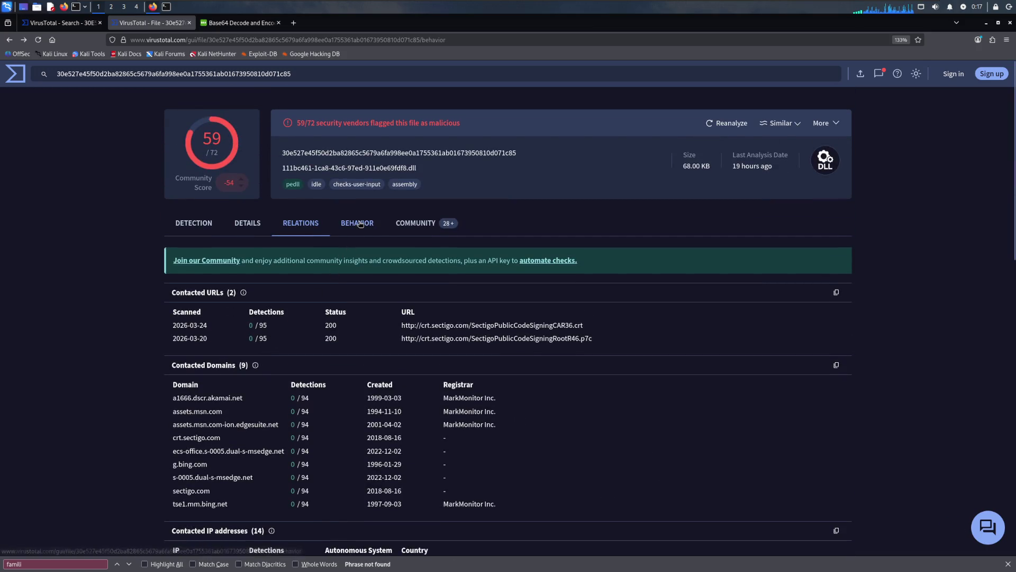
{"action": "scroll", "coordinate": [227, 321], "scroll_direction": "down", "scroll_amount": 3}
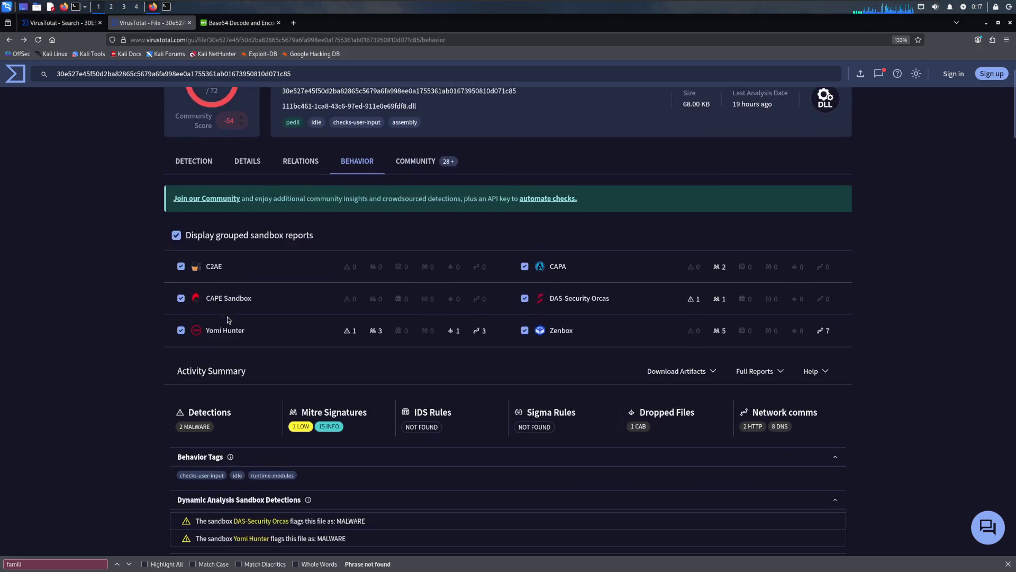
{"action": "scroll", "coordinate": [229, 310], "scroll_direction": "down", "scroll_amount": 3}
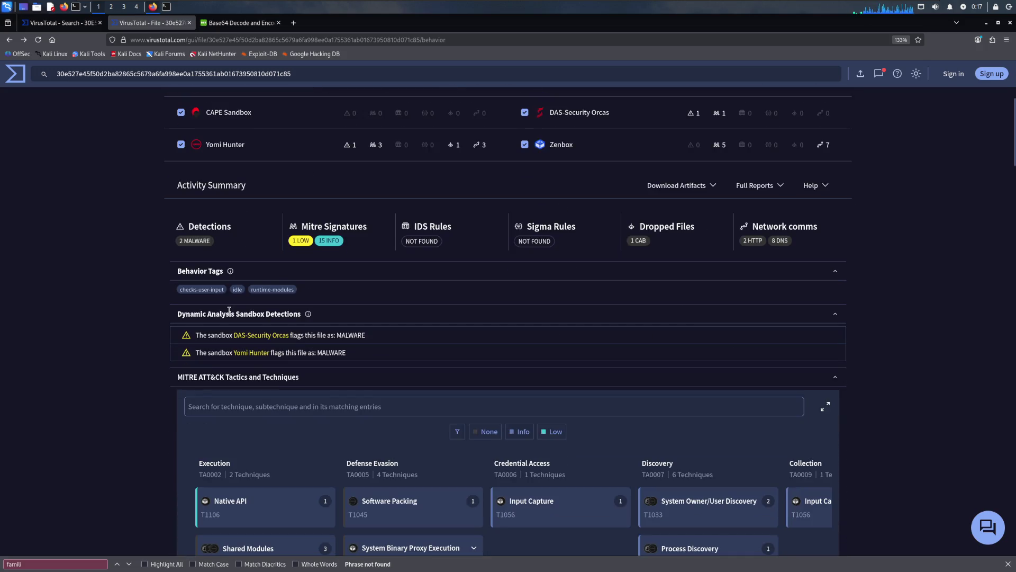
{"action": "scroll", "coordinate": [233, 309], "scroll_direction": "down", "scroll_amount": 3}
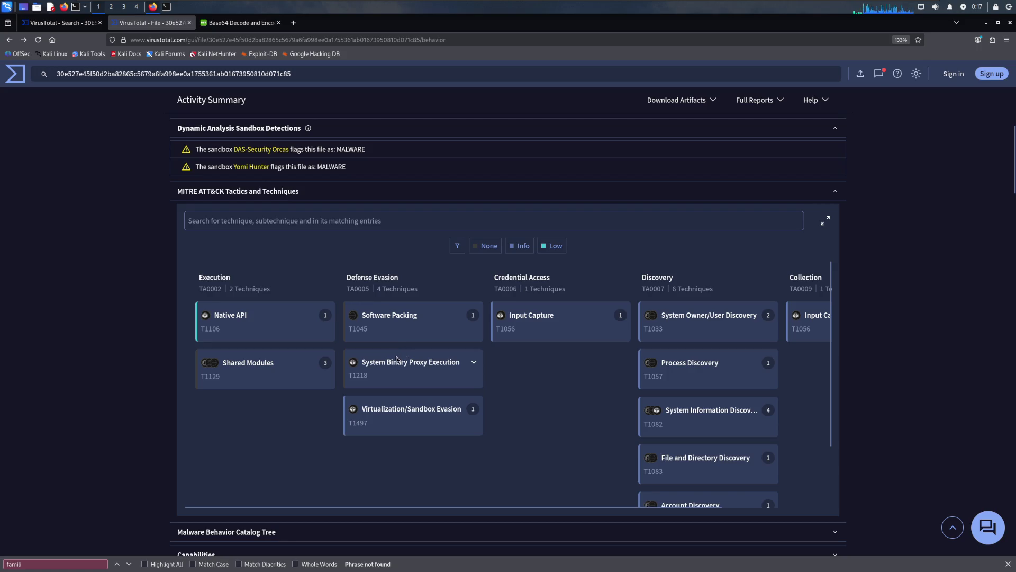
{"action": "scroll", "coordinate": [333, 391], "scroll_direction": "down", "scroll_amount": 1}
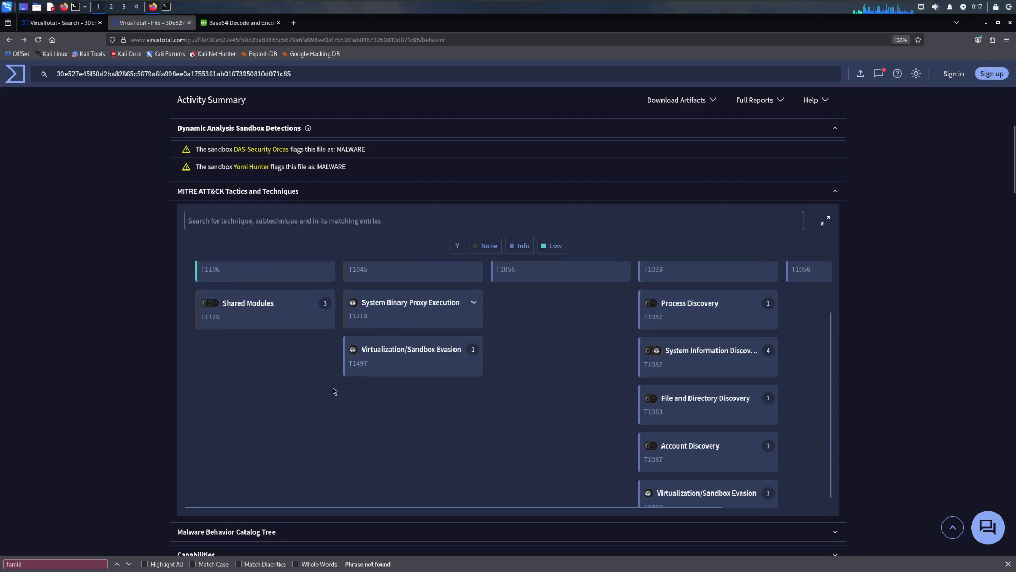
{"action": "scroll", "coordinate": [334, 391], "scroll_direction": "up", "scroll_amount": 1}
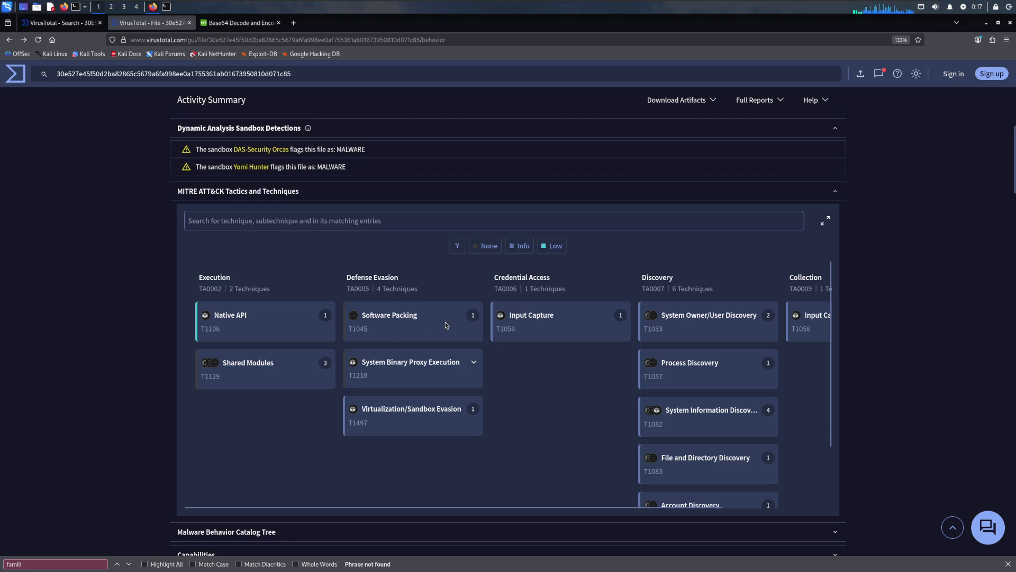
{"action": "left_click_drag", "start_coordinate": [420, 511], "coordinate": [561, 520]}
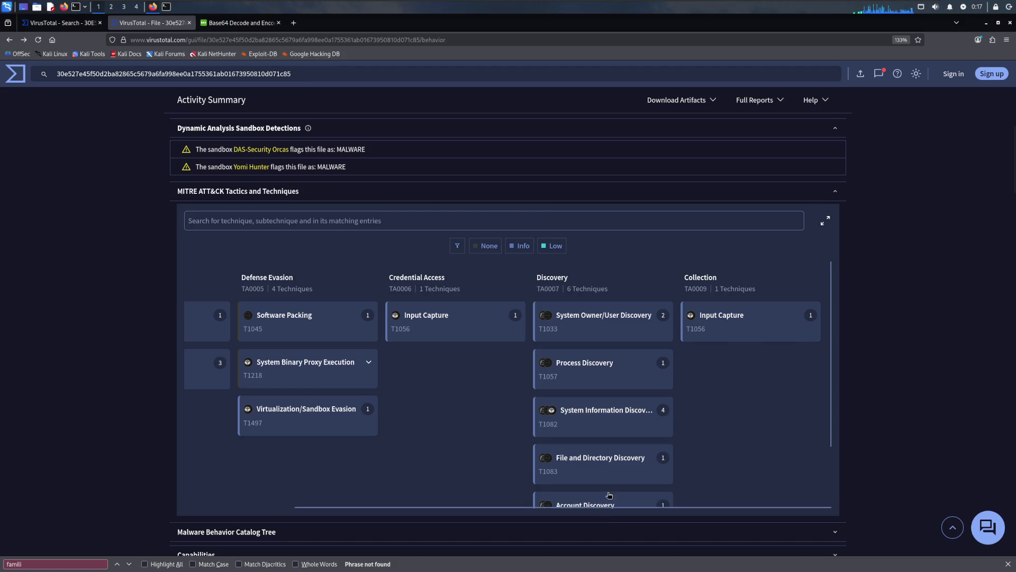
{"action": "scroll", "coordinate": [608, 466], "scroll_direction": "up", "scroll_amount": 2}
{"action": "scroll", "coordinate": [609, 466], "scroll_direction": "down", "scroll_amount": 2}
{"action": "scroll", "coordinate": [618, 416], "scroll_direction": "down", "scroll_amount": 2}
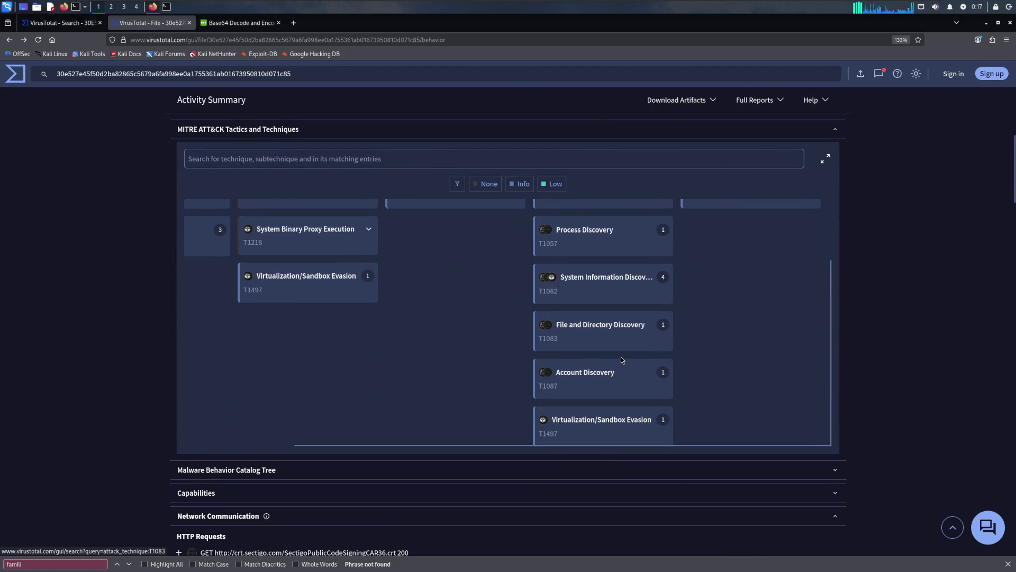
{"action": "scroll", "coordinate": [621, 360], "scroll_direction": "down", "scroll_amount": 2}
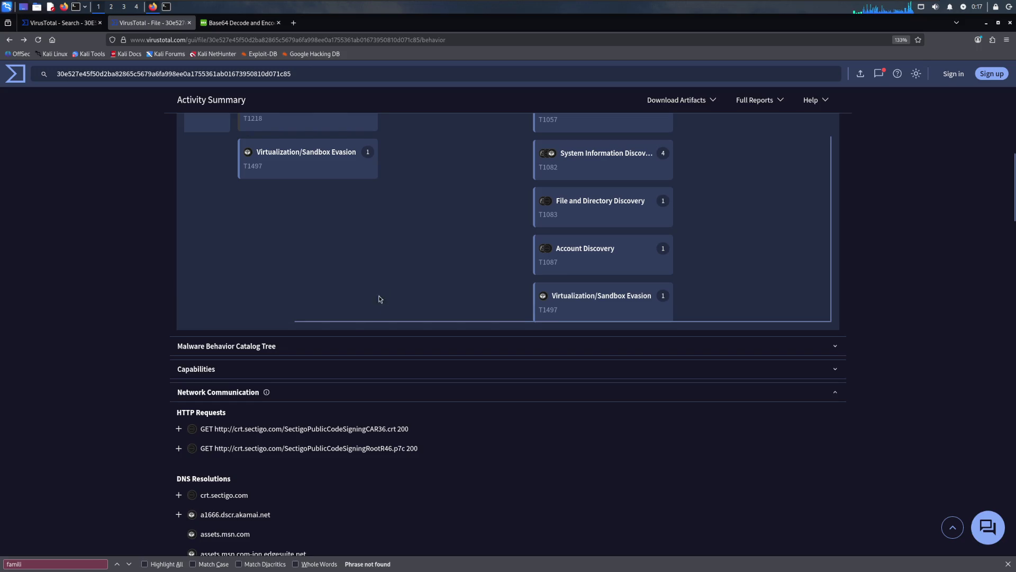
{"action": "scroll", "coordinate": [334, 406], "scroll_direction": "down", "scroll_amount": 2}
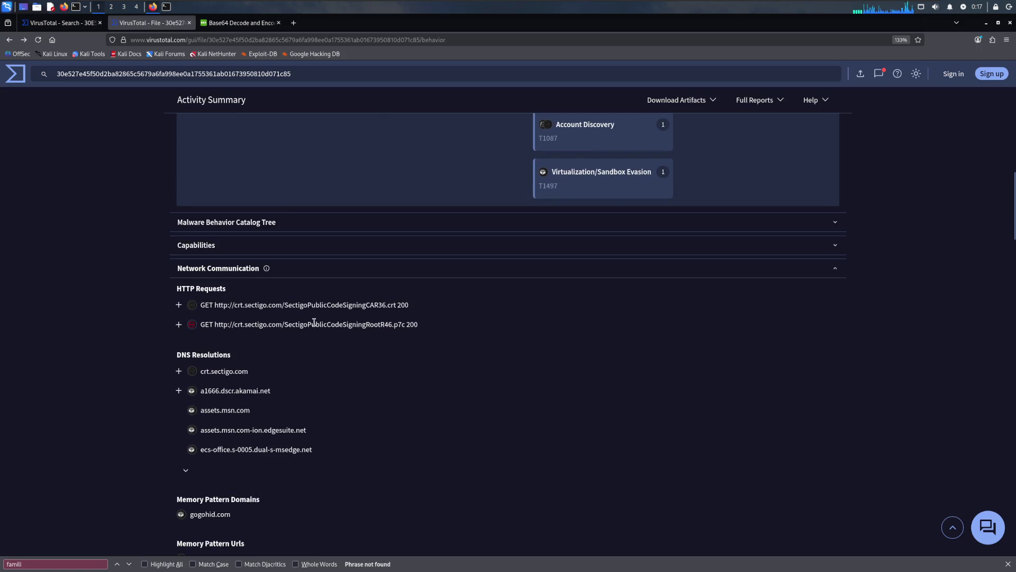
{"action": "scroll", "coordinate": [376, 318], "scroll_direction": "down", "scroll_amount": 2}
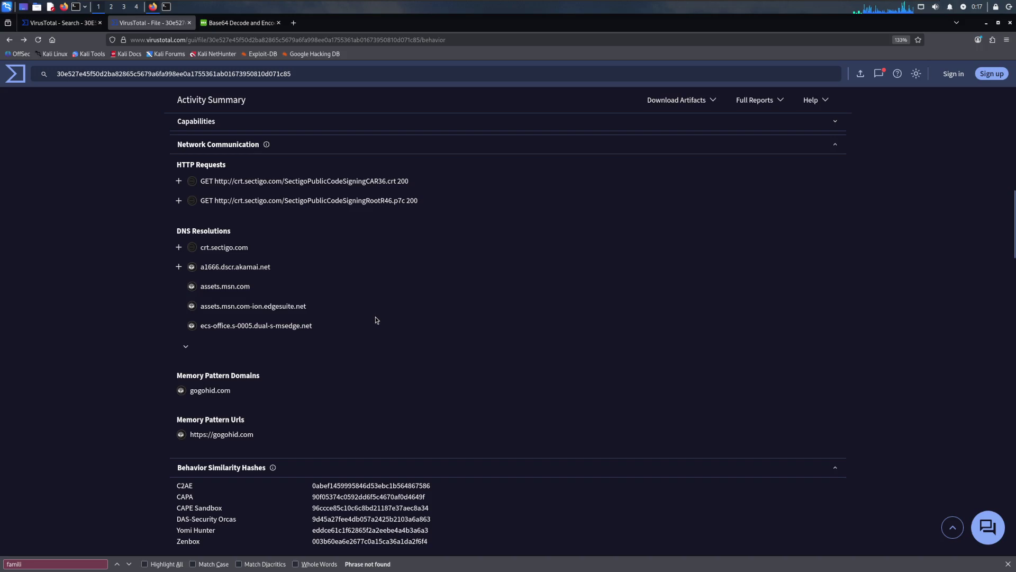
{"action": "scroll", "coordinate": [376, 319], "scroll_direction": "down", "scroll_amount": 5}
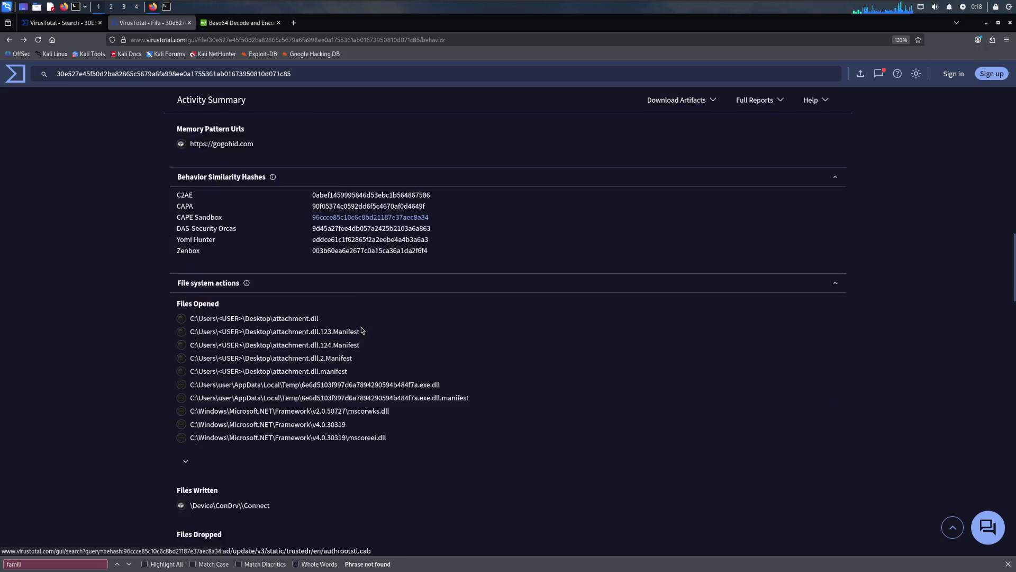
{"action": "scroll", "coordinate": [361, 329], "scroll_direction": "up", "scroll_amount": 5}
{"action": "scroll", "coordinate": [357, 329], "scroll_direction": "up", "scroll_amount": 5}
{"action": "scroll", "coordinate": [352, 329], "scroll_direction": "up", "scroll_amount": 5}
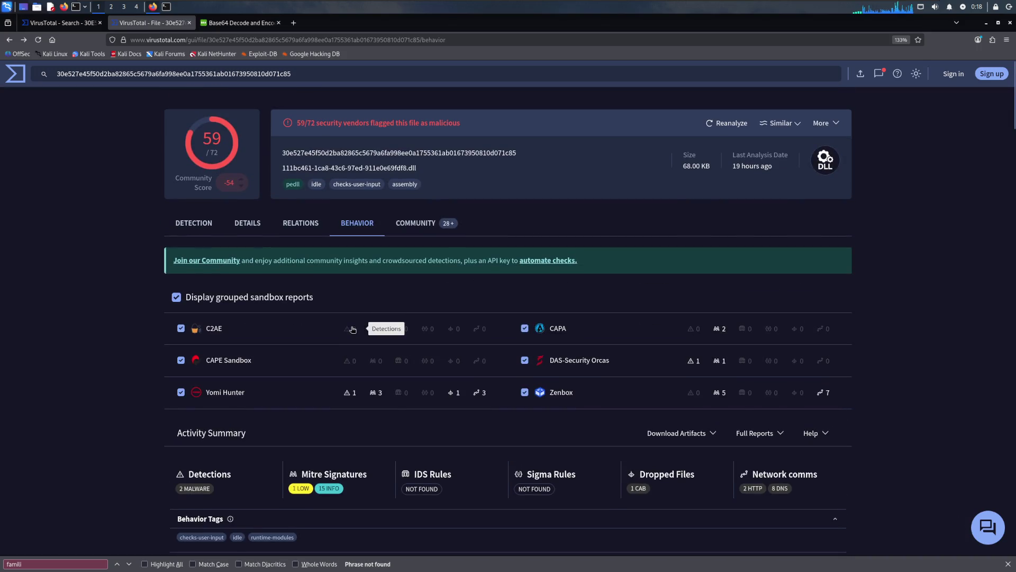
Step: Revisit the DLL's community graphs and votes, dismiss the Find bar and leave the VM
{"action": "left_click", "coordinate": [420, 224]}
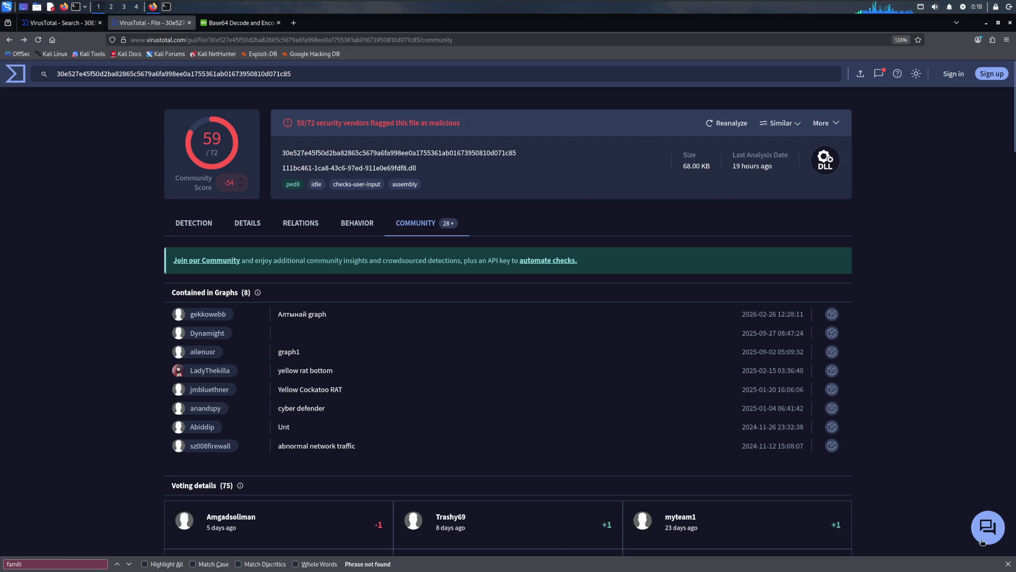
{"action": "left_click", "coordinate": [1008, 565]}
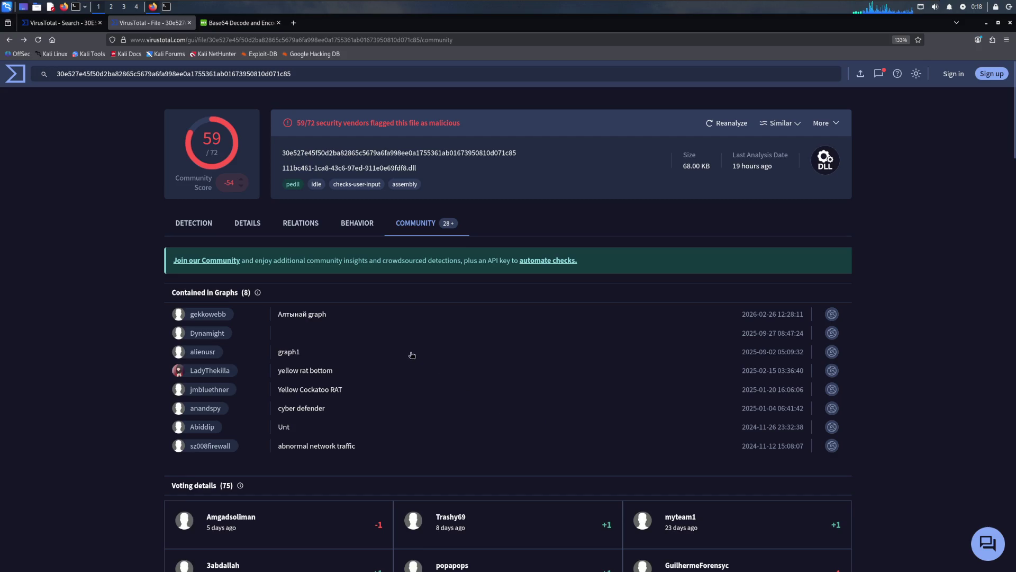
{"action": "key", "text": "super"}
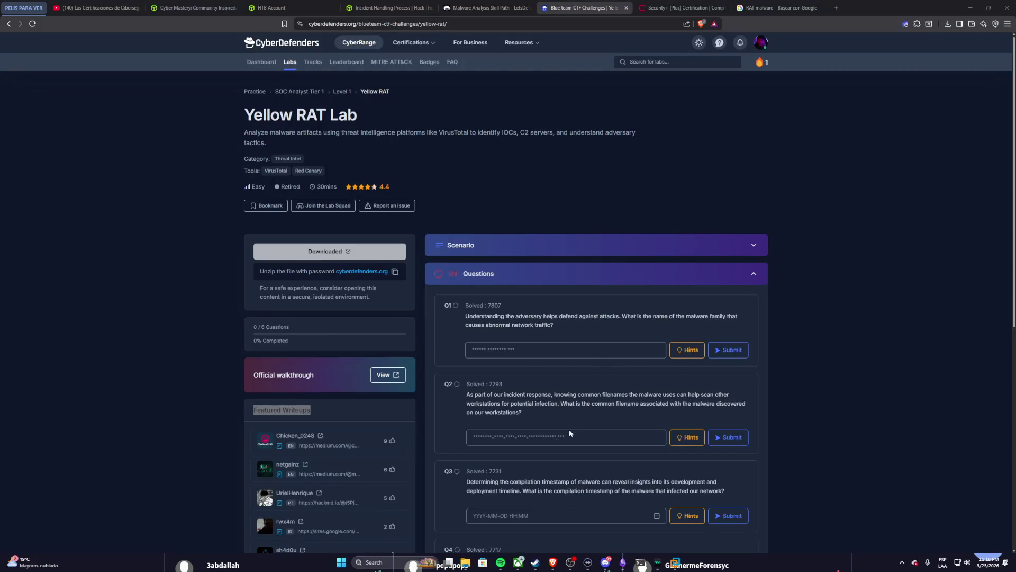
Step: Reveal Hint 1 and Hint 2 for Q1 on the malware family, then return to the Kali VM
{"action": "left_click", "coordinate": [514, 349]}
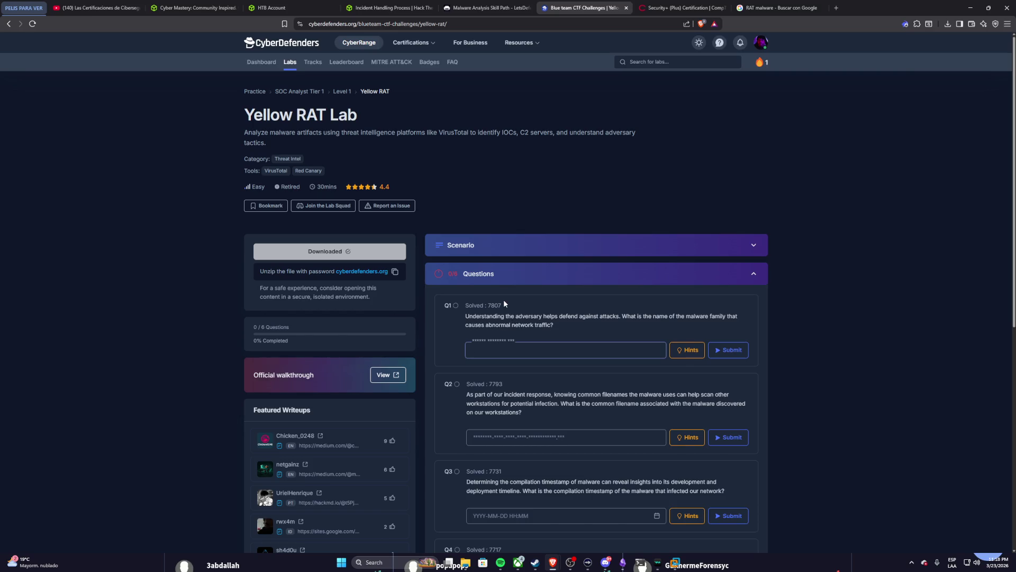
{"action": "left_click", "coordinate": [687, 349]}
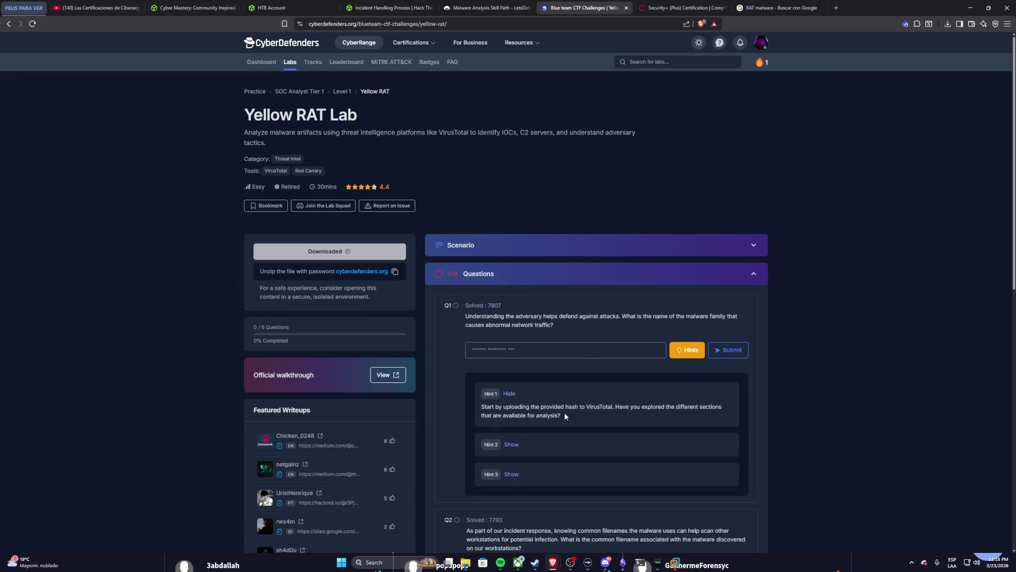
{"action": "left_click", "coordinate": [516, 443]}
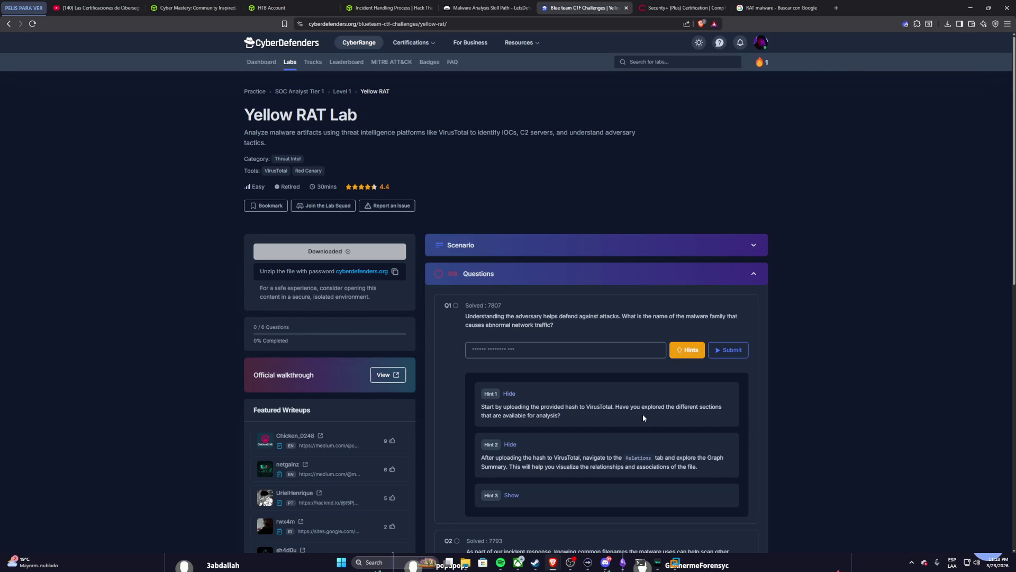
{"action": "scroll", "coordinate": [642, 415], "scroll_direction": "down", "scroll_amount": 1}
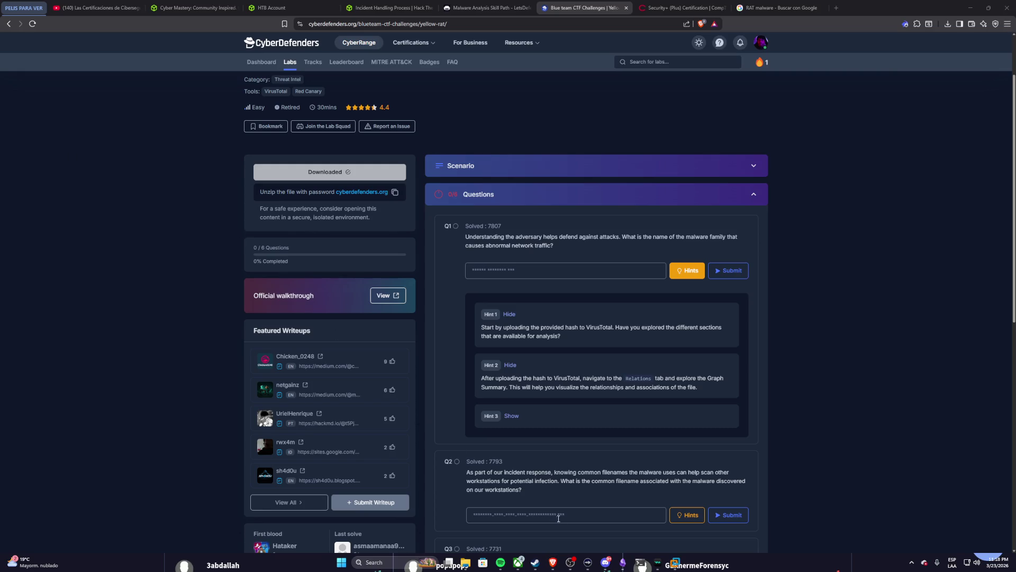
{"action": "left_click", "coordinate": [641, 563]}
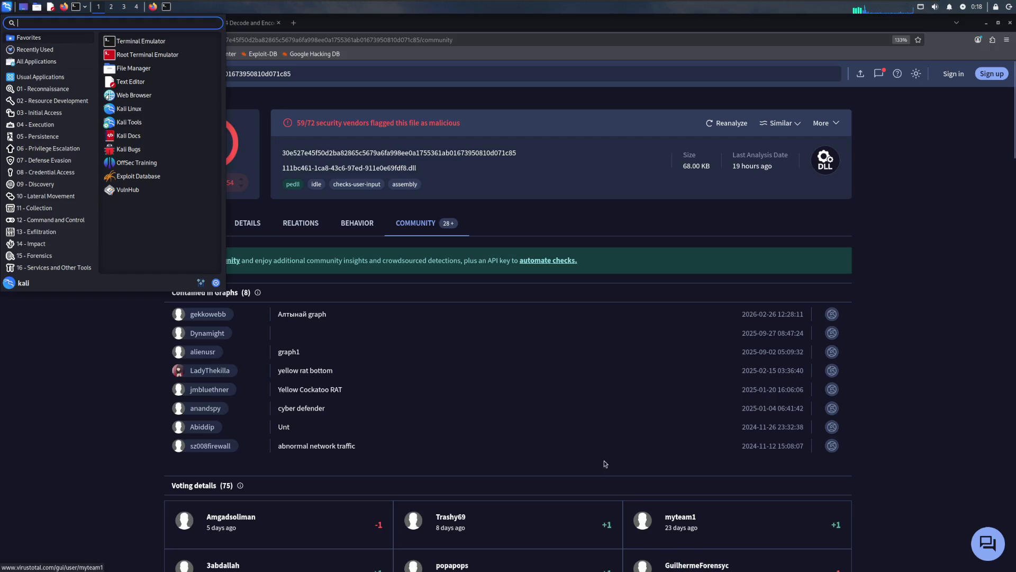
Step: Review the DLL's sandbox Behavior report and its Relations of contacted URLs, domains and IPs
{"action": "left_click", "coordinate": [401, 286]}
{"action": "left_click", "coordinate": [358, 221]}
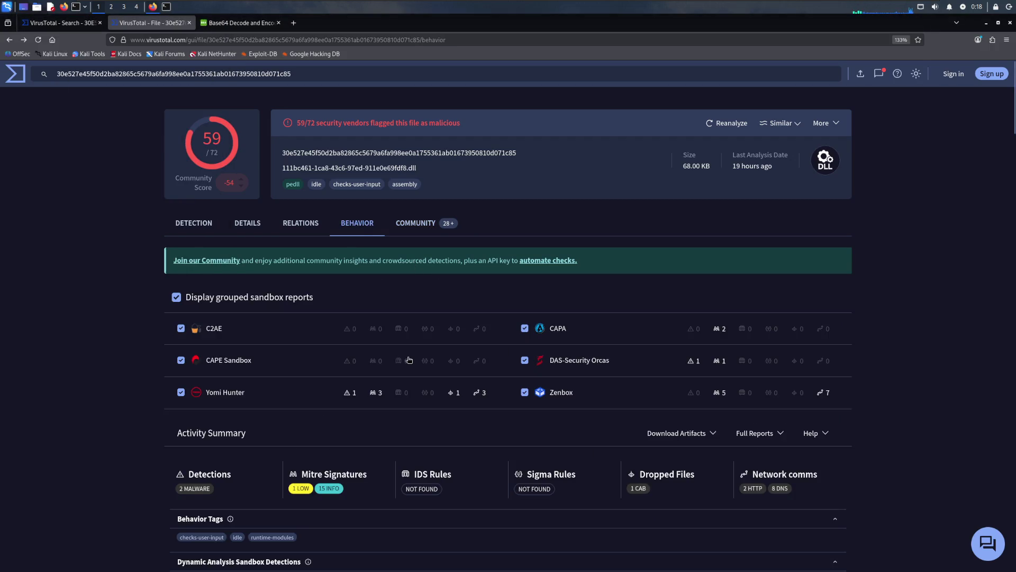
{"action": "scroll", "coordinate": [407, 357], "scroll_direction": "down", "scroll_amount": 4}
{"action": "scroll", "coordinate": [407, 357], "scroll_direction": "down", "scroll_amount": 3}
{"action": "scroll", "coordinate": [297, 330], "scroll_direction": "down", "scroll_amount": 2}
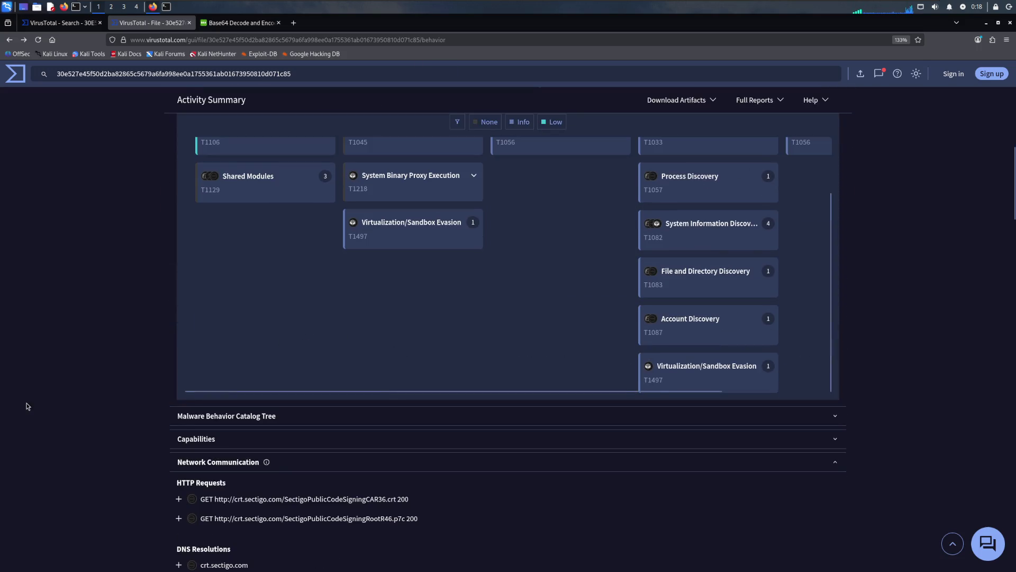
{"action": "scroll", "coordinate": [93, 368], "scroll_direction": "down", "scroll_amount": 10}
{"action": "scroll", "coordinate": [92, 367], "scroll_direction": "down", "scroll_amount": 5}
{"action": "scroll", "coordinate": [93, 368], "scroll_direction": "down", "scroll_amount": 2}
{"action": "scroll", "coordinate": [93, 366], "scroll_direction": "down", "scroll_amount": 5}
{"action": "scroll", "coordinate": [93, 365], "scroll_direction": "up", "scroll_amount": 5}
{"action": "scroll", "coordinate": [93, 365], "scroll_direction": "up", "scroll_amount": 5}
{"action": "scroll", "coordinate": [82, 348], "scroll_direction": "up", "scroll_amount": 5}
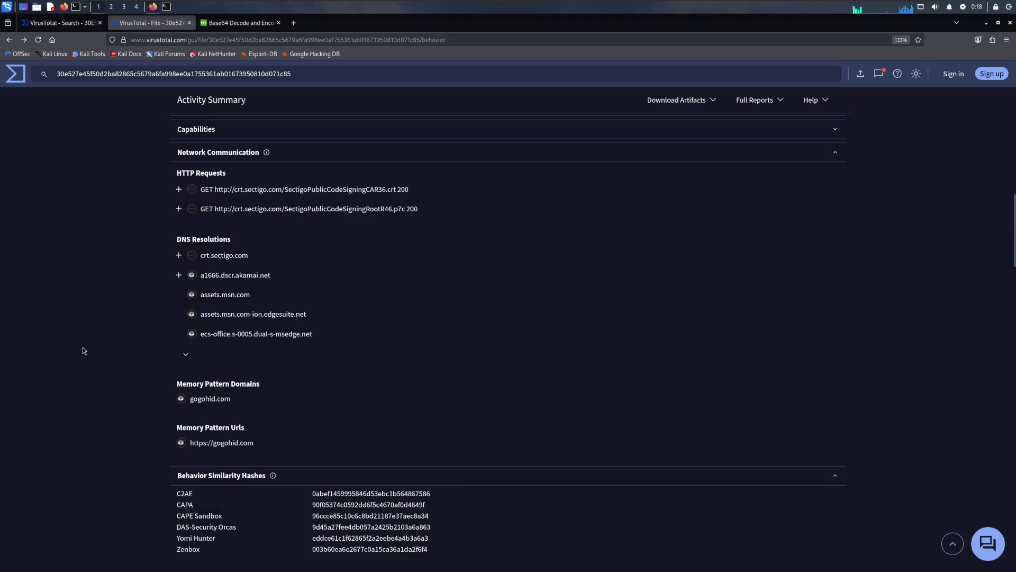
{"action": "scroll", "coordinate": [82, 347], "scroll_direction": "up", "scroll_amount": 3}
{"action": "scroll", "coordinate": [83, 347], "scroll_direction": "up", "scroll_amount": 5}
{"action": "scroll", "coordinate": [83, 347], "scroll_direction": "up", "scroll_amount": 1}
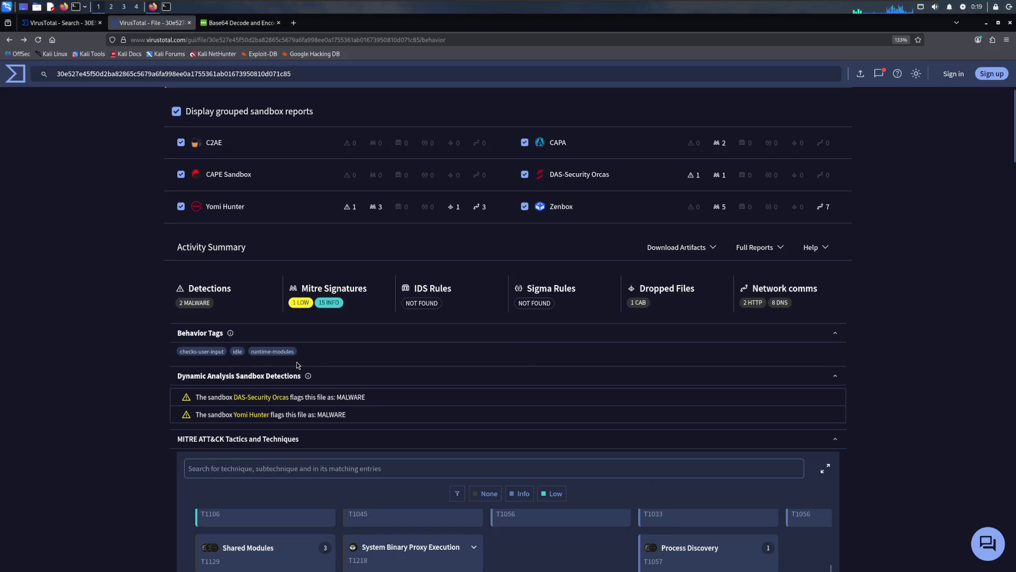
{"action": "scroll", "coordinate": [112, 160], "scroll_direction": "up", "scroll_amount": 2}
{"action": "scroll", "coordinate": [112, 161], "scroll_direction": "up", "scroll_amount": 1}
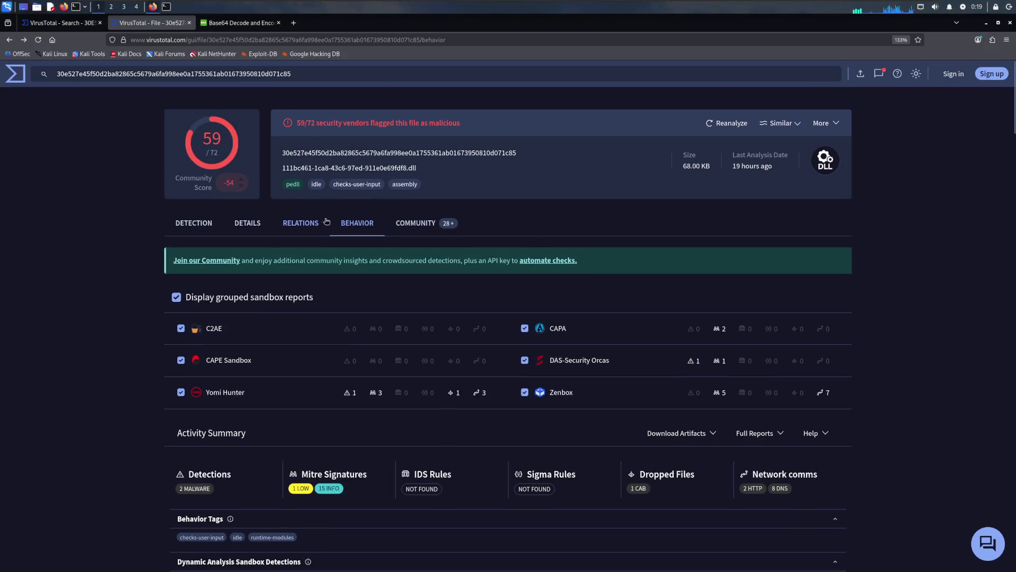
{"action": "left_click", "coordinate": [300, 223]}
{"action": "scroll", "coordinate": [132, 330], "scroll_direction": "down", "scroll_amount": 2}
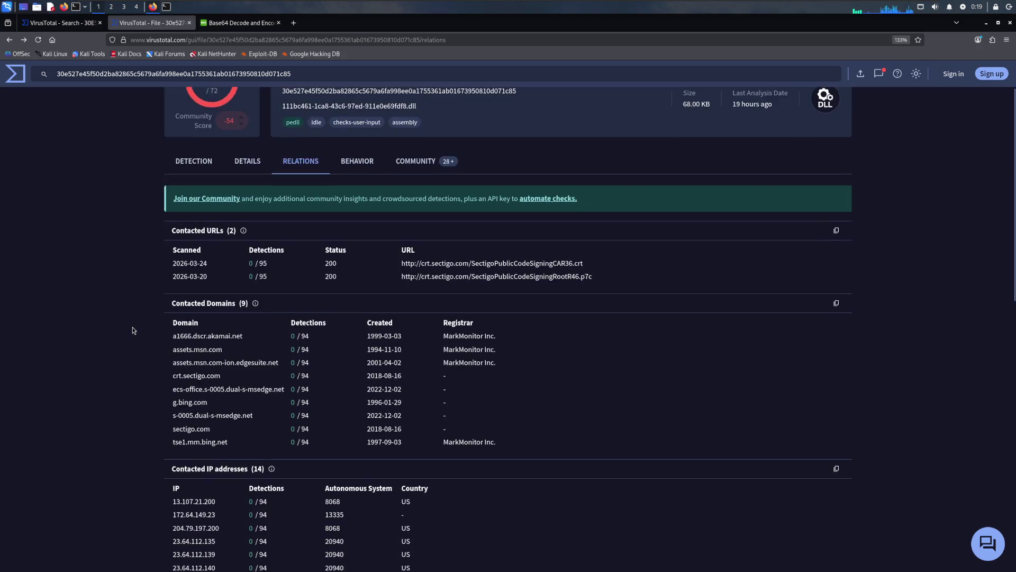
{"action": "scroll", "coordinate": [133, 331], "scroll_direction": "down", "scroll_amount": 2}
{"action": "scroll", "coordinate": [133, 330], "scroll_direction": "down", "scroll_amount": 3}
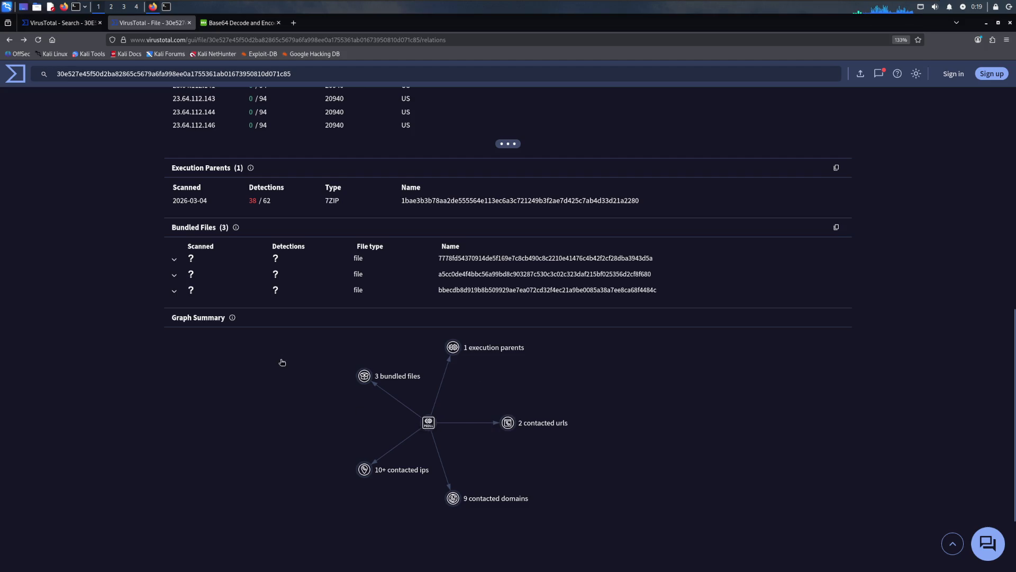
Step: Open the relationship graph from Graph Summary and go back from the sign-in page to the report
{"action": "left_click", "coordinate": [362, 381]}
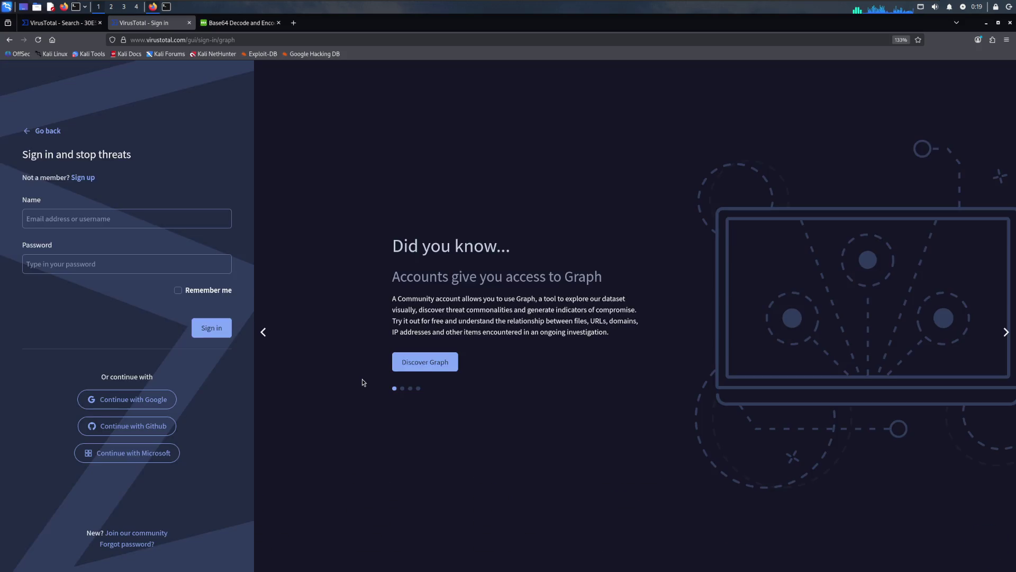
{"action": "left_click", "coordinate": [8, 39]}
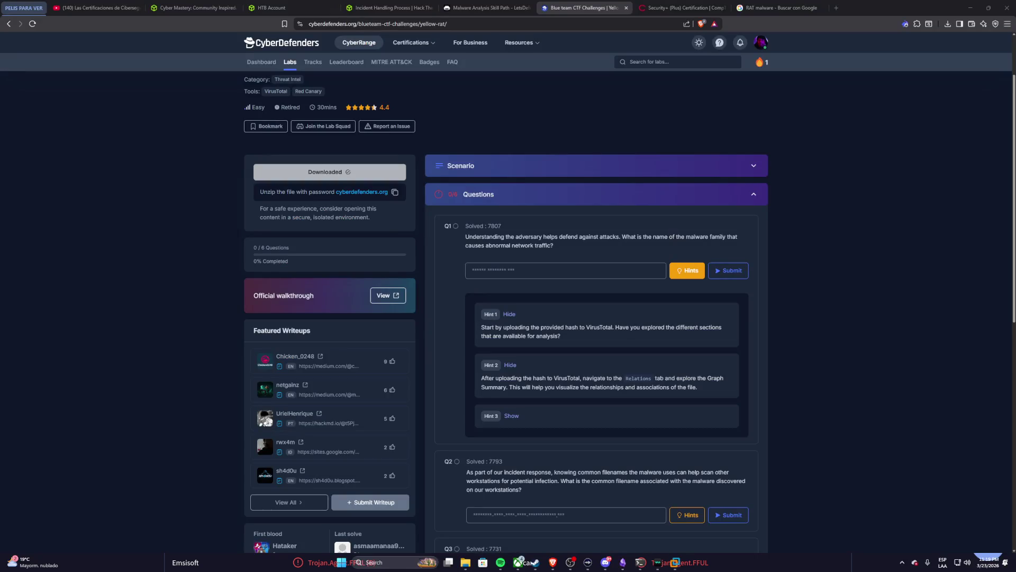
Step: Reveal Hint 3 pointing to the Graph Summary tree view, then switch back to the VM
{"action": "left_click", "coordinate": [512, 414]}
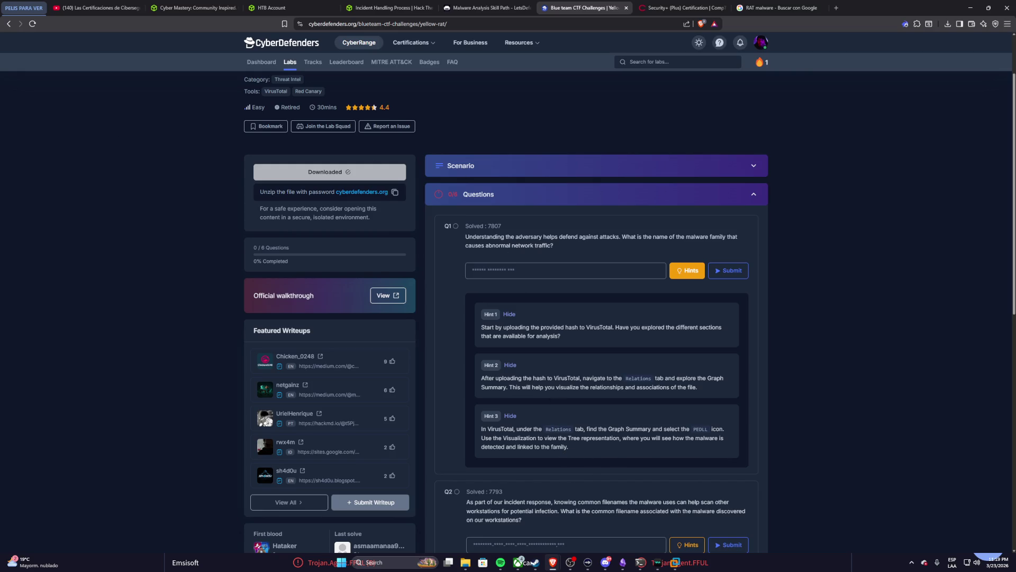
{"action": "key", "text": "super"}
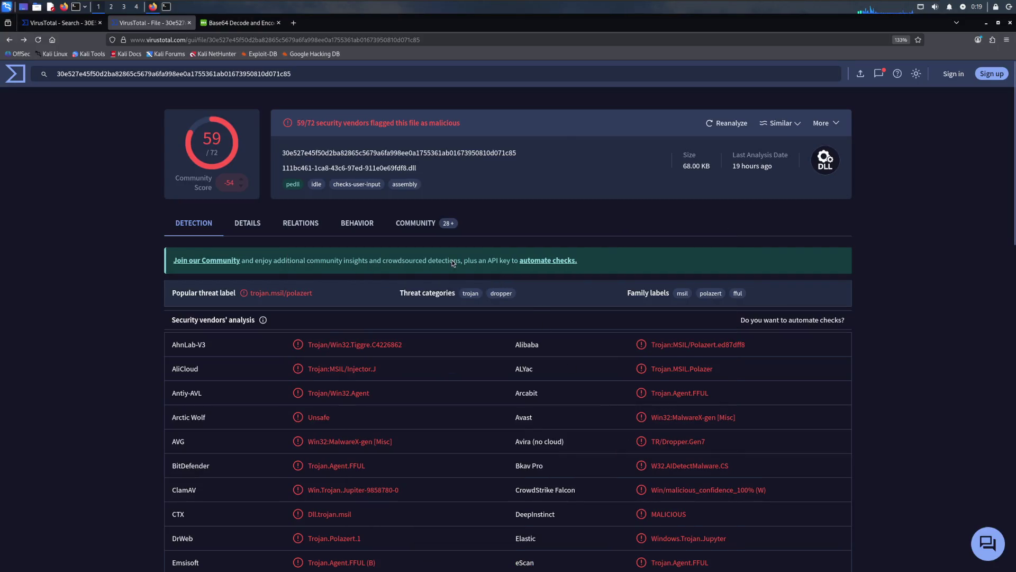
Step: Open Graph Summary from Relations, back out of sign-in, copy the report address and switch to the host
{"action": "left_click", "coordinate": [287, 230]}
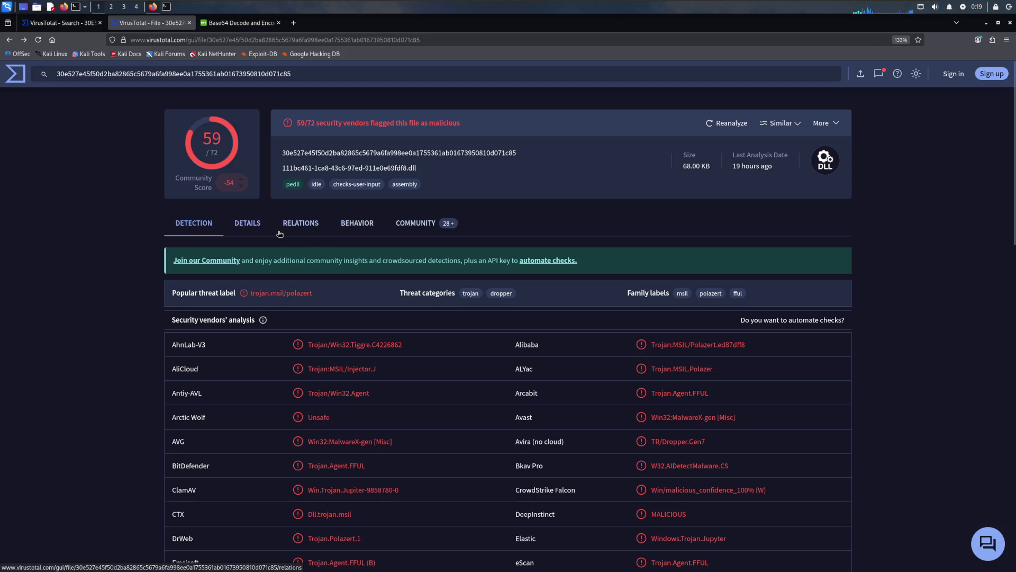
{"action": "scroll", "coordinate": [280, 234], "scroll_direction": "down", "scroll_amount": 2}
{"action": "scroll", "coordinate": [238, 278], "scroll_direction": "down", "scroll_amount": 5}
{"action": "scroll", "coordinate": [199, 325], "scroll_direction": "down", "scroll_amount": 3}
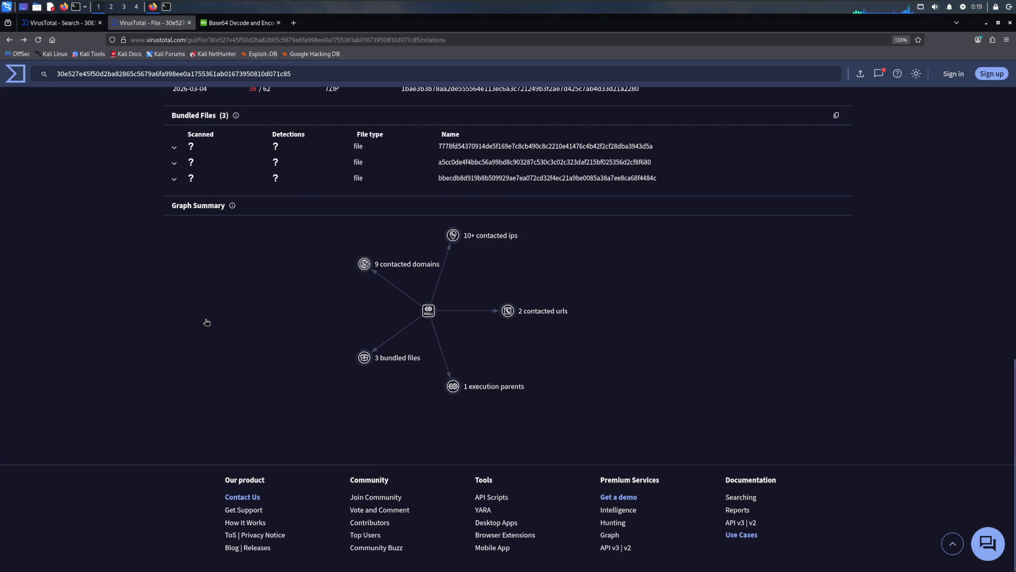
{"action": "left_click", "coordinate": [429, 311]}
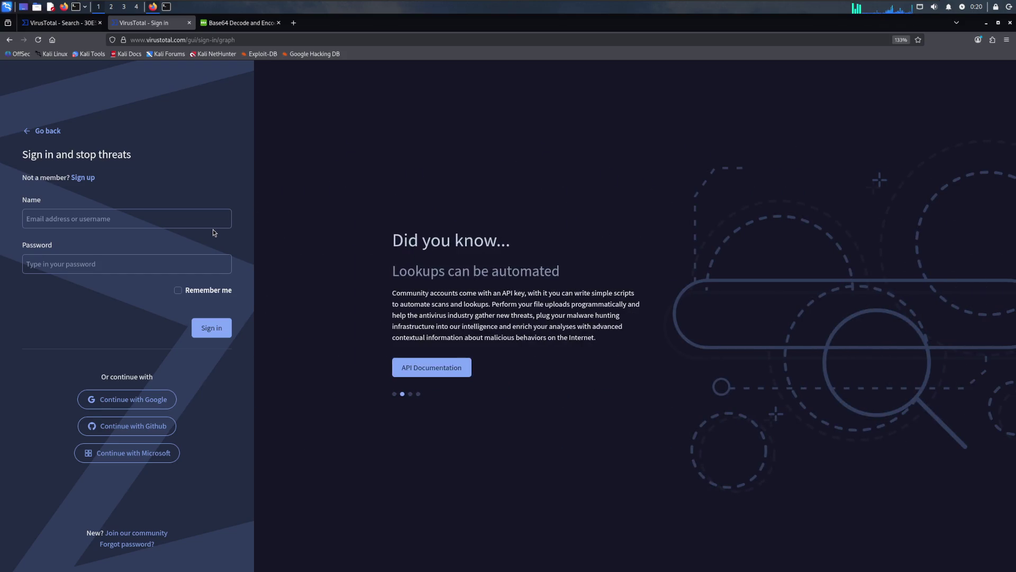
{"action": "key", "text": "alt+Left"}
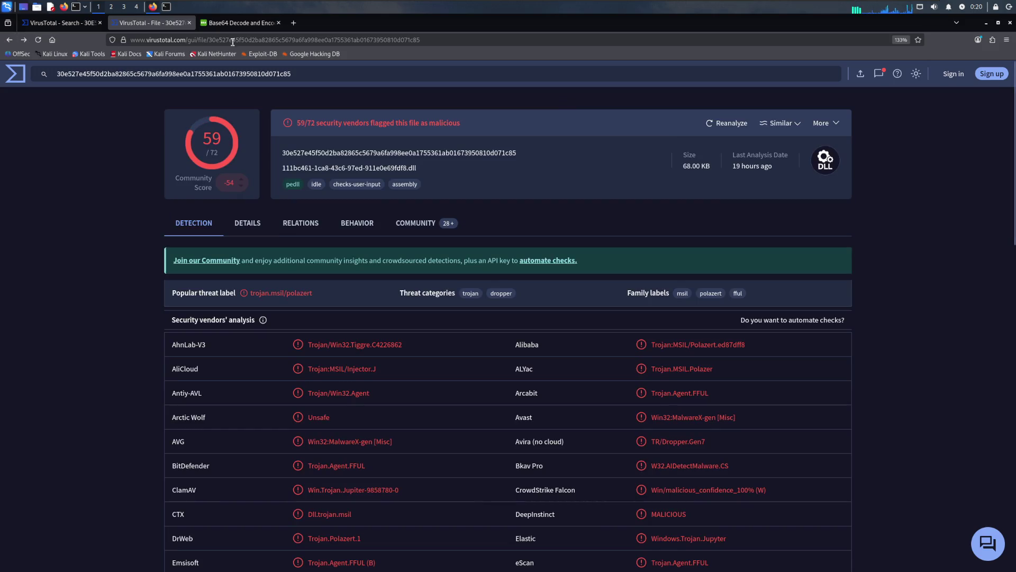
{"action": "left_click", "coordinate": [269, 41]}
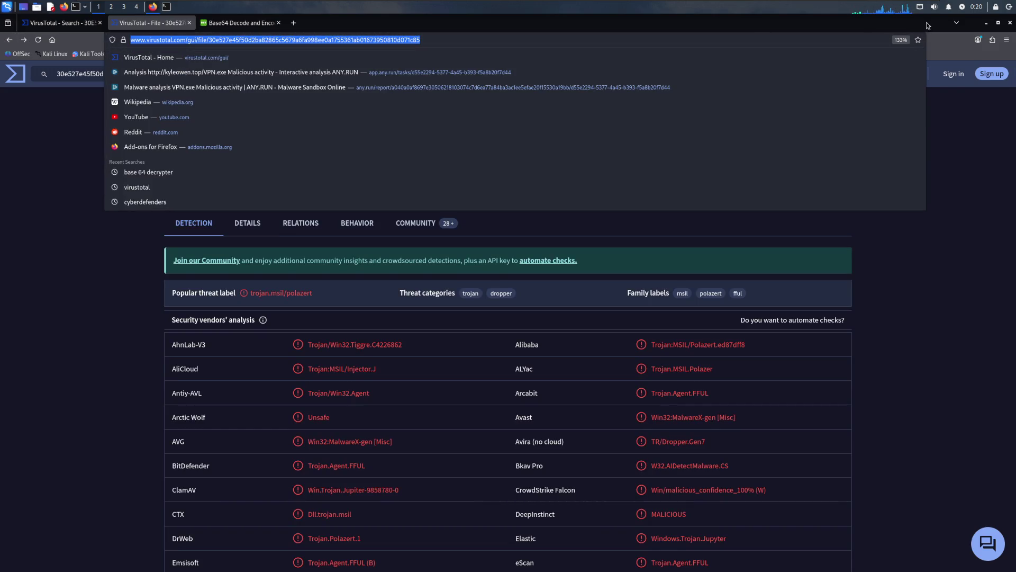
{"action": "key", "text": "super"}
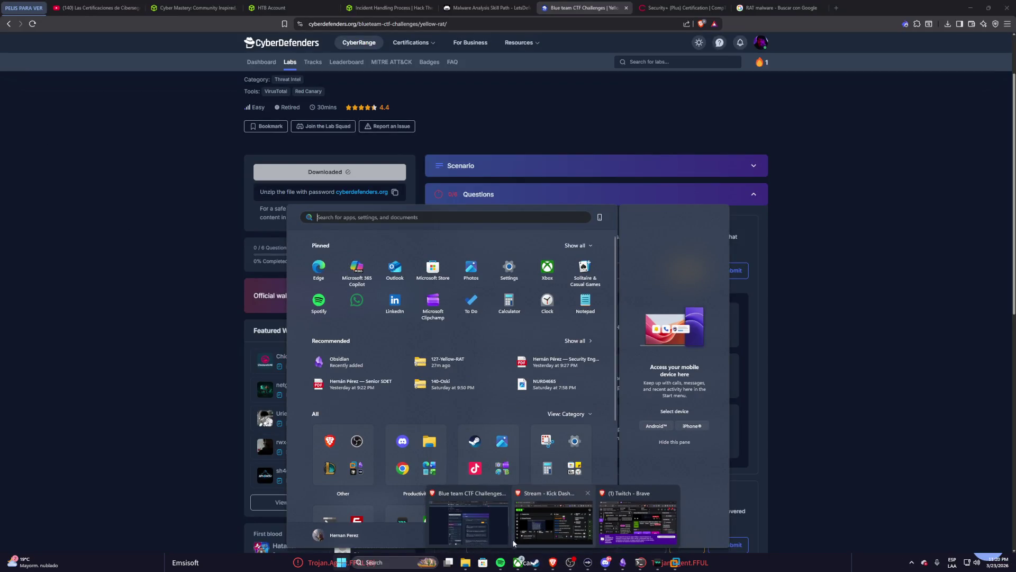
Step: Load the DLL's VirusTotal report from the pasted URL on the host and open its relations Graph Summary
{"action": "key", "text": "Escape"}
{"action": "left_click", "coordinate": [779, 7]}
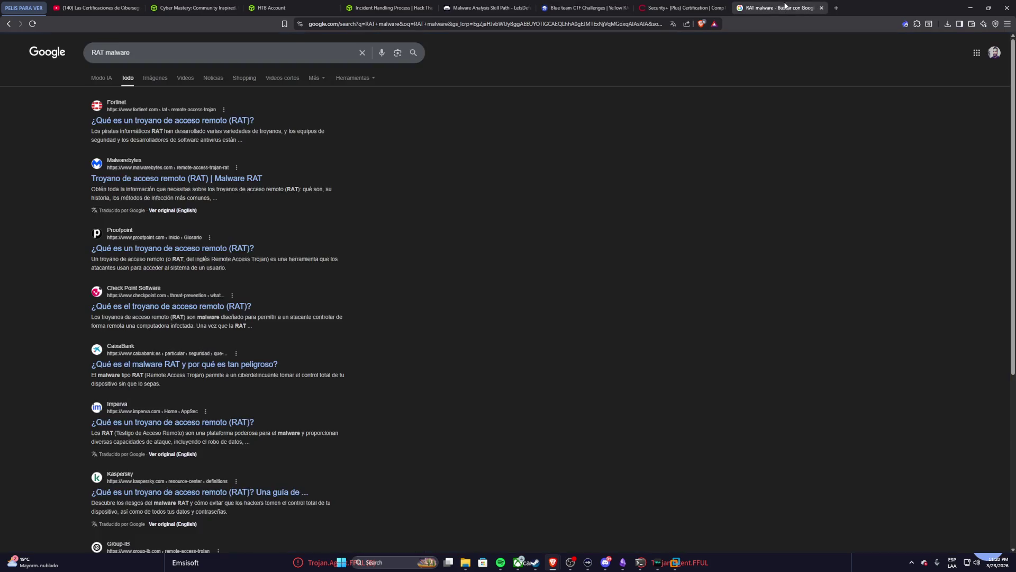
{"action": "left_click", "coordinate": [591, 24]}
{"action": "key", "text": "ctrl+v"}
{"action": "key", "text": "Return"}
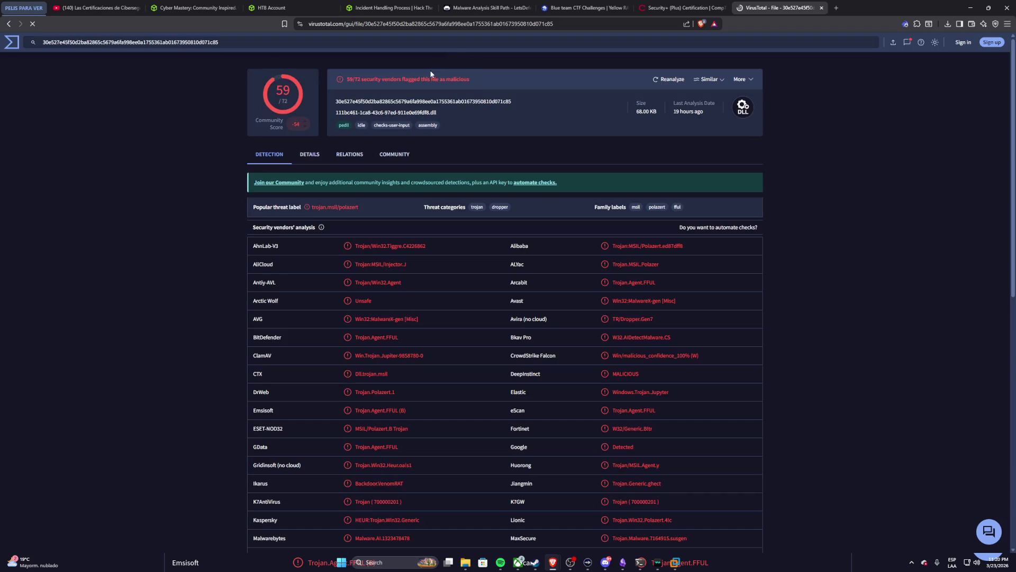
{"action": "left_click", "coordinate": [356, 155]}
{"action": "scroll", "coordinate": [350, 209], "scroll_direction": "down", "scroll_amount": 5}
{"action": "scroll", "coordinate": [349, 212], "scroll_direction": "down", "scroll_amount": 3}
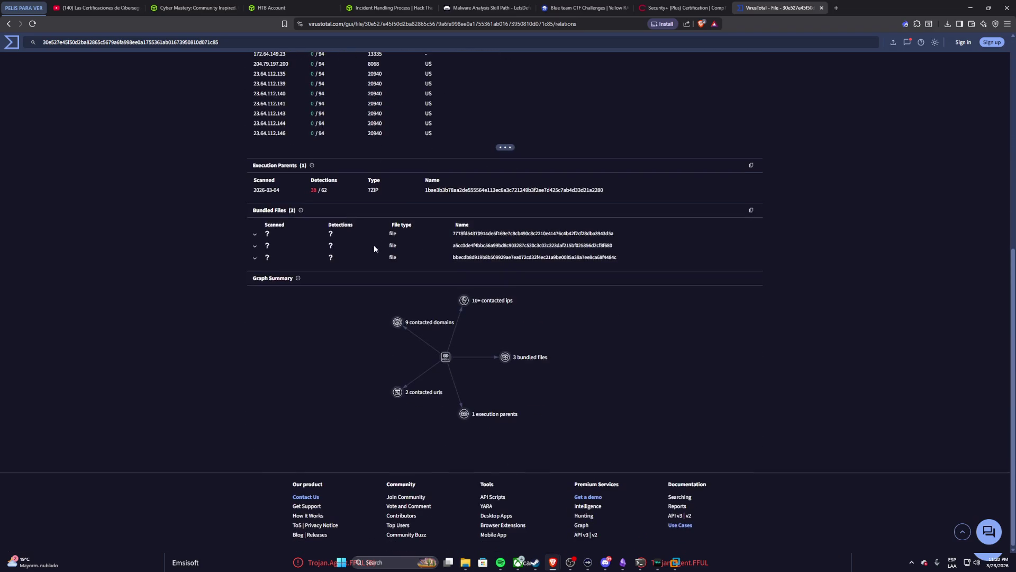
{"action": "left_click", "coordinate": [445, 357]}
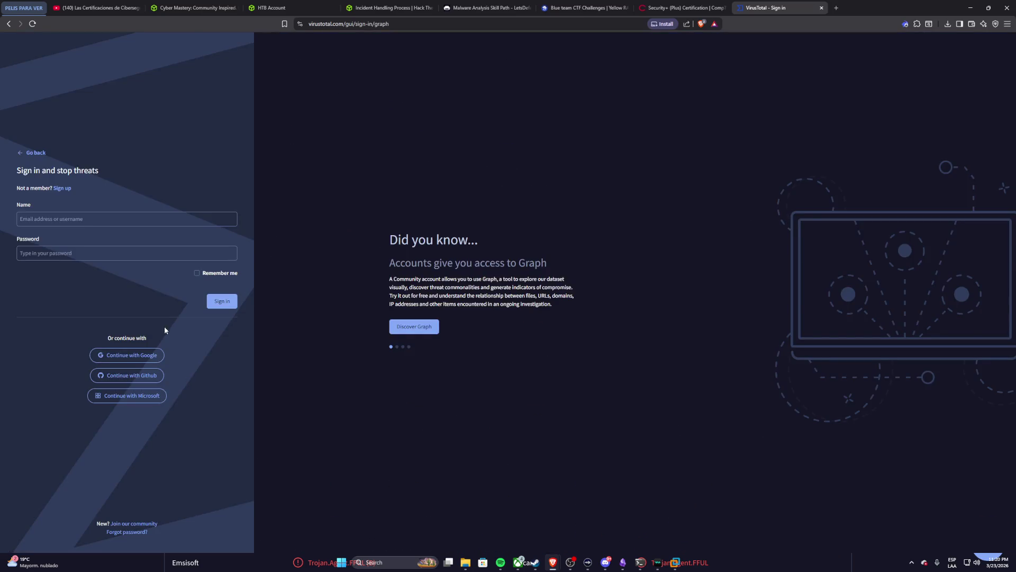
Step: Sign in to VirusTotal with a Google account and create a new community account
{"action": "left_click", "coordinate": [131, 355]}
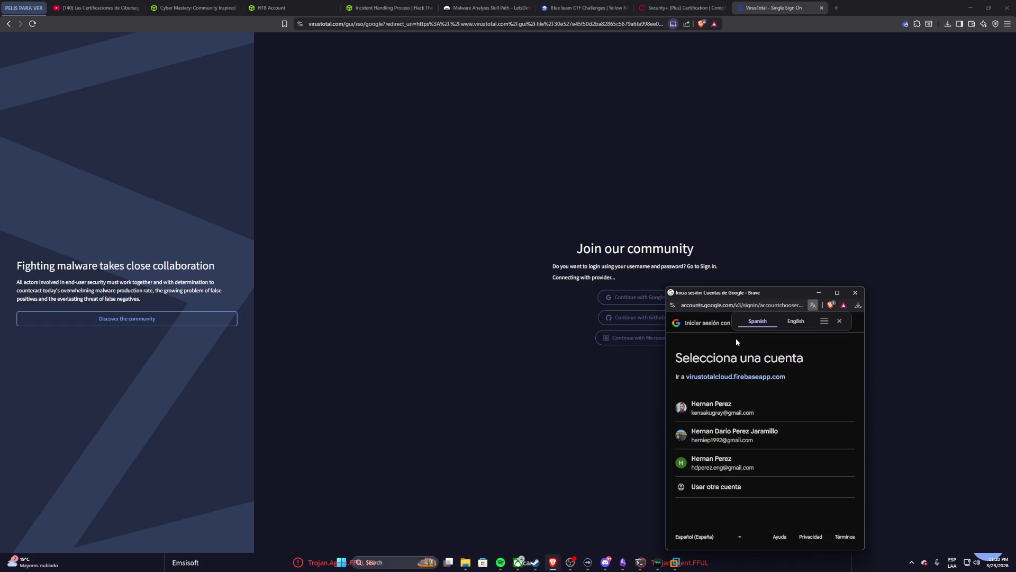
{"action": "left_click", "coordinate": [724, 412]}
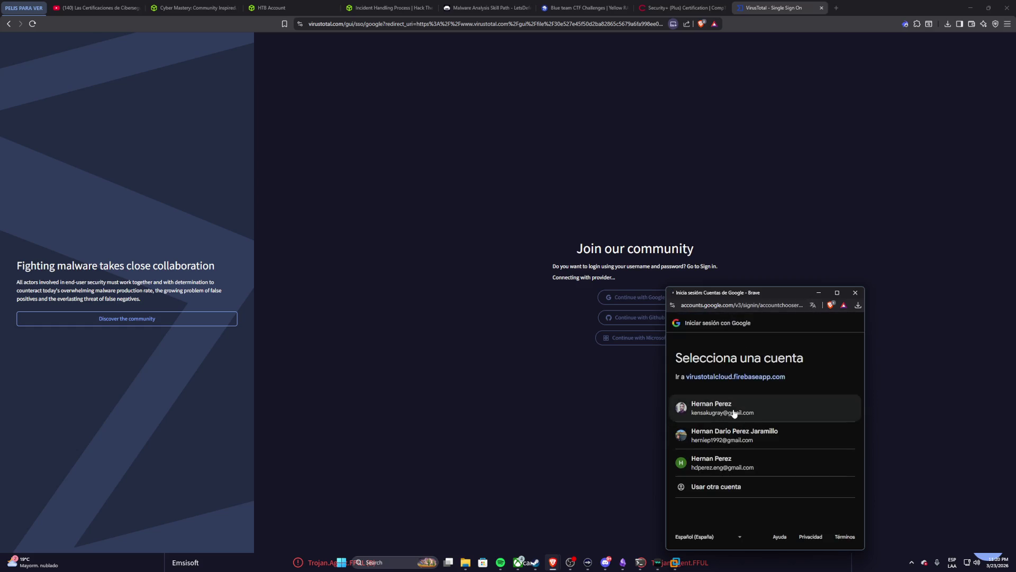
{"action": "scroll", "coordinate": [756, 454], "scroll_direction": "down", "scroll_amount": 3}
{"action": "left_click", "coordinate": [799, 506]}
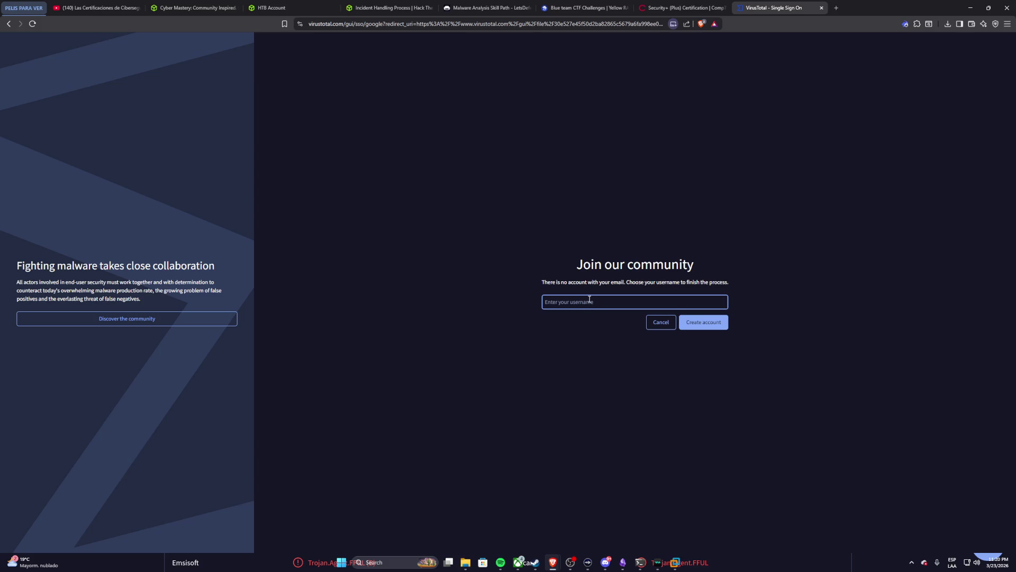
{"action": "type", "text": "HF"}
{"action": "left_click", "coordinate": [702, 325]}
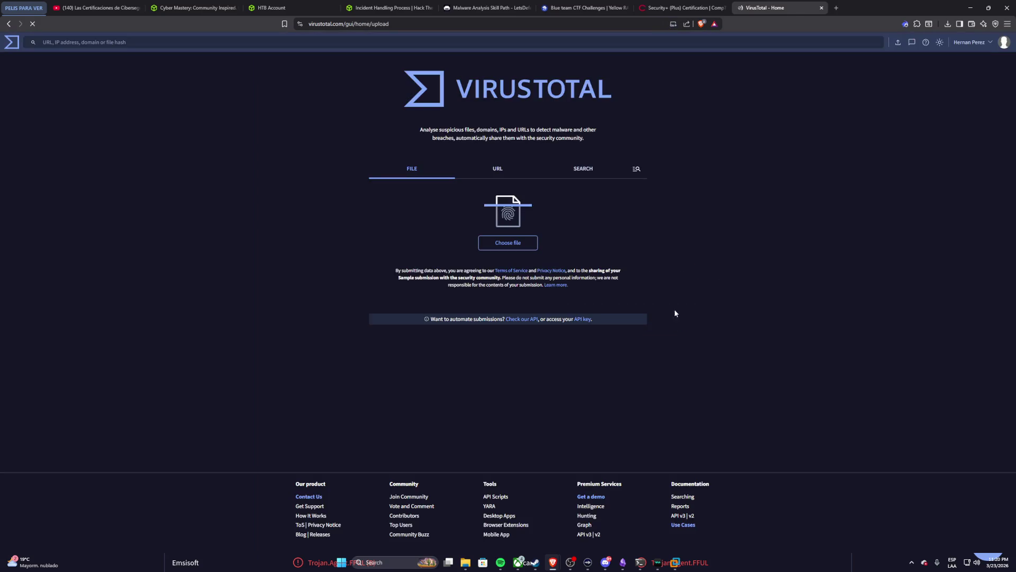
Step: Reload the DLL's report while signed in and show its Relations
{"action": "left_click", "coordinate": [370, 25]}
{"action": "key", "text": "ctrl+v"}
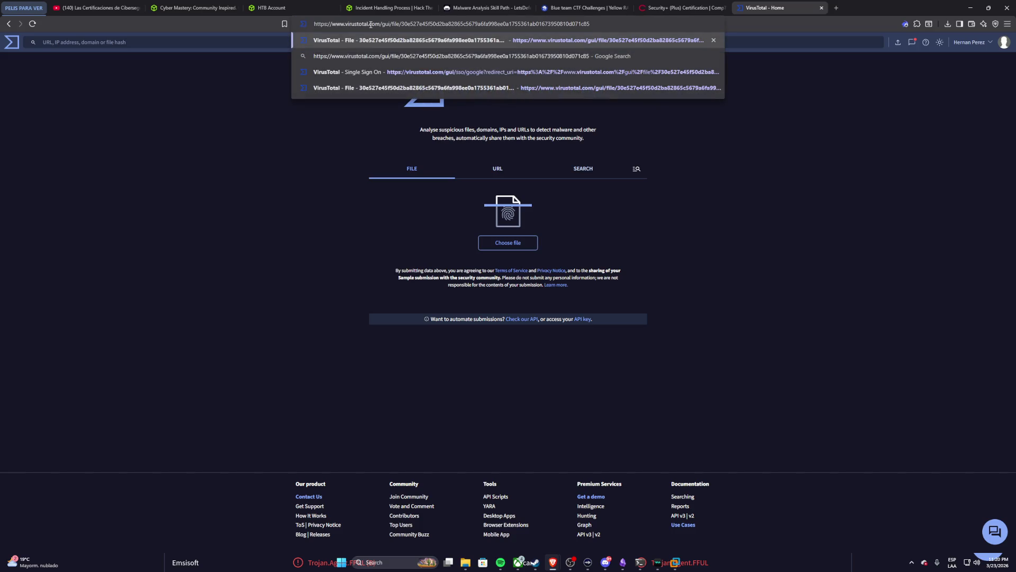
{"action": "key", "text": "Return"}
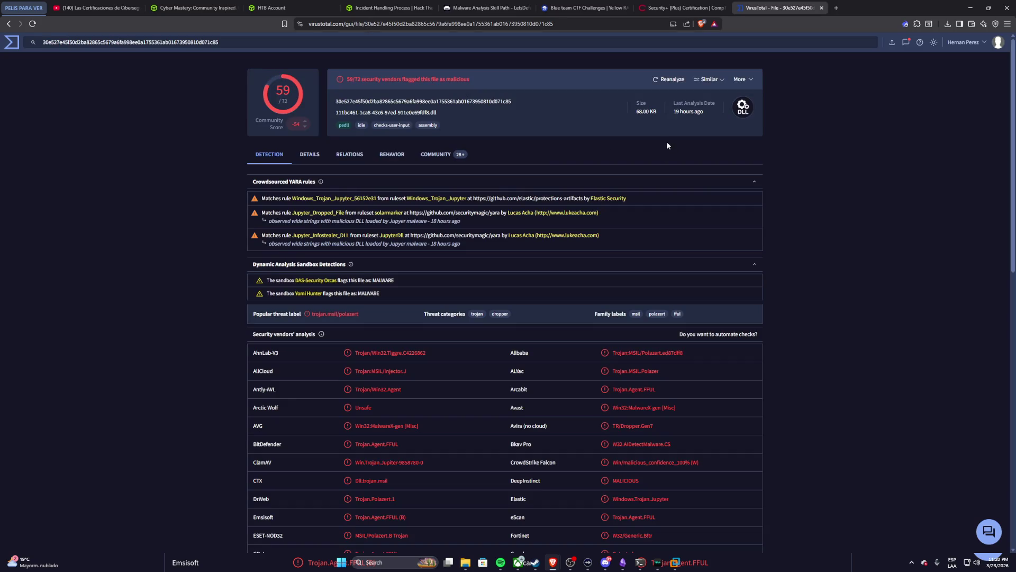
{"action": "left_click", "coordinate": [343, 155]}
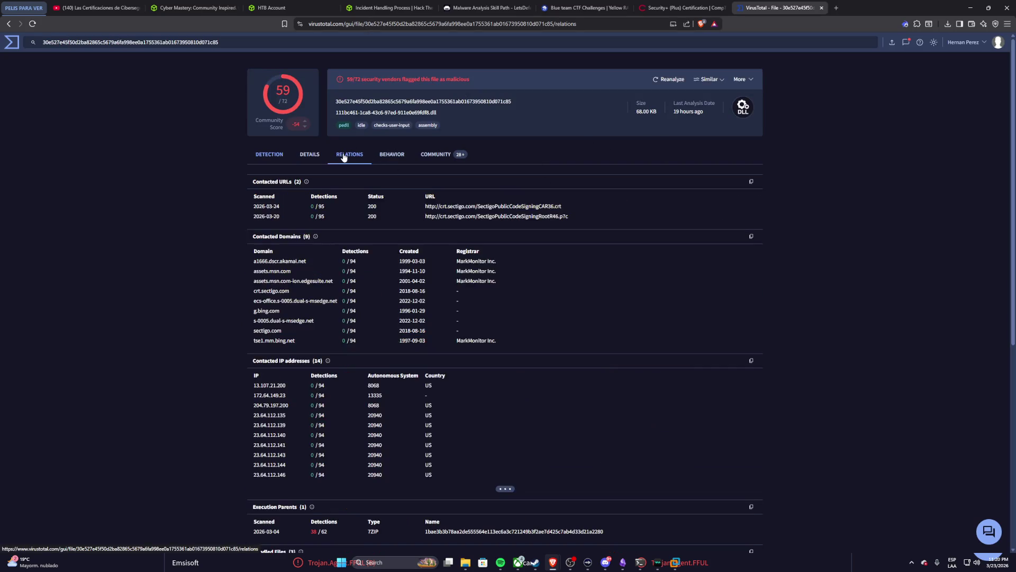
{"action": "scroll", "coordinate": [357, 215], "scroll_direction": "down", "scroll_amount": 1}
{"action": "scroll", "coordinate": [357, 212], "scroll_direction": "down", "scroll_amount": 5}
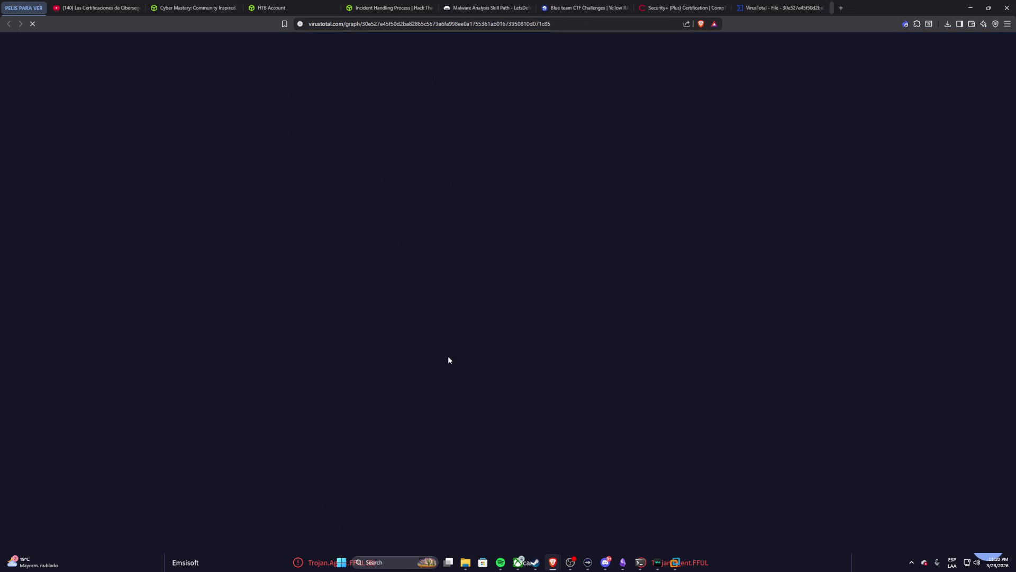
Step: Open the DLL's graph in VirusTotal Graph, pause the tour video and browse the first three tour slides
{"action": "left_click", "coordinate": [448, 356]}
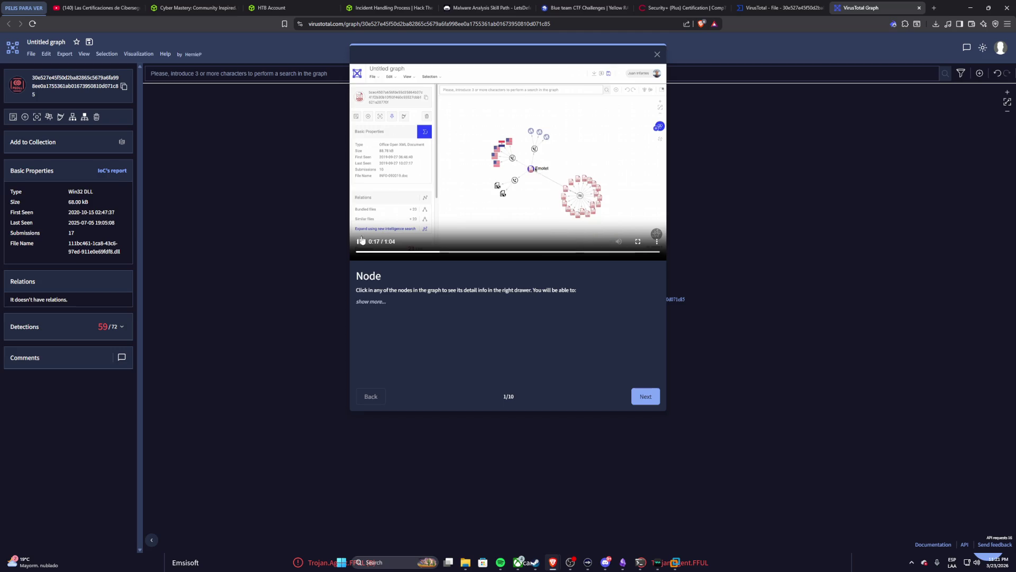
{"action": "left_click", "coordinate": [358, 242]}
{"action": "left_click", "coordinate": [645, 398]}
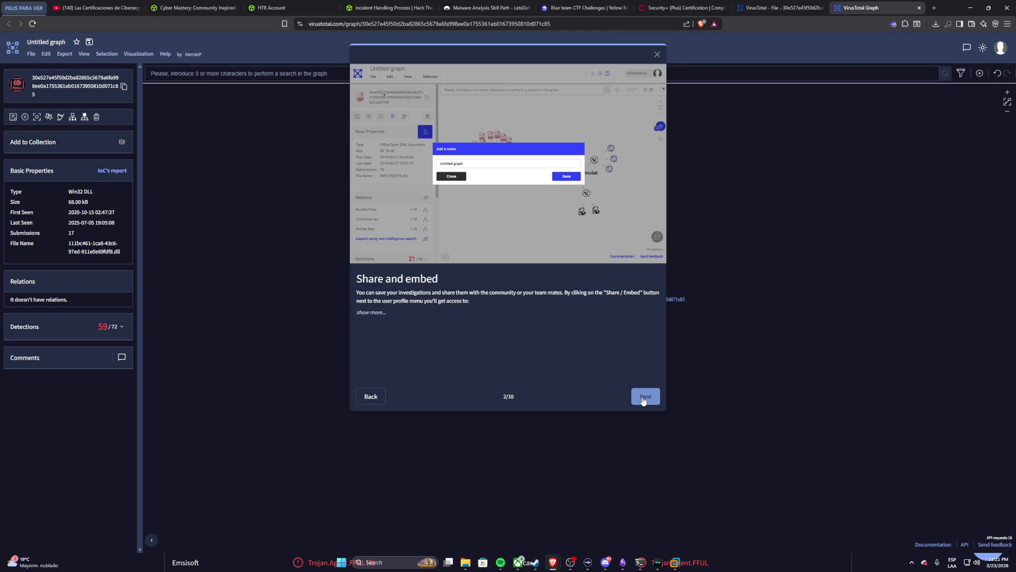
{"action": "left_click", "coordinate": [643, 401]}
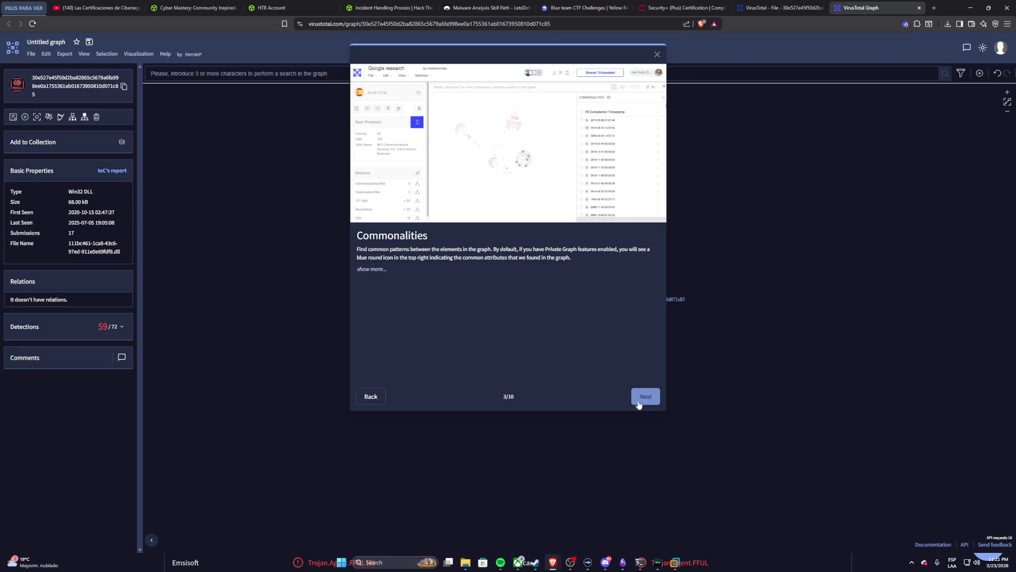
{"action": "left_click", "coordinate": [373, 397]}
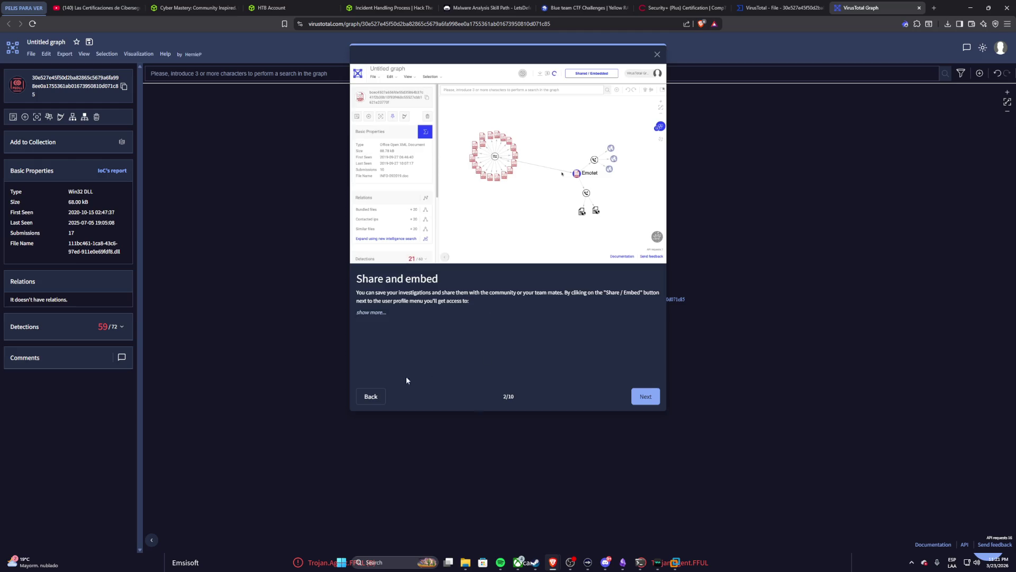
{"action": "left_click", "coordinate": [370, 396]}
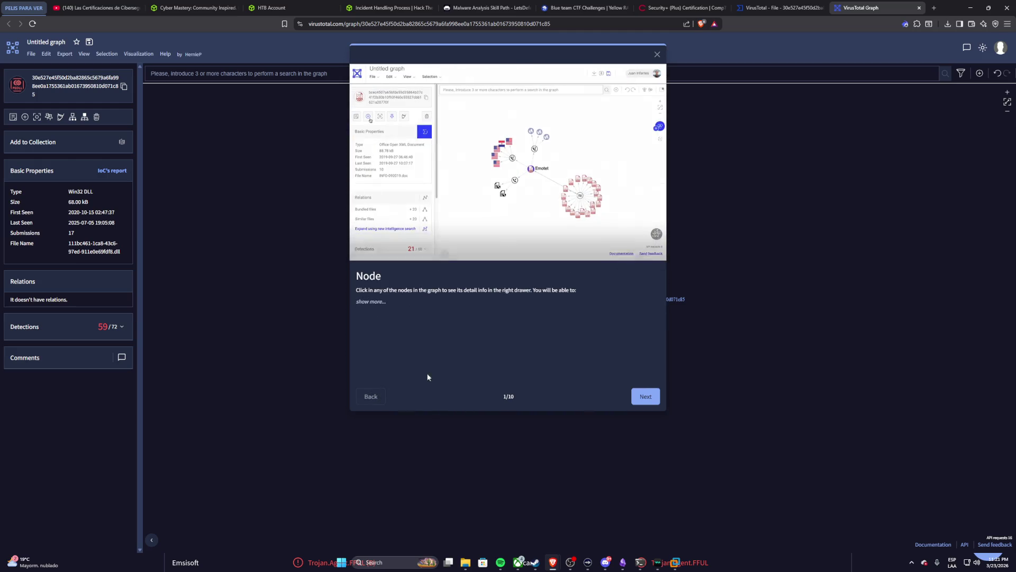
Step: Page the tour forward through Hunting, Group nodes, Star Graphs to Filter modes, ending on Graph filters
{"action": "left_click", "coordinate": [644, 397]}
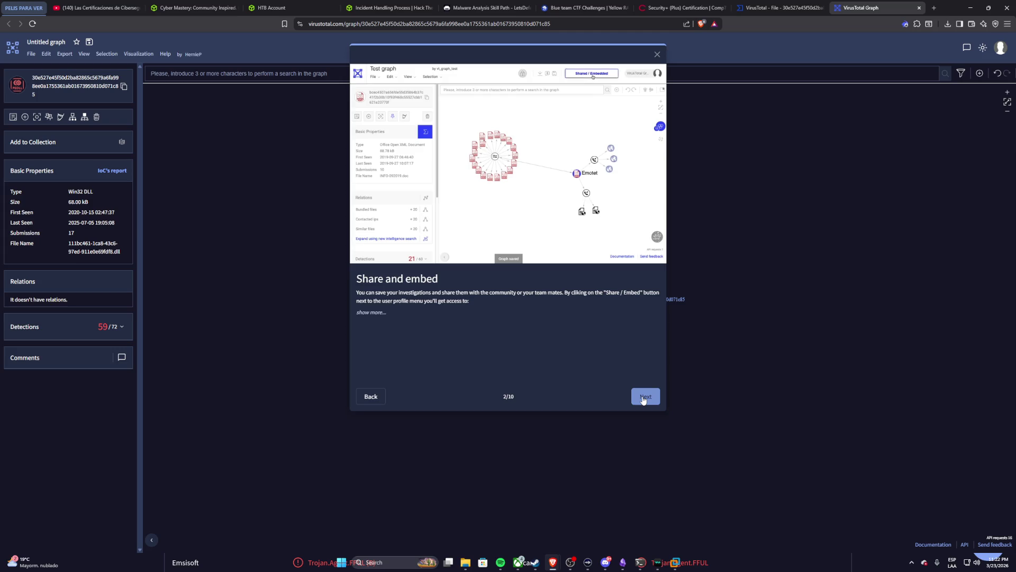
{"action": "left_click", "coordinate": [645, 397]}
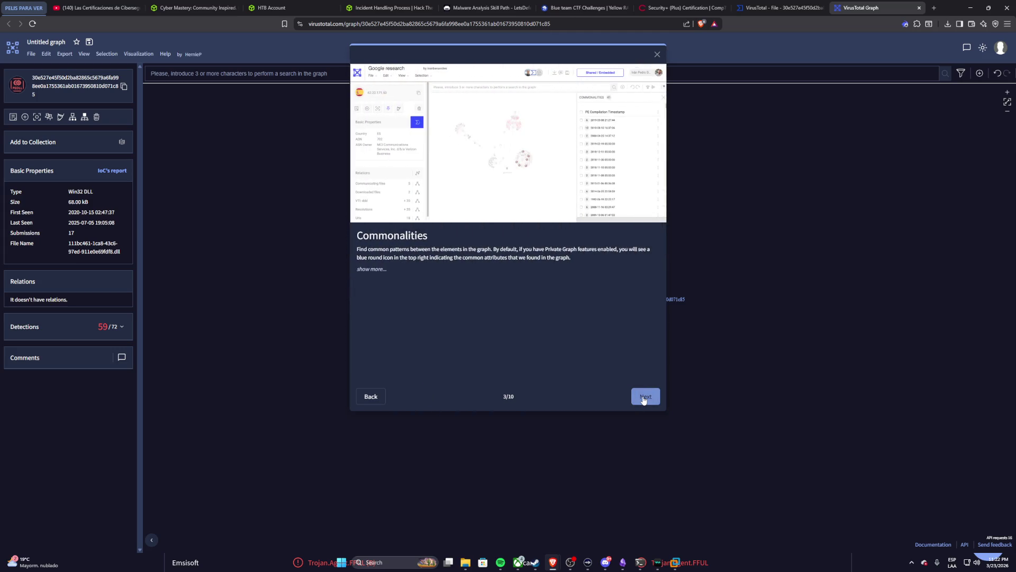
{"action": "left_click", "coordinate": [644, 397]}
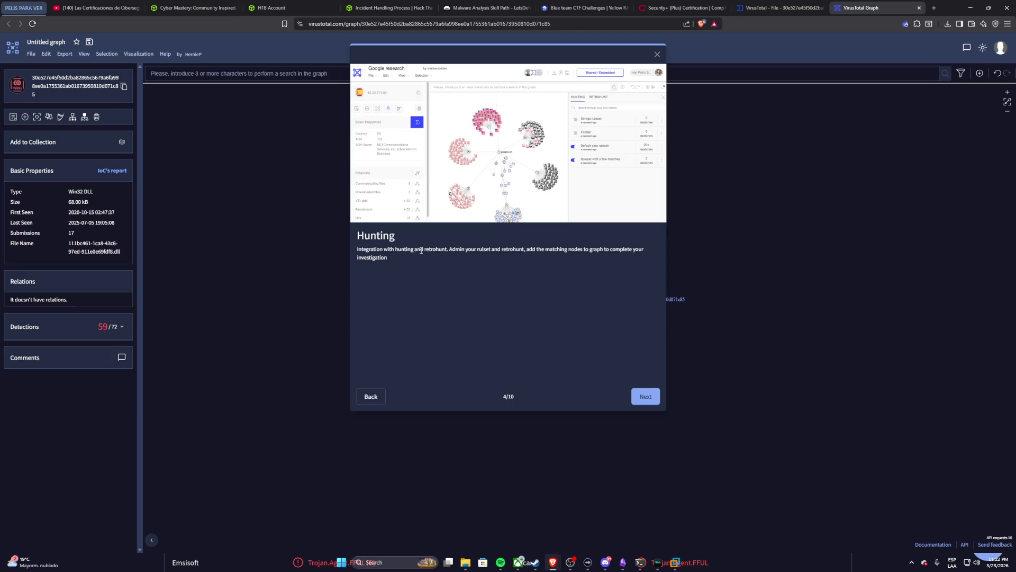
{"action": "left_click", "coordinate": [645, 397]}
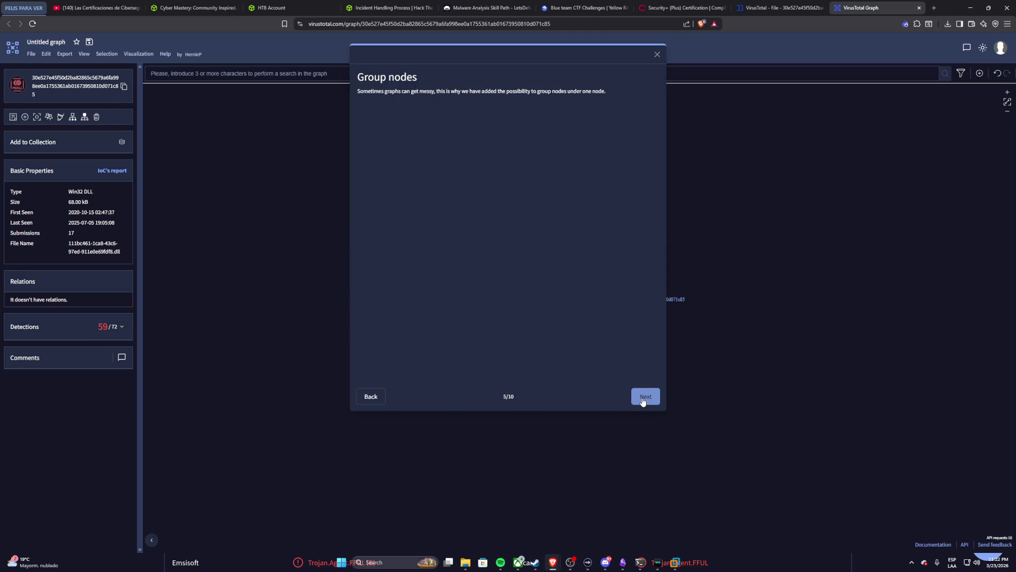
{"action": "left_click", "coordinate": [643, 398]}
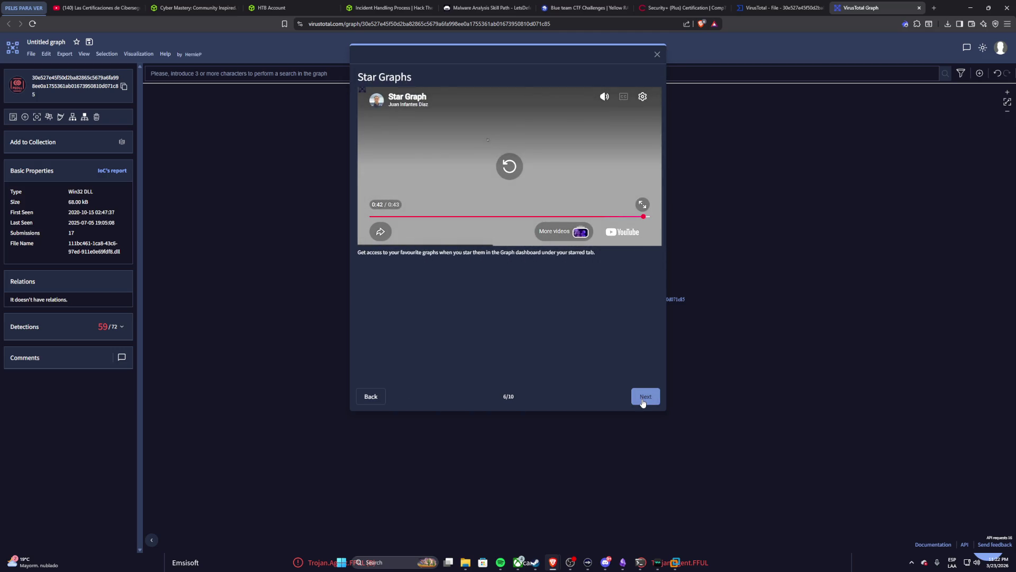
{"action": "left_click", "coordinate": [643, 401]}
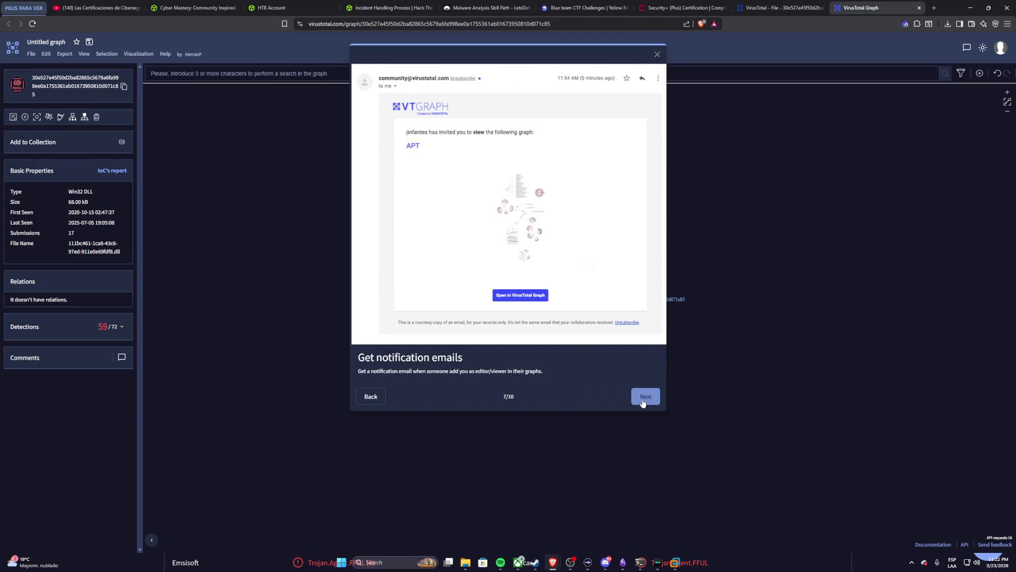
{"action": "left_click", "coordinate": [643, 401]}
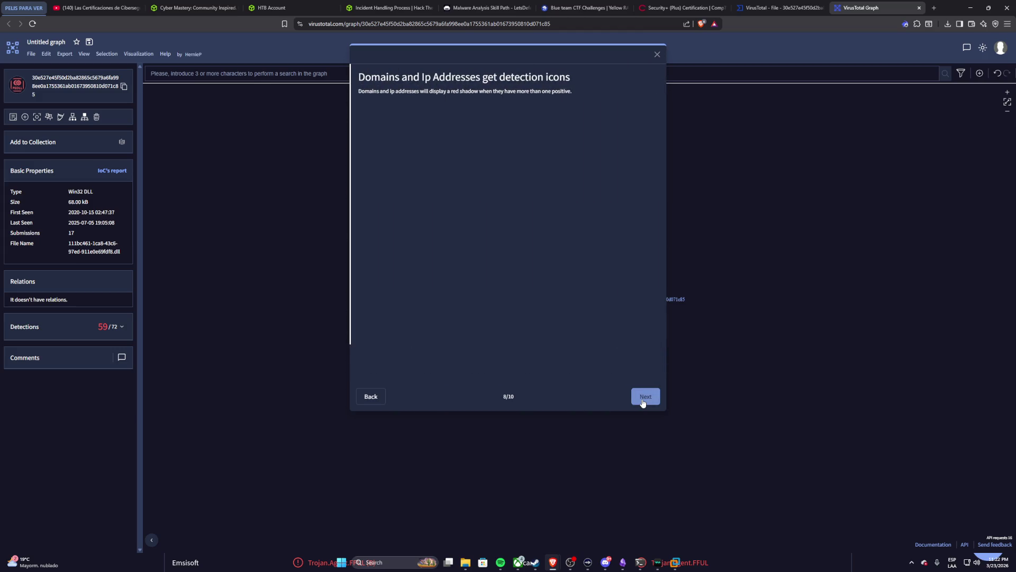
{"action": "left_click", "coordinate": [643, 401]}
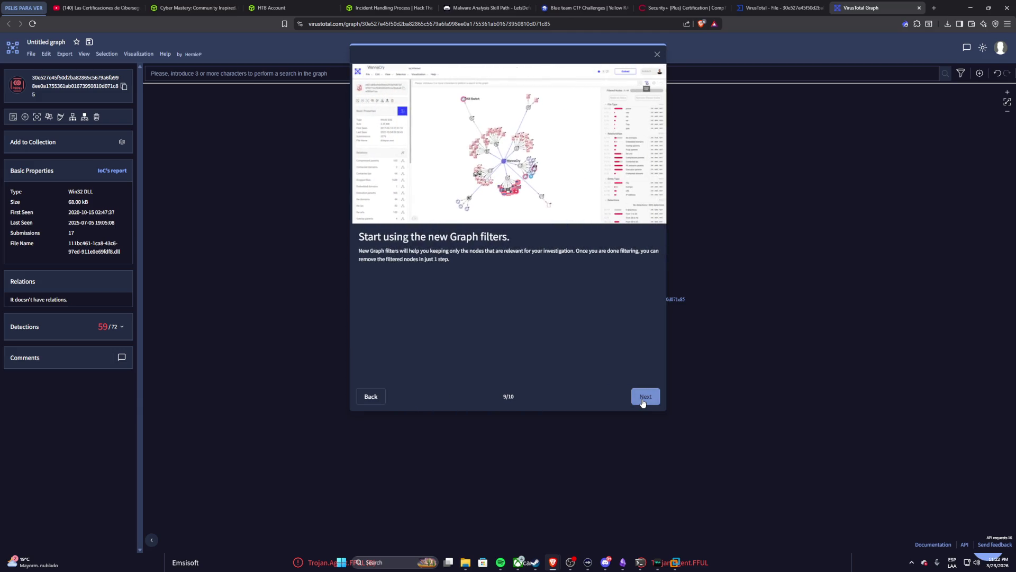
{"action": "left_click", "coordinate": [643, 401]}
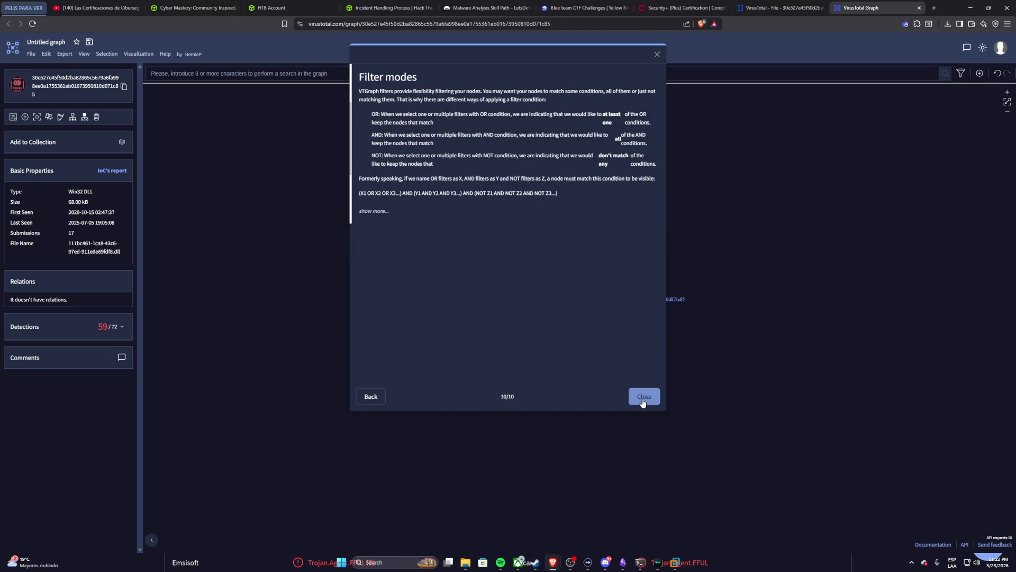
{"action": "left_click", "coordinate": [370, 396]}
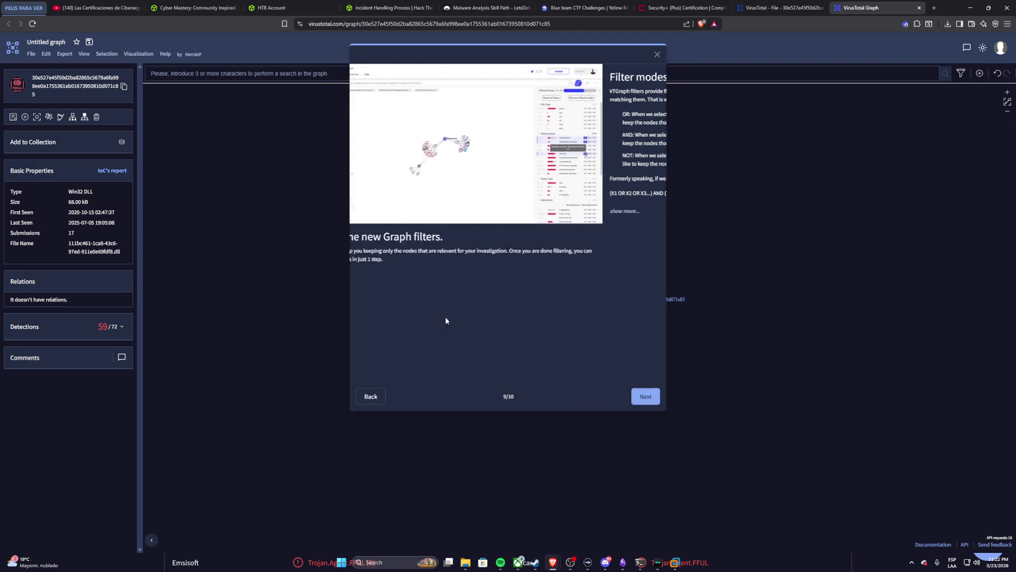
{"action": "key", "text": "ctrl+shift+Tab"}
{"action": "key", "text": "ctrl+shift+Tab"}
{"action": "key", "text": "ctrl+shift+Tab"}
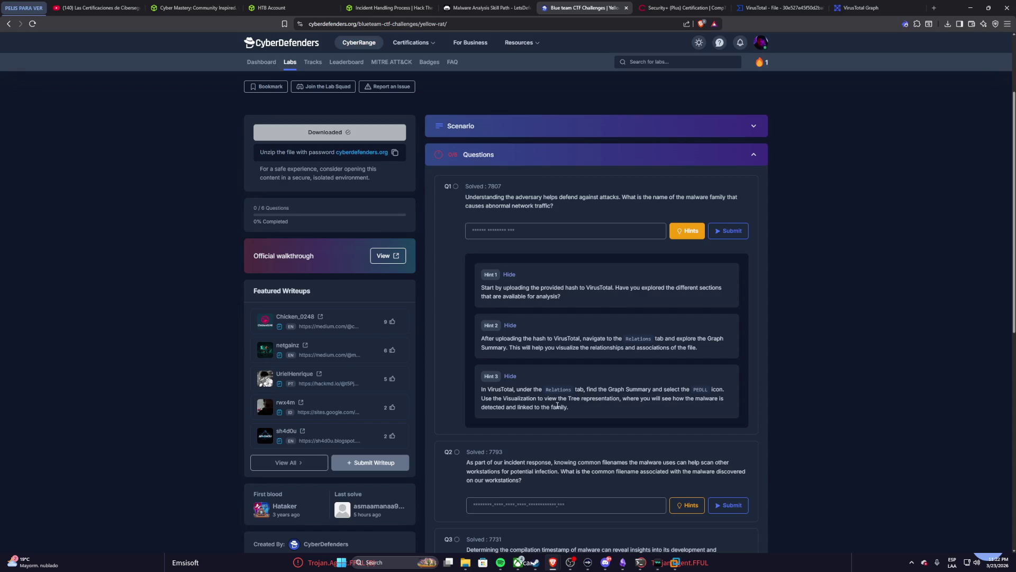
{"action": "scroll", "coordinate": [558, 406], "scroll_direction": "down", "scroll_amount": 1}
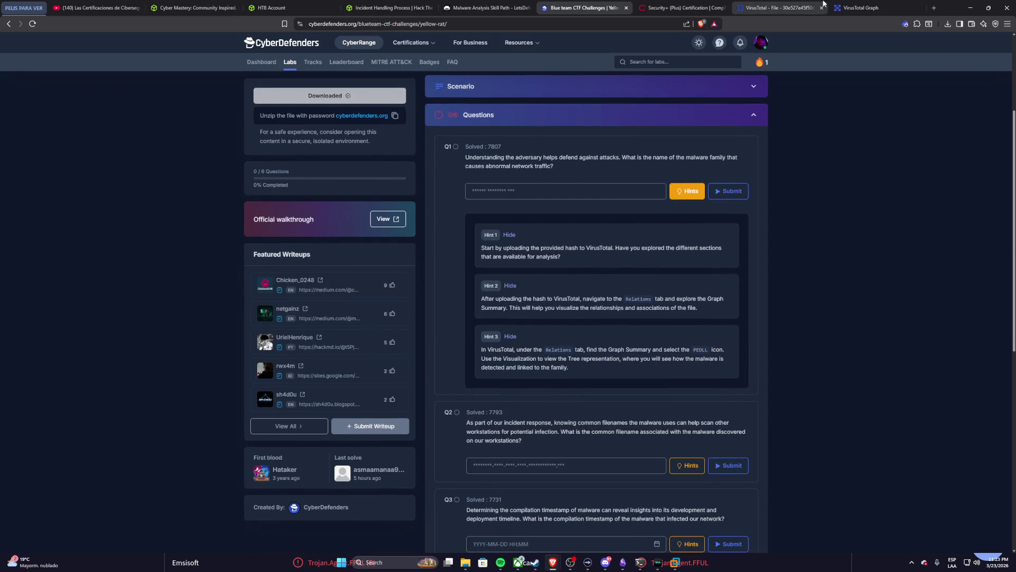
{"action": "left_click", "coordinate": [837, 5]}
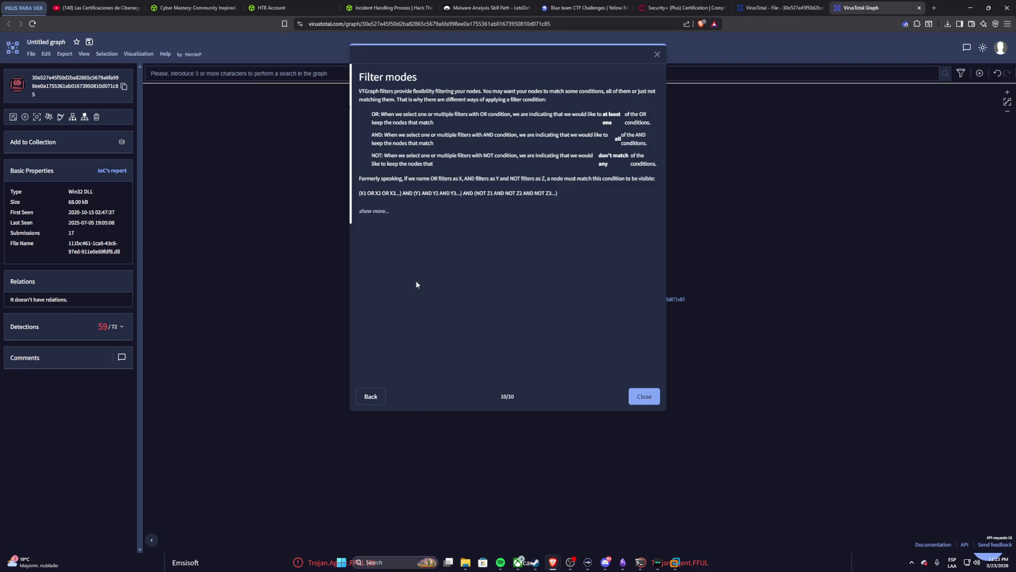
Step: Rewind the tour to the first Node slide and play its video full screen in a fullscreen browser
{"action": "left_click", "coordinate": [375, 398]}
{"action": "left_click", "coordinate": [371, 397]}
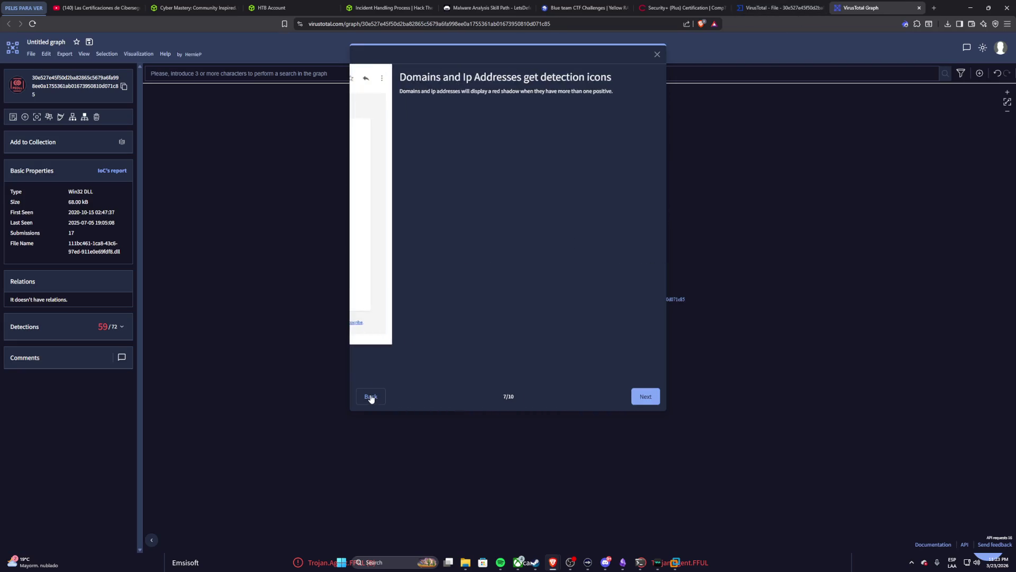
{"action": "left_click", "coordinate": [371, 396]}
{"action": "left_click", "coordinate": [369, 396]}
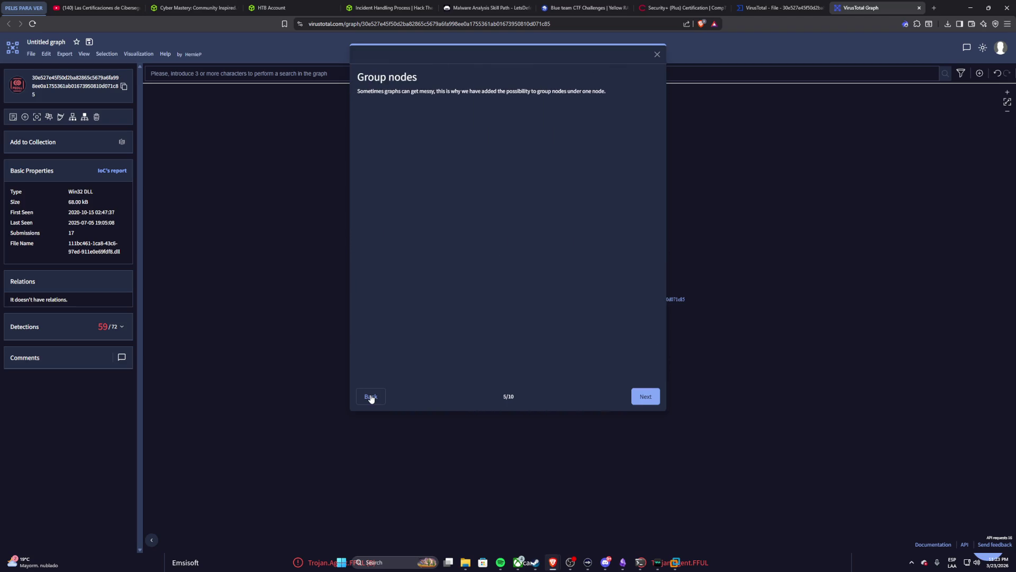
{"action": "left_click", "coordinate": [370, 396]}
{"action": "left_click", "coordinate": [370, 396]}
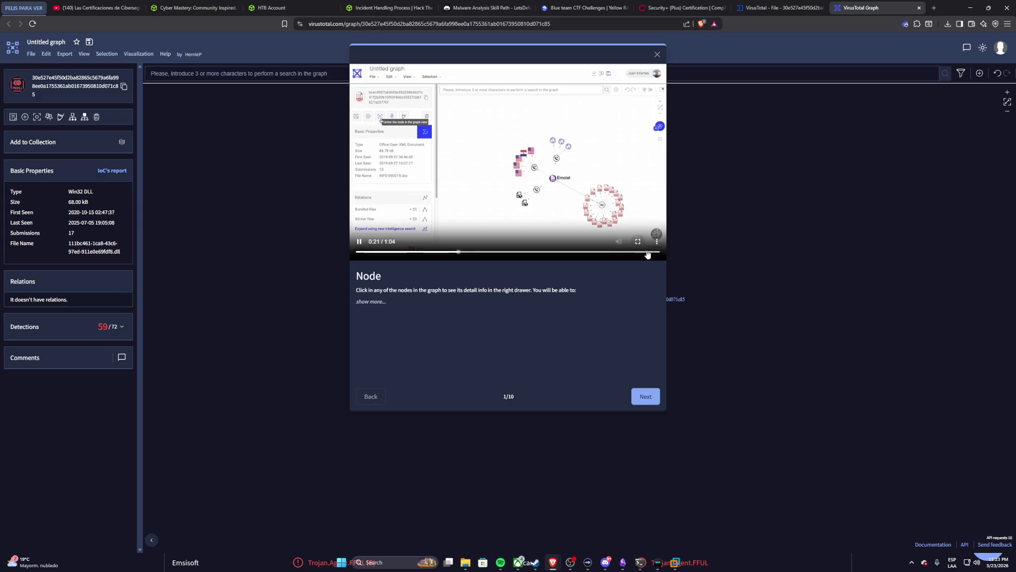
{"action": "key", "text": "F11"}
{"action": "left_click", "coordinate": [638, 209]}
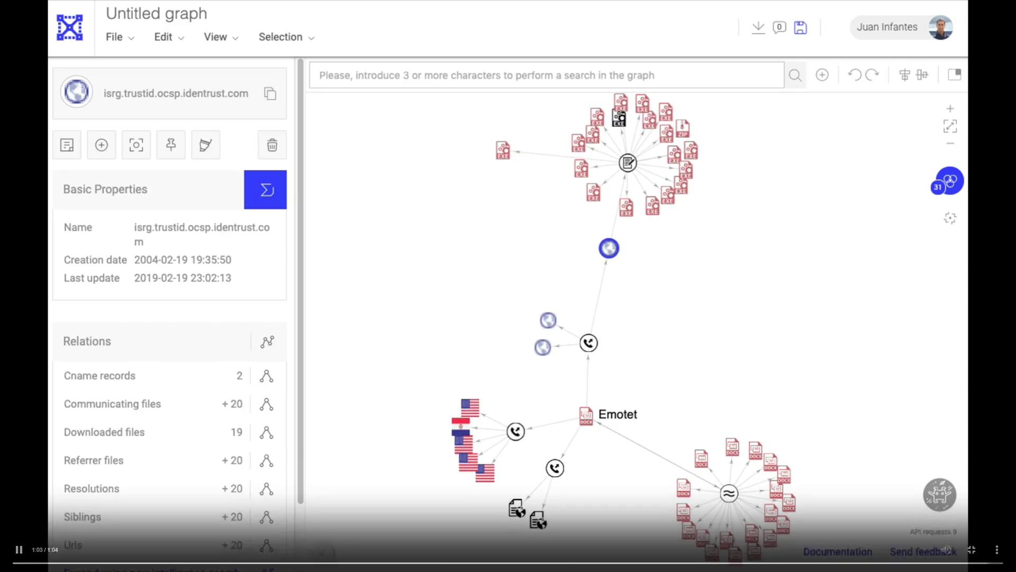
Step: Rewind the Node tour video to 0:32 and replay it, toggling pause along the way
{"action": "left_click", "coordinate": [513, 565]}
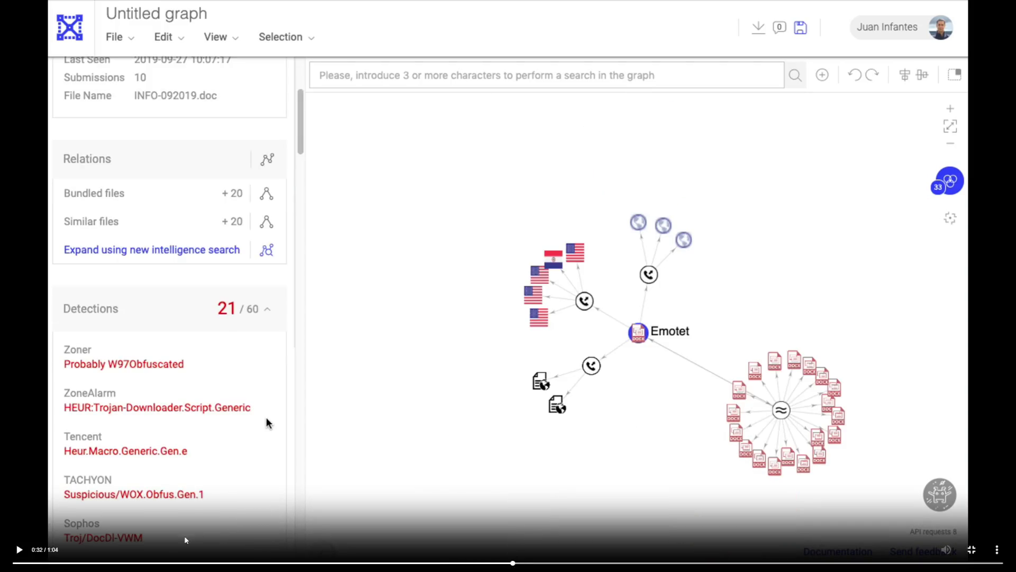
{"action": "left_click", "coordinate": [18, 549]}
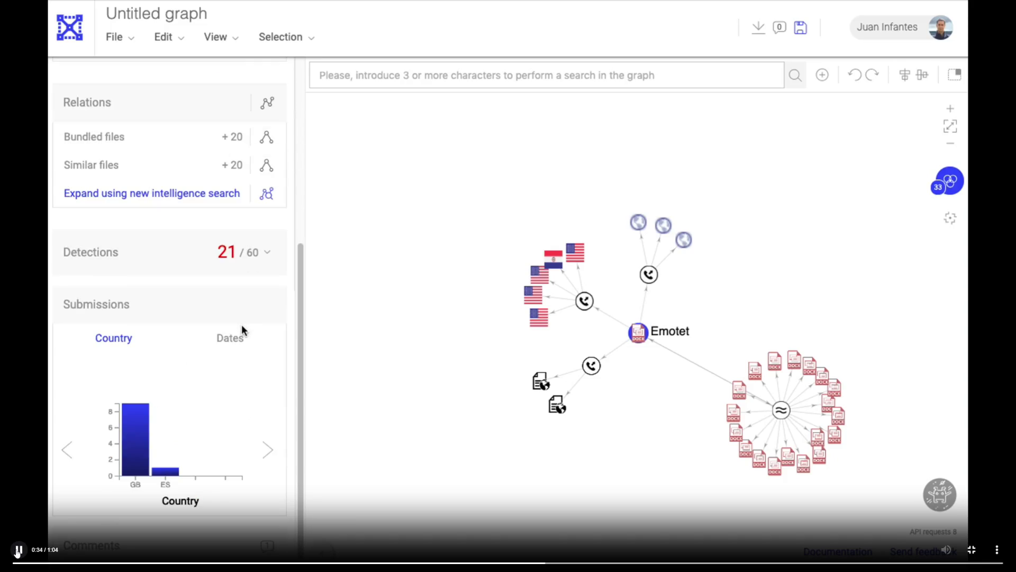
{"action": "left_click", "coordinate": [18, 549]}
{"action": "left_click", "coordinate": [18, 550]}
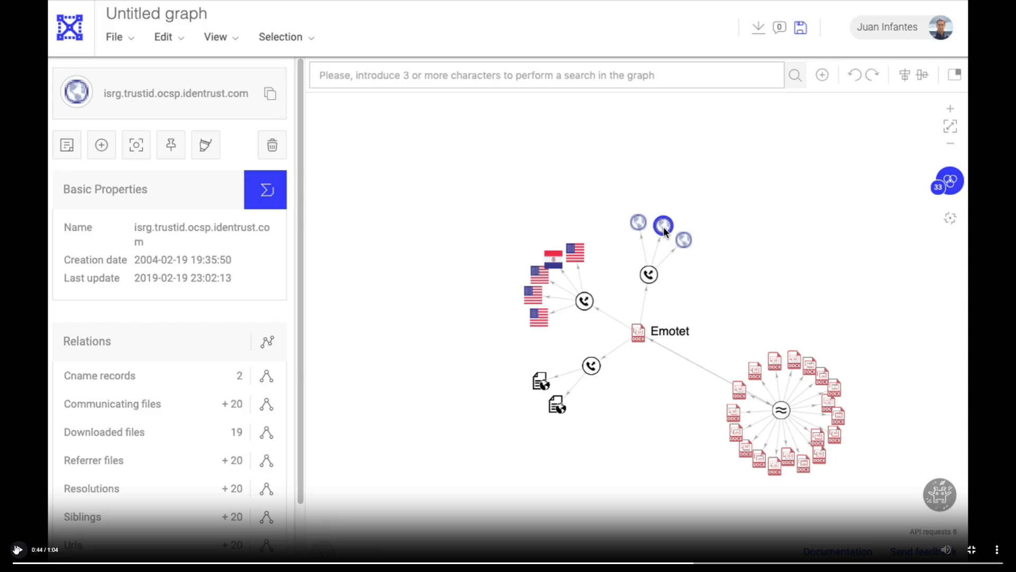
{"action": "left_click", "coordinate": [156, 464]}
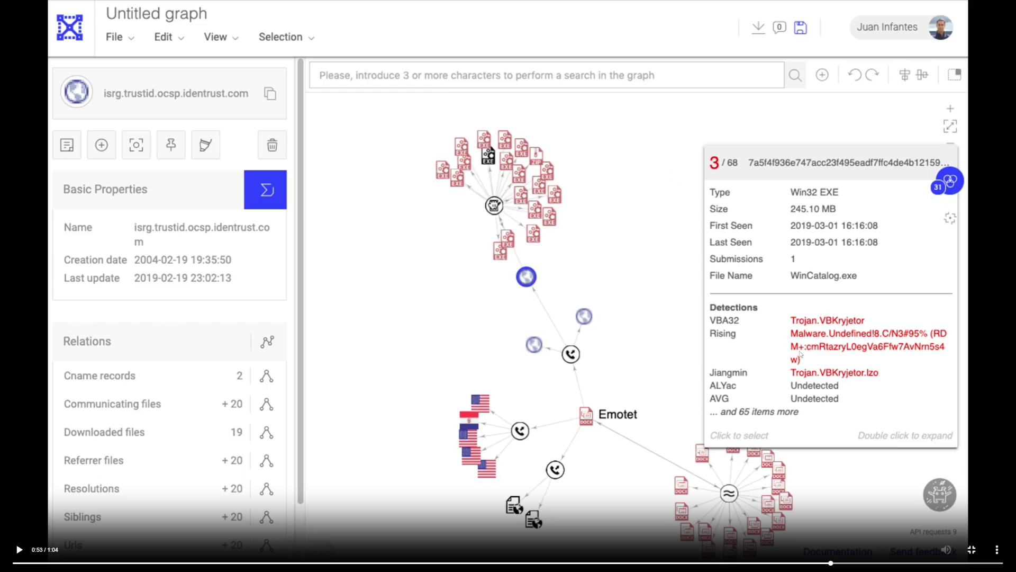
{"action": "left_click", "coordinate": [18, 550]}
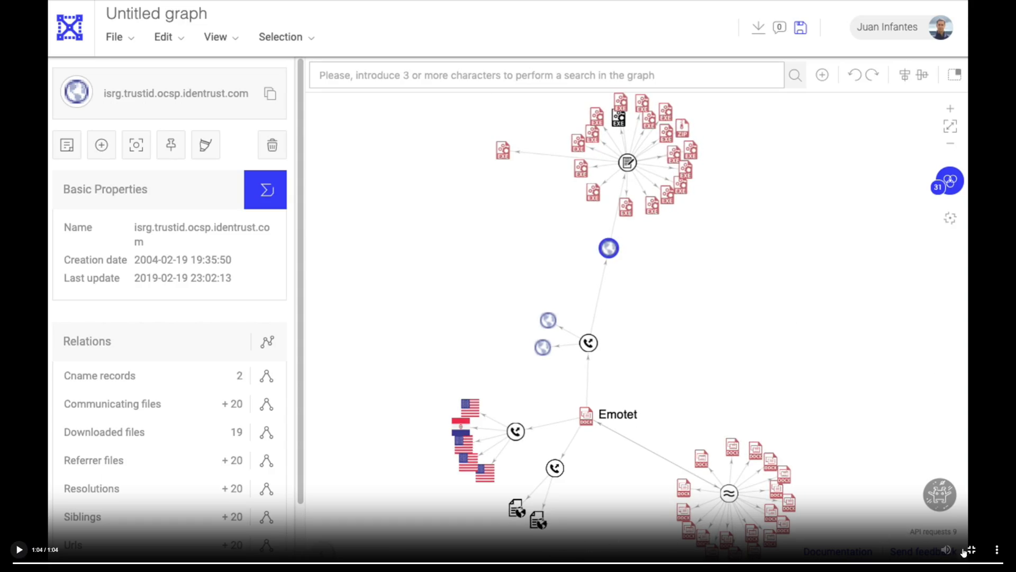
Step: Scrub the video back a few seconds from its end, then leave fullscreen
{"action": "left_click", "coordinate": [993, 563]}
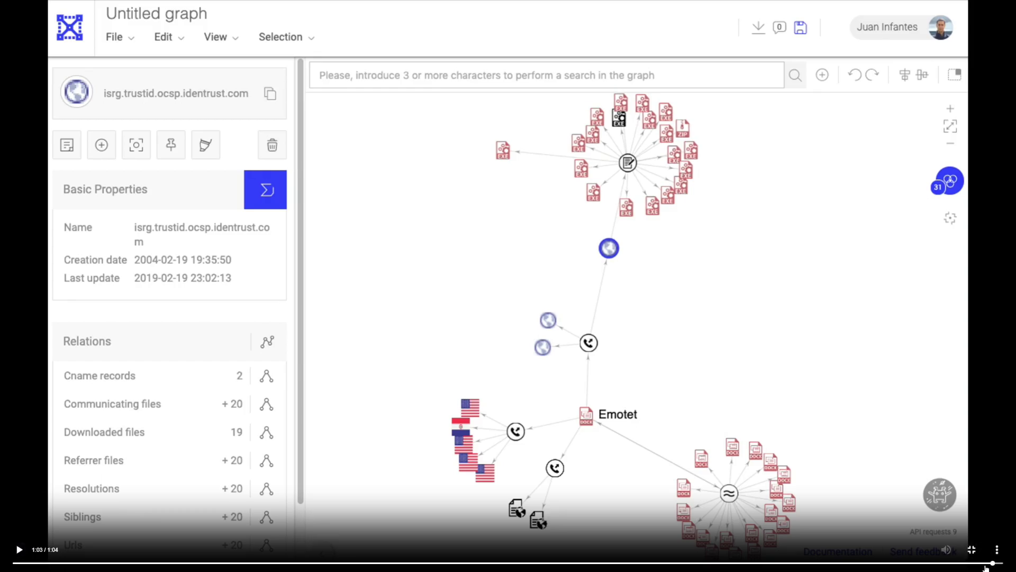
{"action": "left_click_drag", "start_coordinate": [987, 563], "coordinate": [828, 563]}
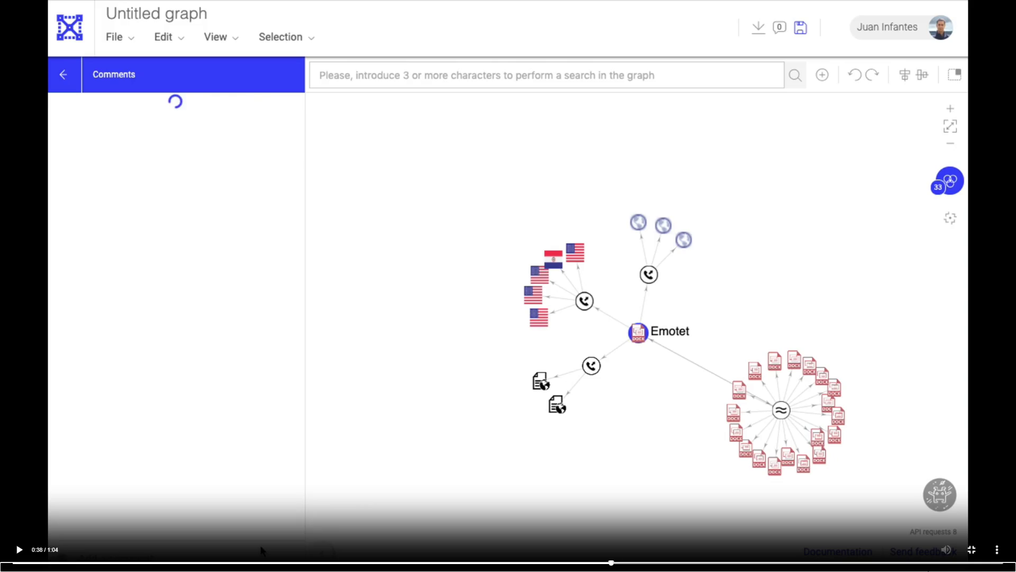
{"action": "key", "text": "Escape"}
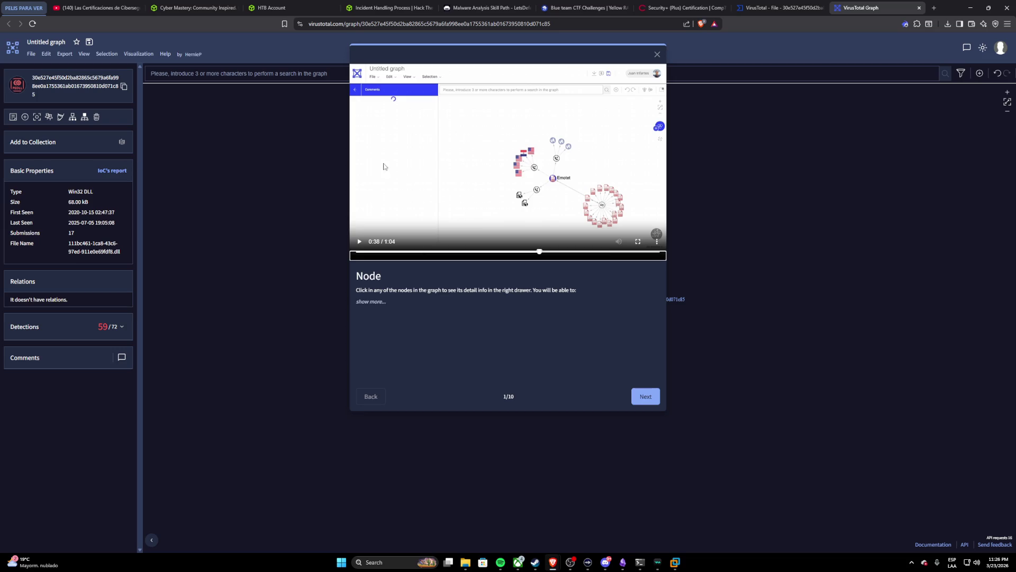
{"action": "left_click", "coordinate": [560, 7]}
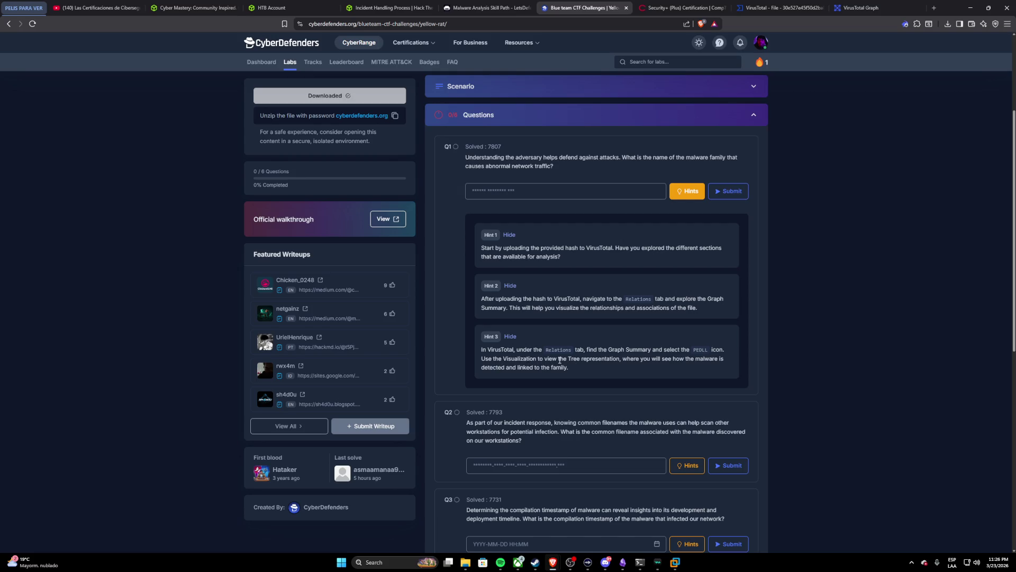
{"action": "left_click", "coordinate": [861, 8]}
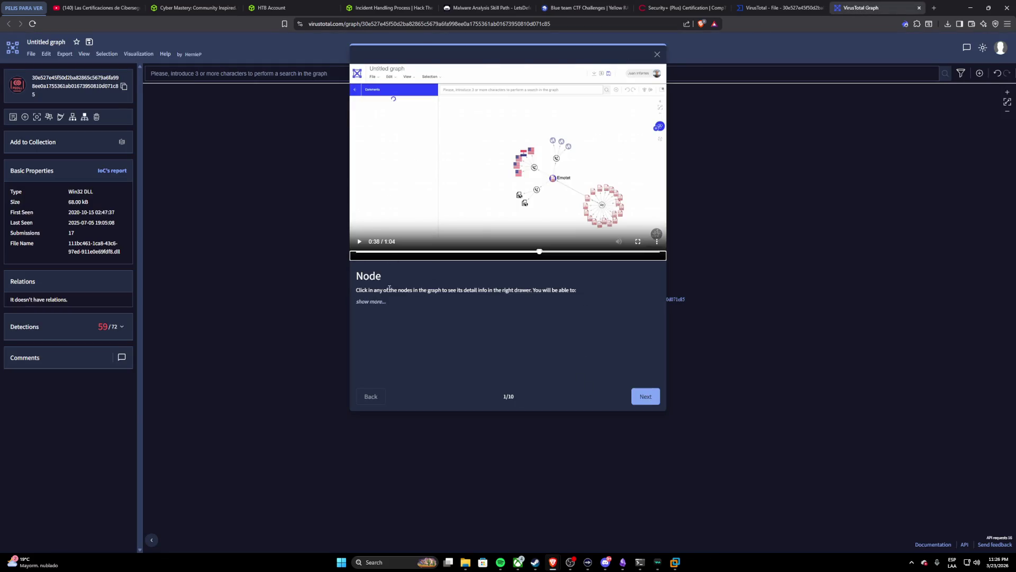
Step: Expand the Node step description, advance to Share and embed and play its video full screen
{"action": "left_click", "coordinate": [377, 302]}
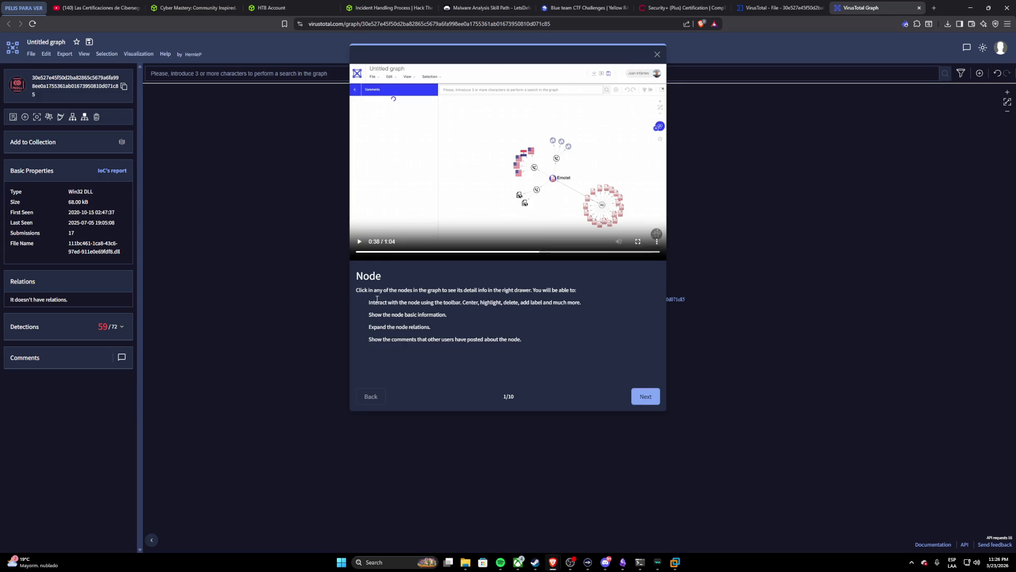
{"action": "left_click", "coordinate": [644, 397]}
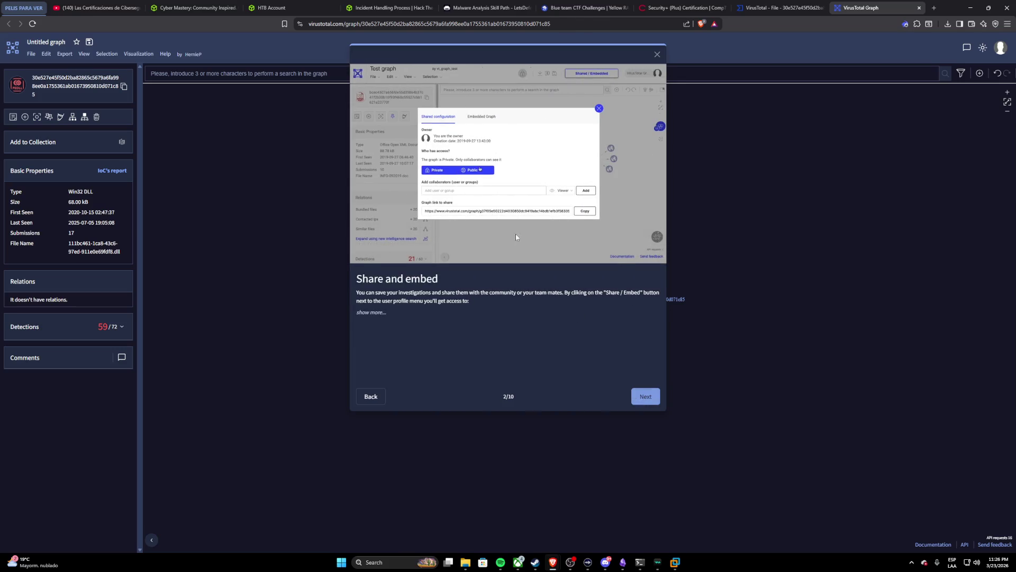
{"action": "left_click", "coordinate": [365, 246]}
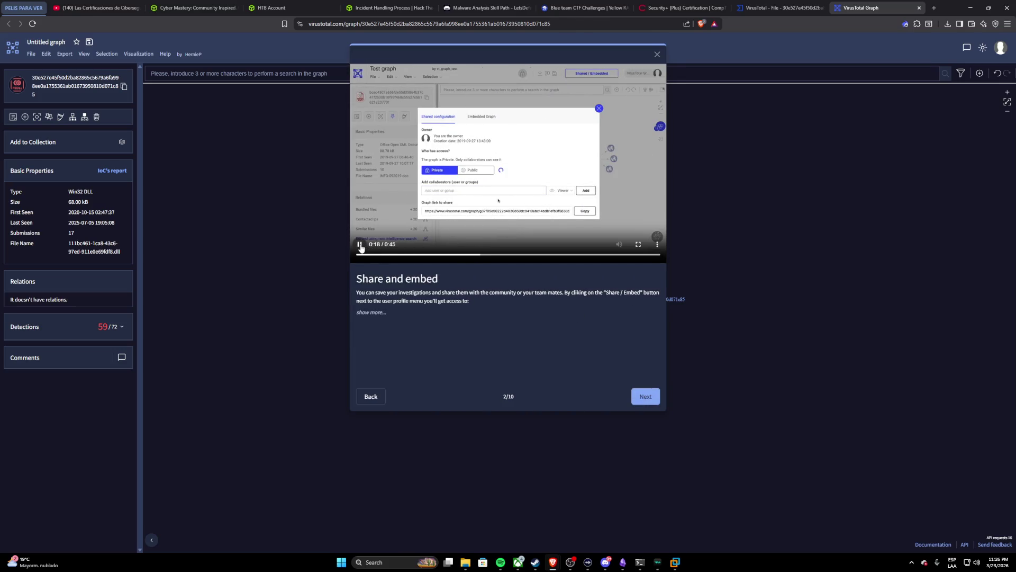
{"action": "left_click", "coordinate": [637, 244]}
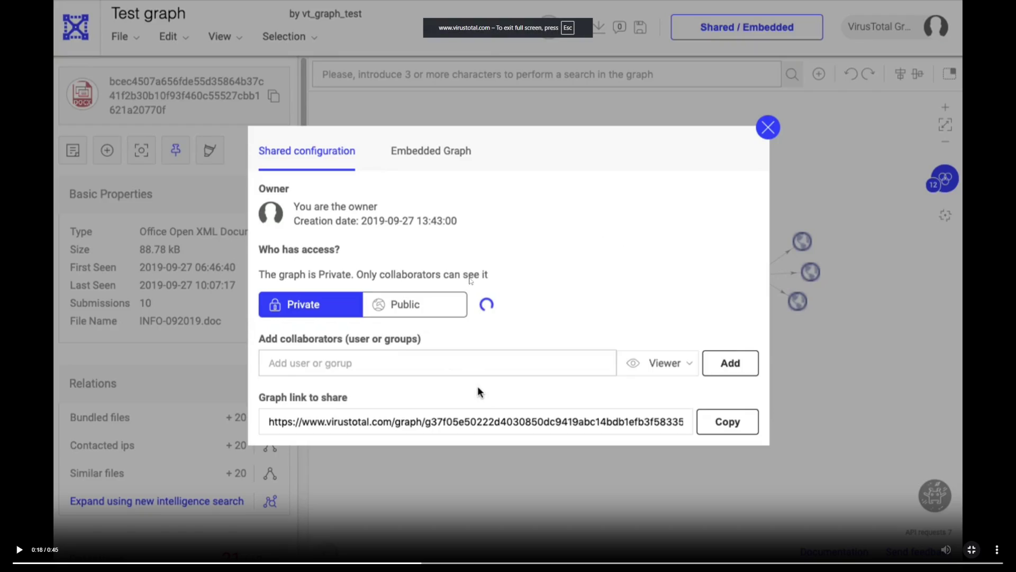
Step: Finish the Share and embed video, leave fullscreen and read the expanded Commonalities step
{"action": "key", "text": "space"}
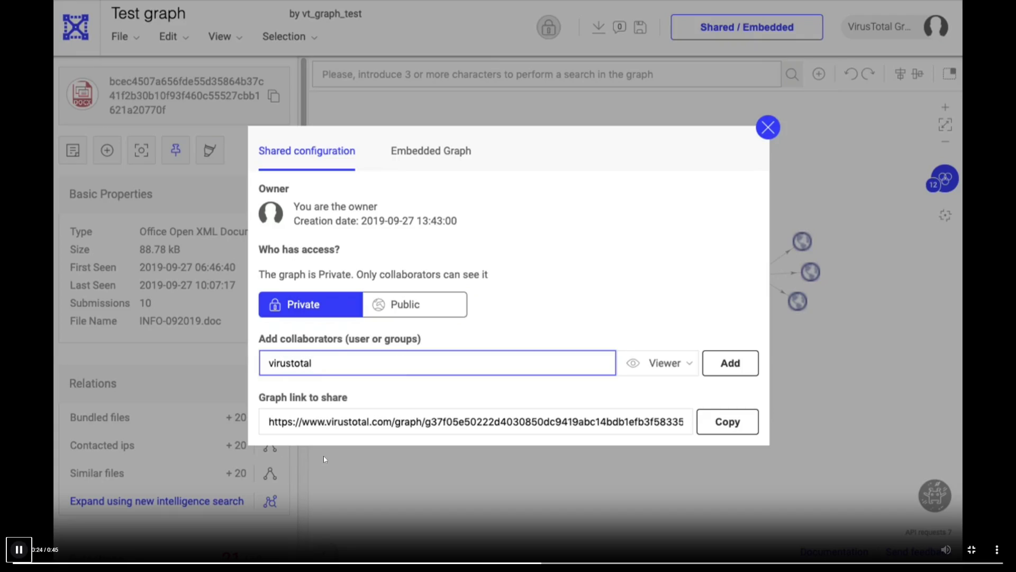
{"action": "key", "text": "space"}
{"action": "key", "text": "space"}
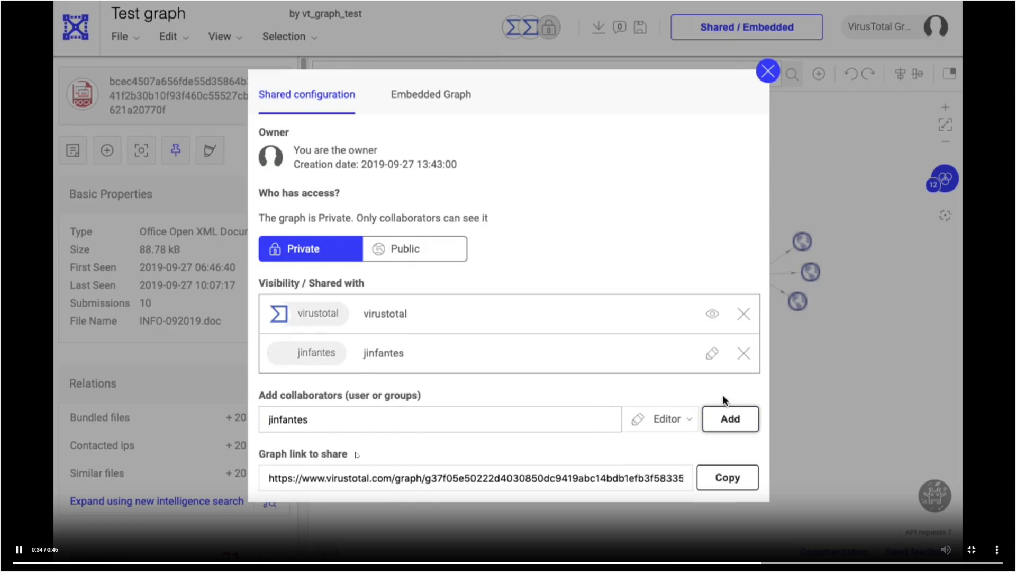
{"action": "key", "text": "Escape"}
{"action": "left_click", "coordinate": [359, 244]}
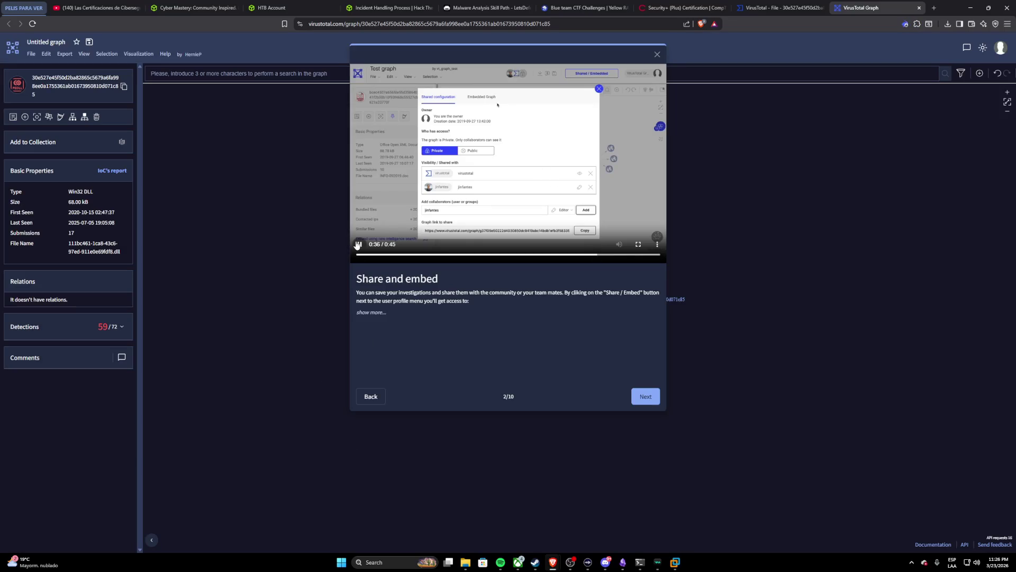
{"action": "left_click", "coordinate": [644, 397]}
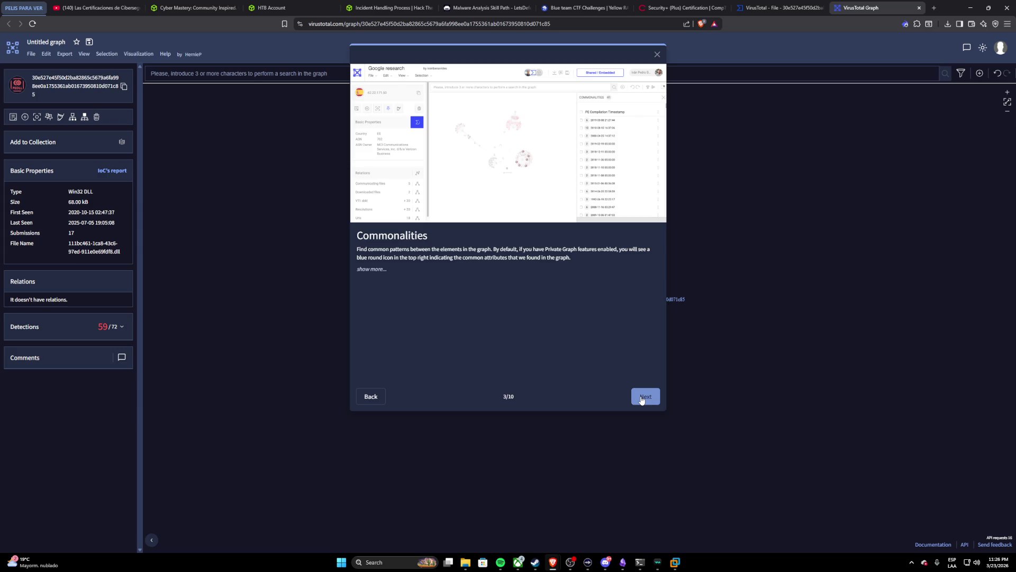
{"action": "left_click", "coordinate": [372, 269]}
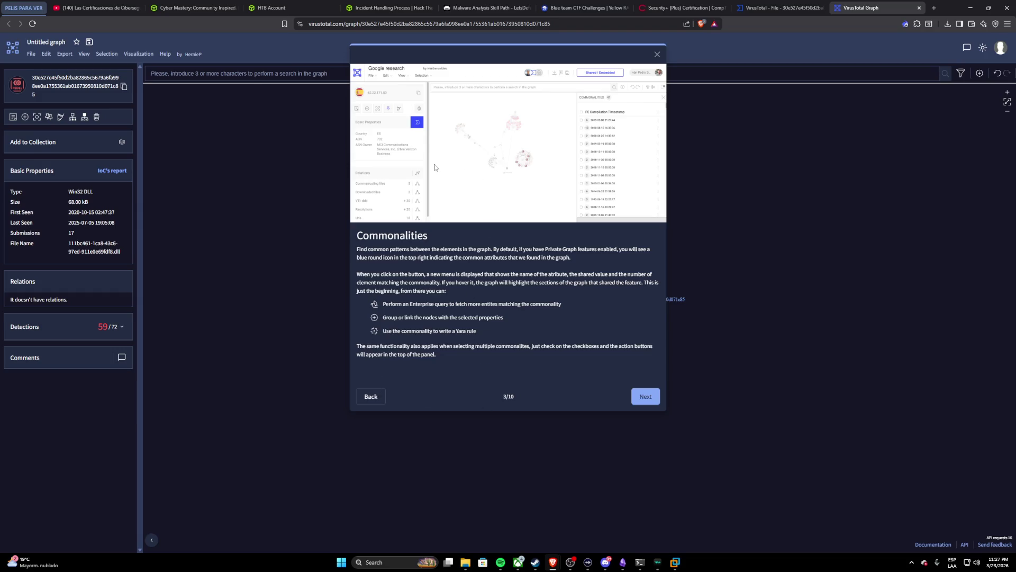
{"action": "left_click", "coordinate": [371, 396]}
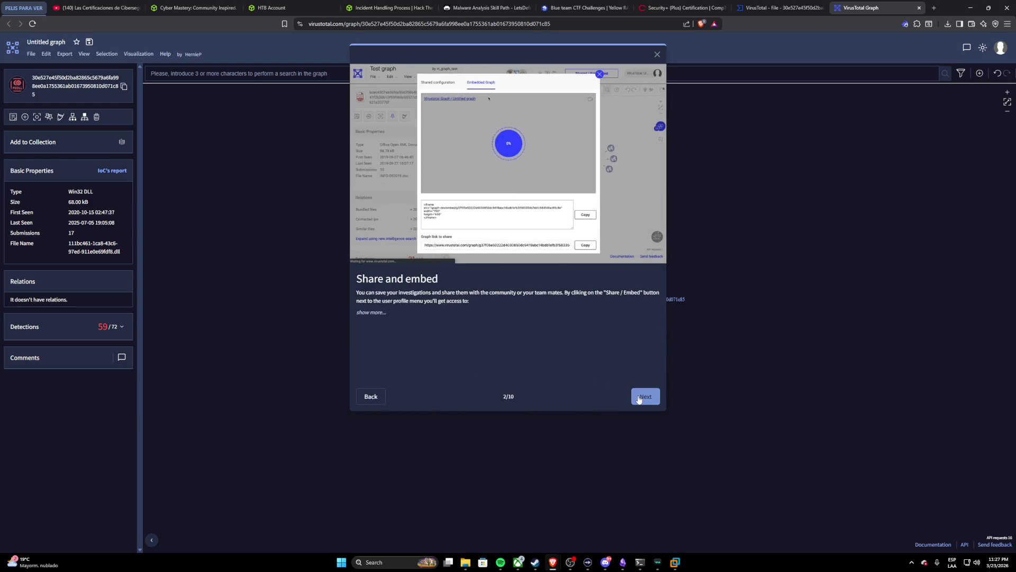
{"action": "left_click", "coordinate": [639, 398]}
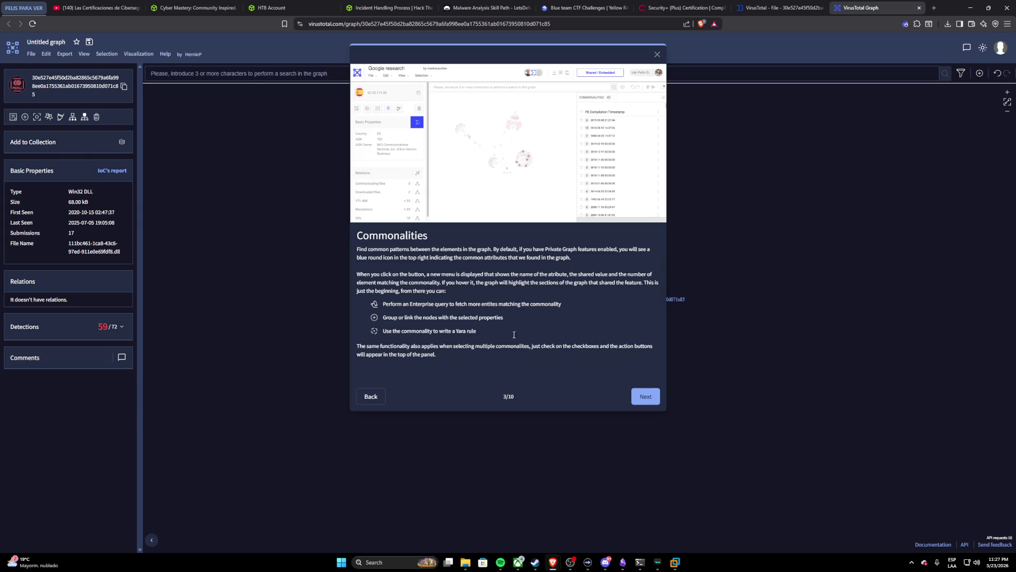
Step: Advance the tour through Hunting, Group nodes, Star Graphs and notifications to the final Filter modes step
{"action": "left_click", "coordinate": [647, 399]}
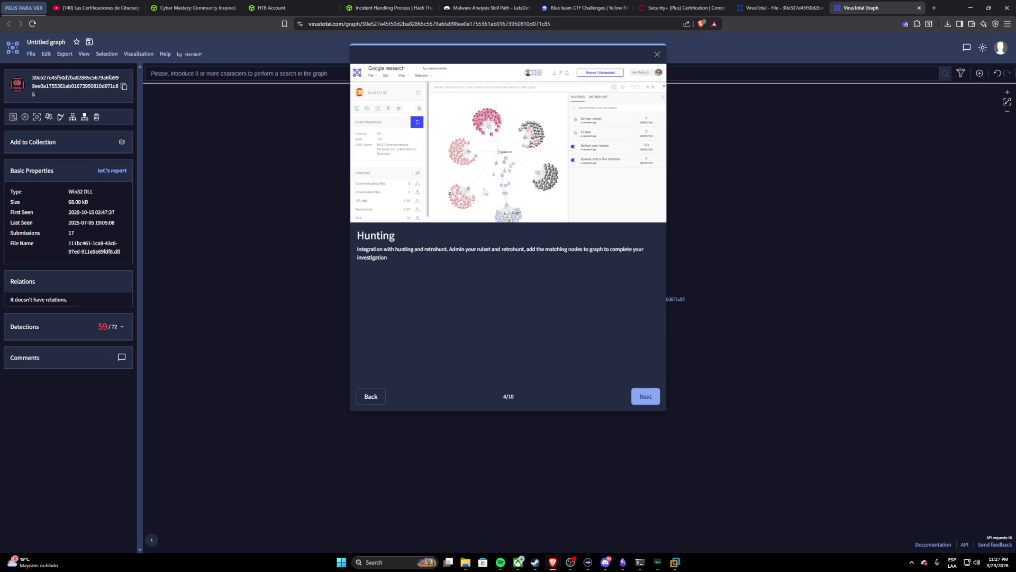
{"action": "left_click", "coordinate": [643, 397]}
{"action": "left_click", "coordinate": [642, 397]}
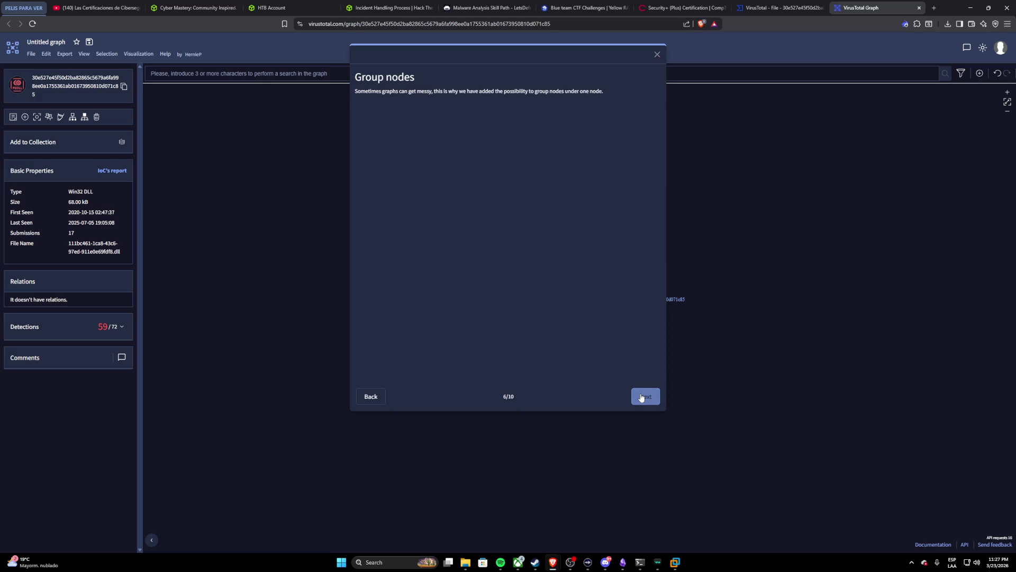
{"action": "left_click", "coordinate": [641, 397]}
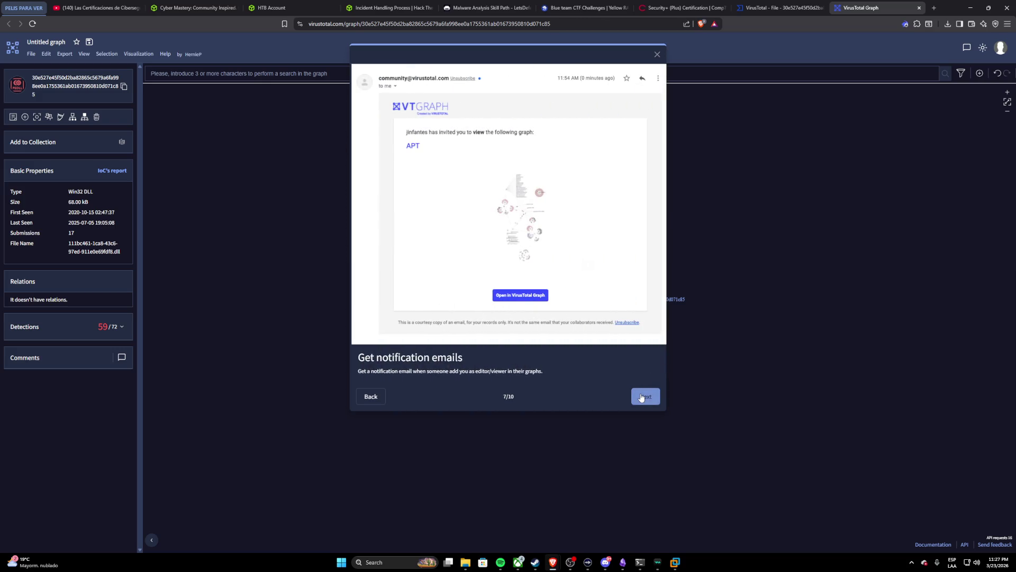
{"action": "left_click", "coordinate": [641, 398]}
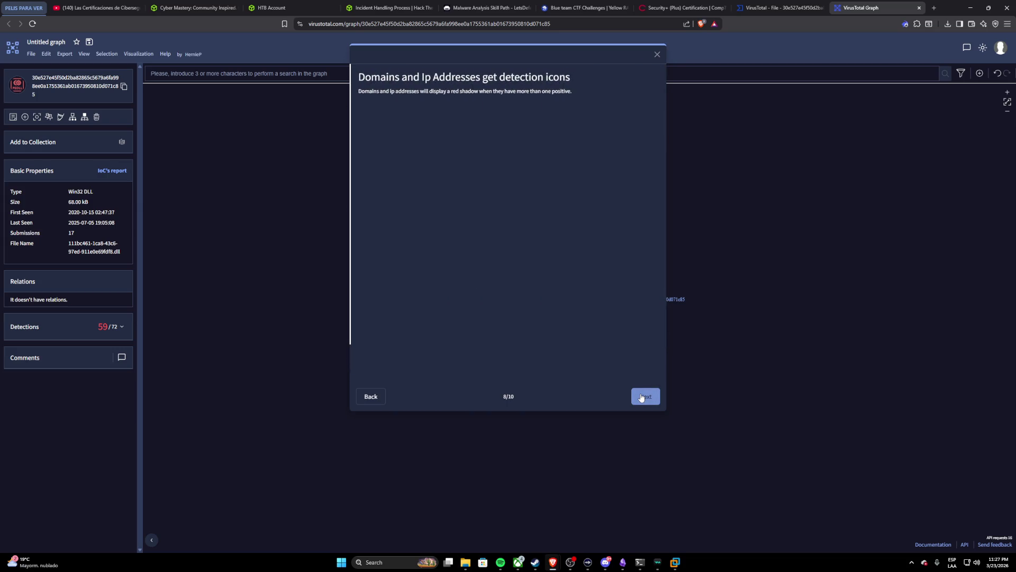
{"action": "left_click", "coordinate": [640, 398]}
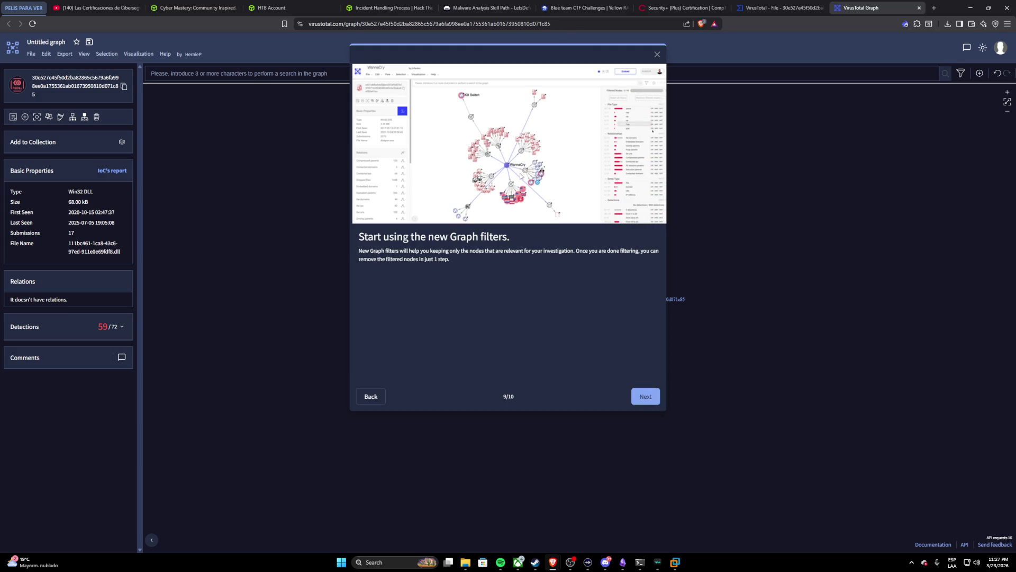
{"action": "left_click", "coordinate": [641, 396]}
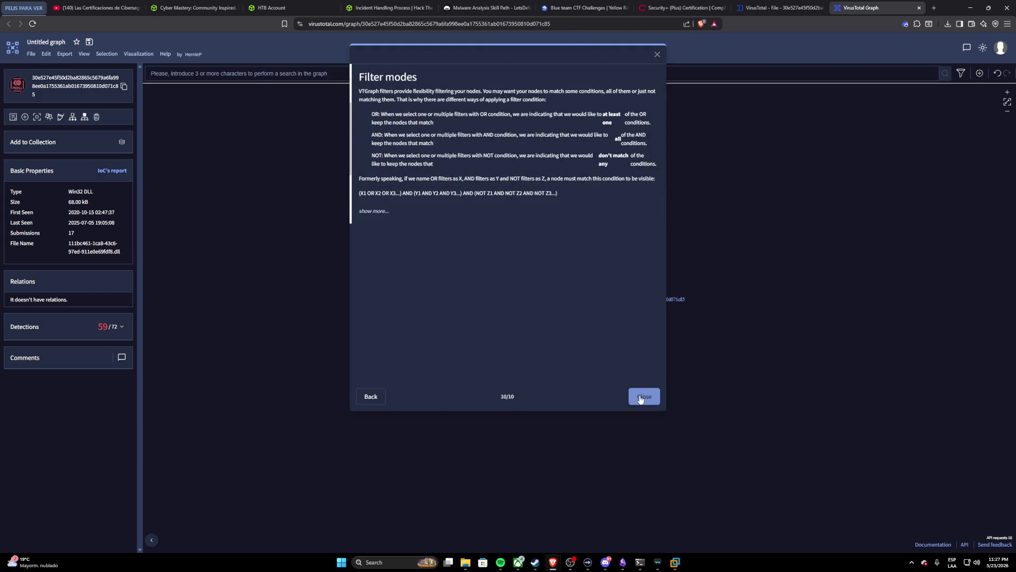
Step: Step back to the first Node tour step and pause its video
{"action": "left_click", "coordinate": [371, 396]}
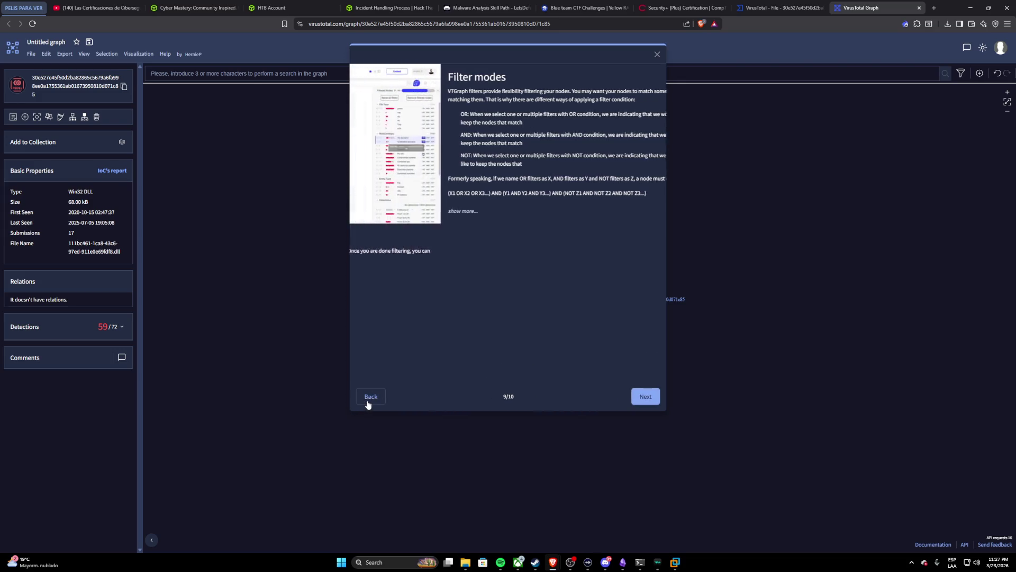
{"action": "left_click", "coordinate": [371, 396]}
{"action": "left_click", "coordinate": [371, 396]}
{"action": "left_click", "coordinate": [367, 398]}
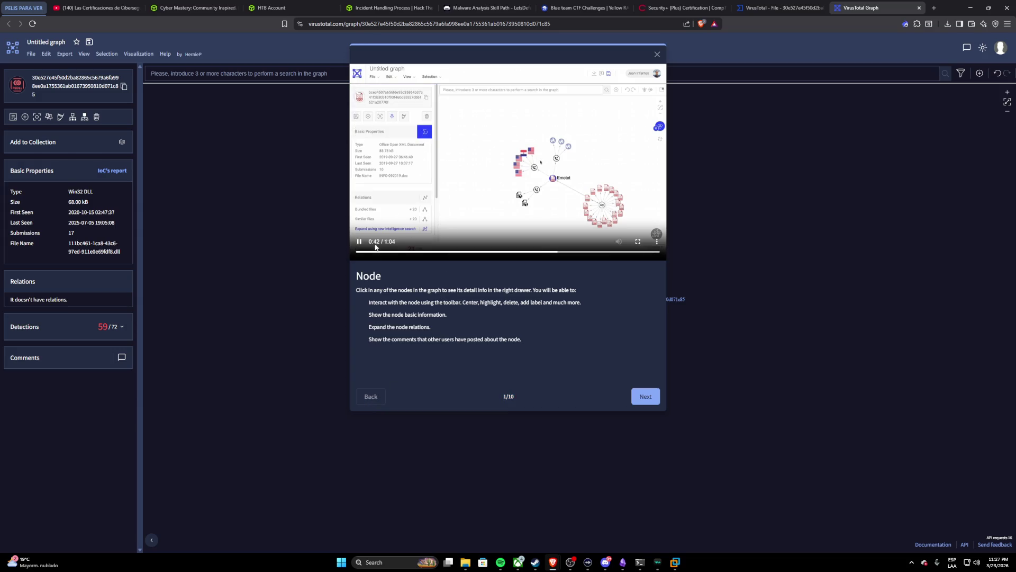
{"action": "left_click", "coordinate": [359, 242]}
Step: Launch the DLL's Graph Summary as a fresh VirusTotal Graph of its relations
{"action": "left_click", "coordinate": [768, 11]}
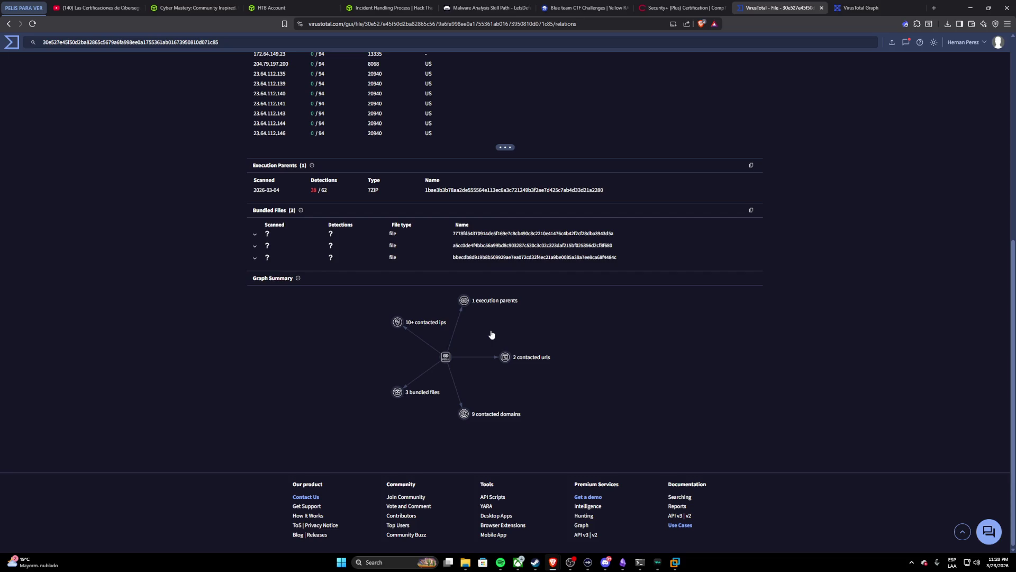
{"action": "left_click", "coordinate": [466, 302]}
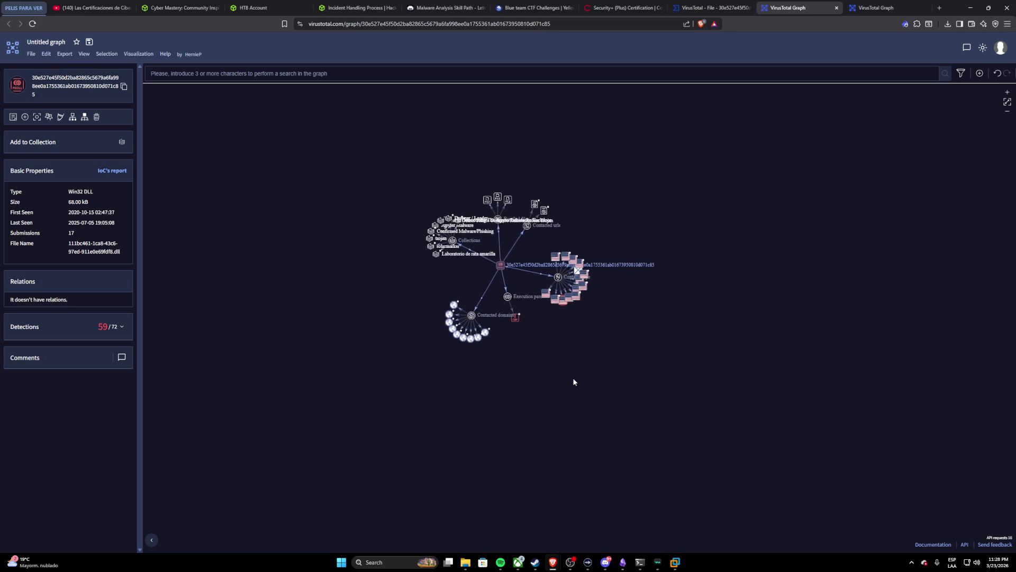
{"action": "scroll", "coordinate": [515, 298], "scroll_direction": "up", "scroll_amount": 5}
{"action": "left_click_drag", "start_coordinate": [515, 297], "coordinate": [467, 321]}
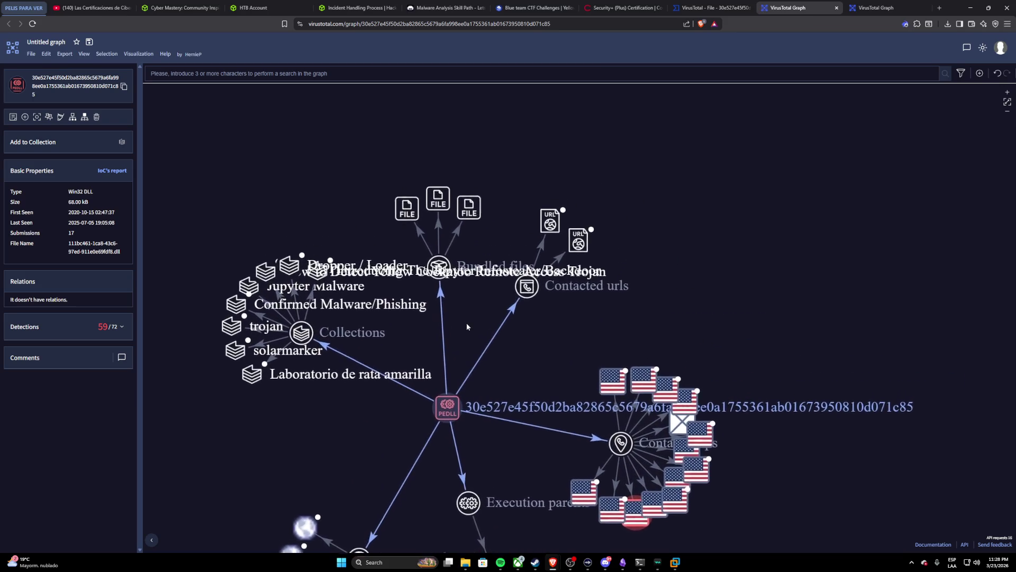
{"action": "left_click_drag", "start_coordinate": [482, 254], "coordinate": [516, 295]}
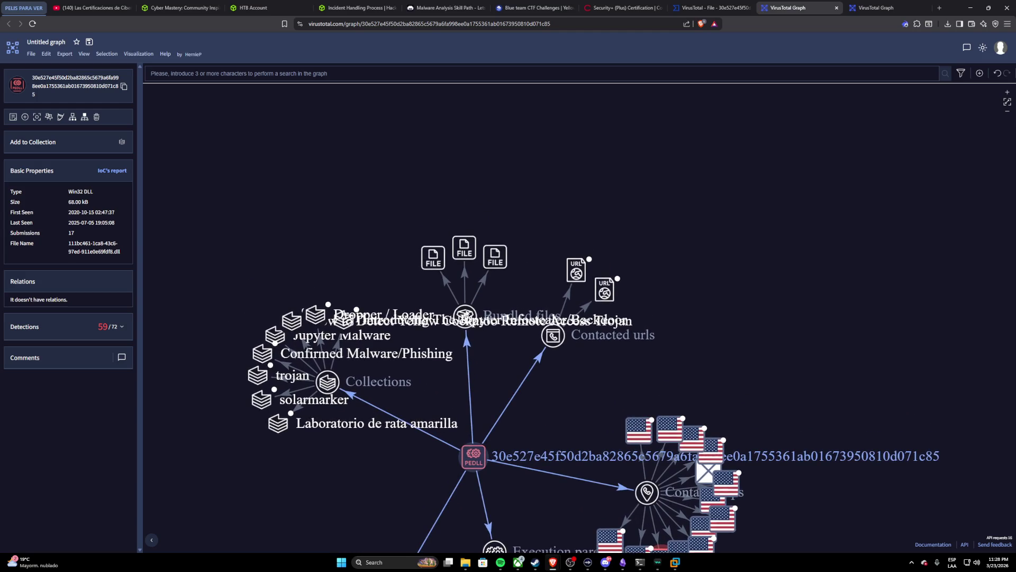
{"action": "key", "text": "Escape"}
{"action": "scroll", "coordinate": [449, 353], "scroll_direction": "down", "scroll_amount": 2}
{"action": "scroll", "coordinate": [449, 353], "scroll_direction": "down", "scroll_amount": 3}
{"action": "scroll", "coordinate": [450, 353], "scroll_direction": "down", "scroll_amount": 1}
{"action": "scroll", "coordinate": [452, 365], "scroll_direction": "up", "scroll_amount": 2}
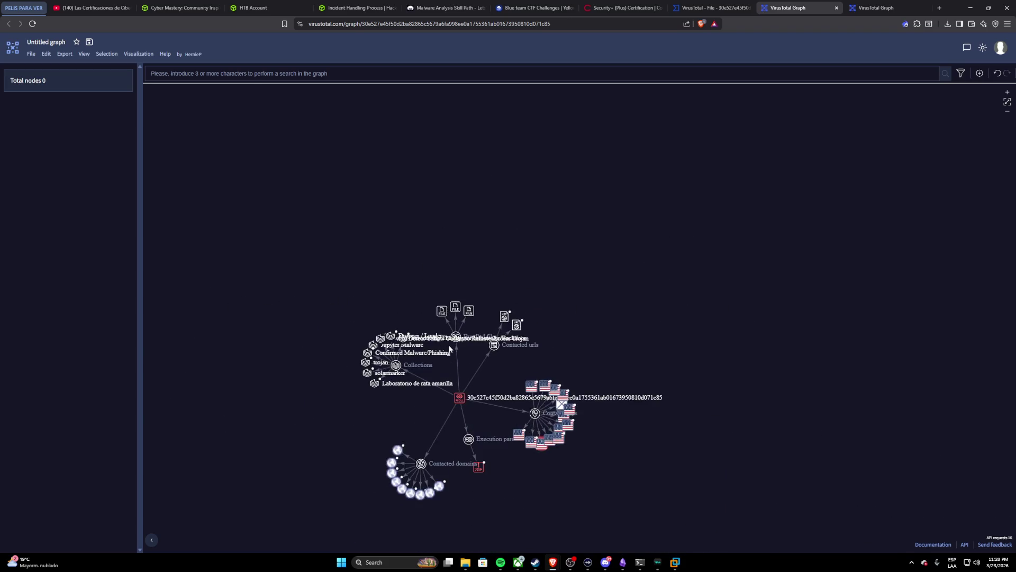
{"action": "scroll", "coordinate": [460, 398], "scroll_direction": "up", "scroll_amount": 2}
{"action": "mouse_move", "coordinate": [466, 436]}
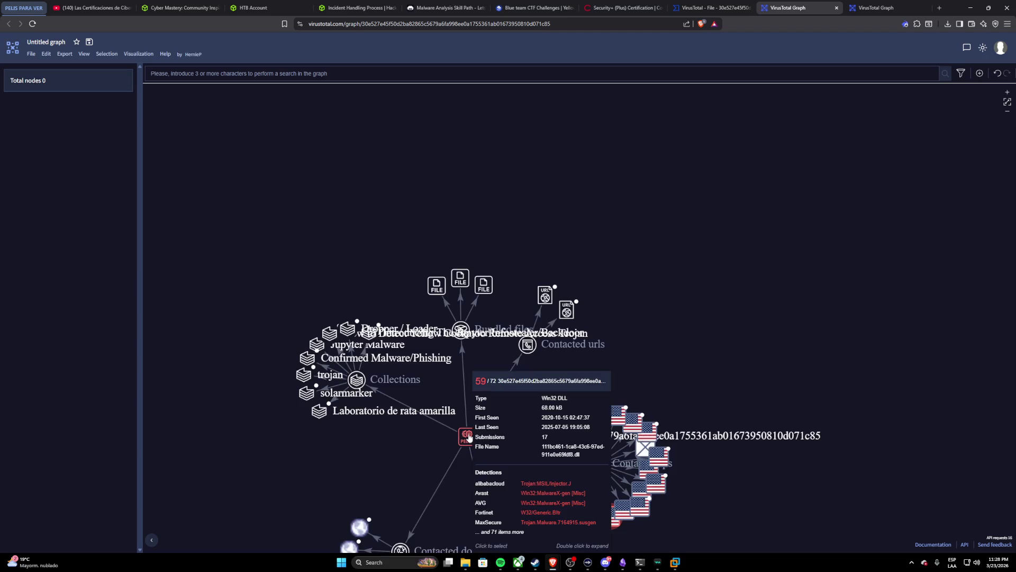
{"action": "mouse_move", "coordinate": [394, 460]}
{"action": "left_mouse_down"}
{"action": "mouse_move", "coordinate": [395, 397]}
{"action": "mouse_move", "coordinate": [369, 311]}
{"action": "left_mouse_up"}
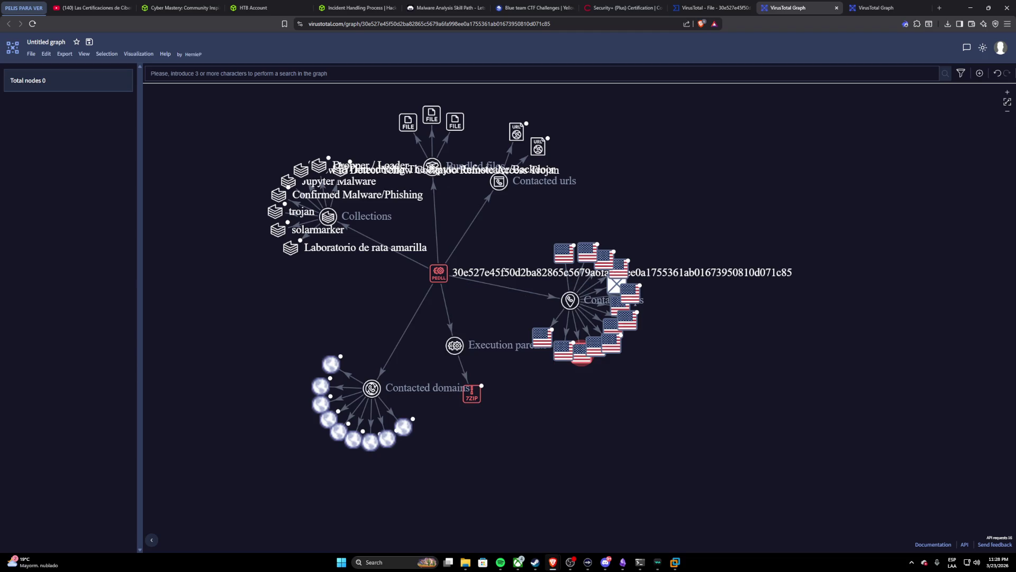
{"action": "left_click", "coordinate": [437, 275]}
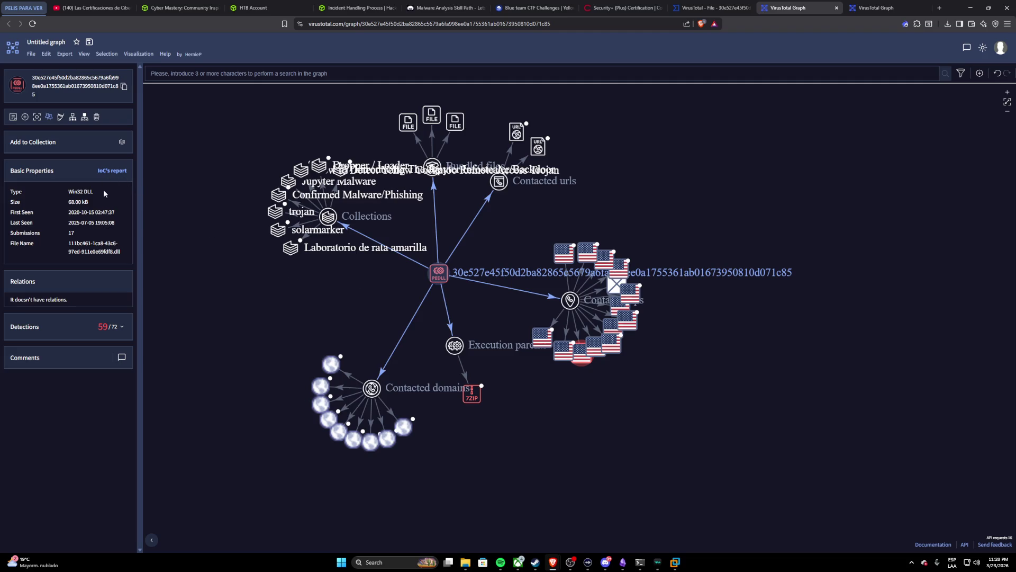
Step: Expand the DLL's antivirus detections list, then reload the graph page
{"action": "left_click", "coordinate": [121, 329]}
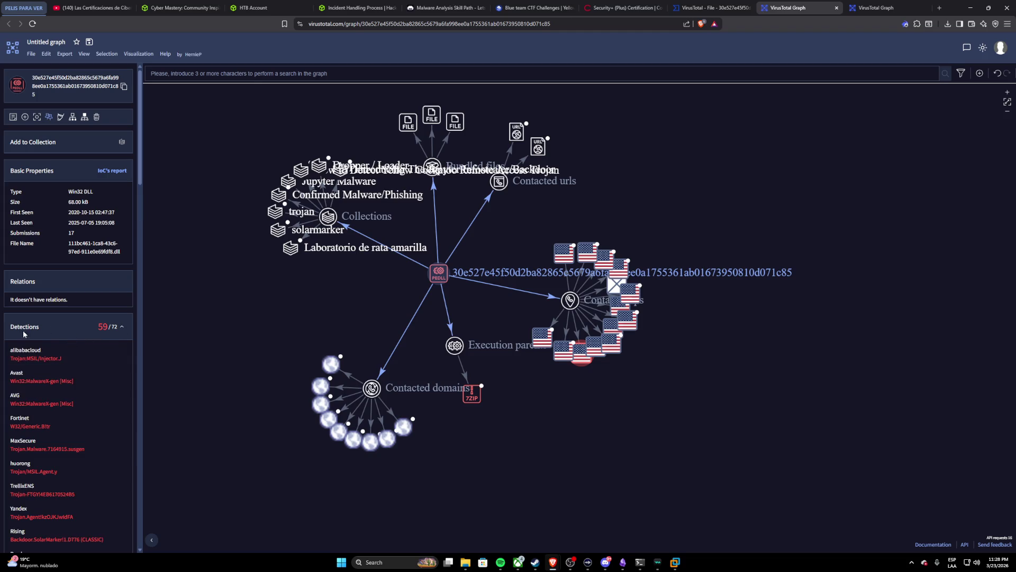
{"action": "scroll", "coordinate": [56, 358], "scroll_direction": "down", "scroll_amount": 2}
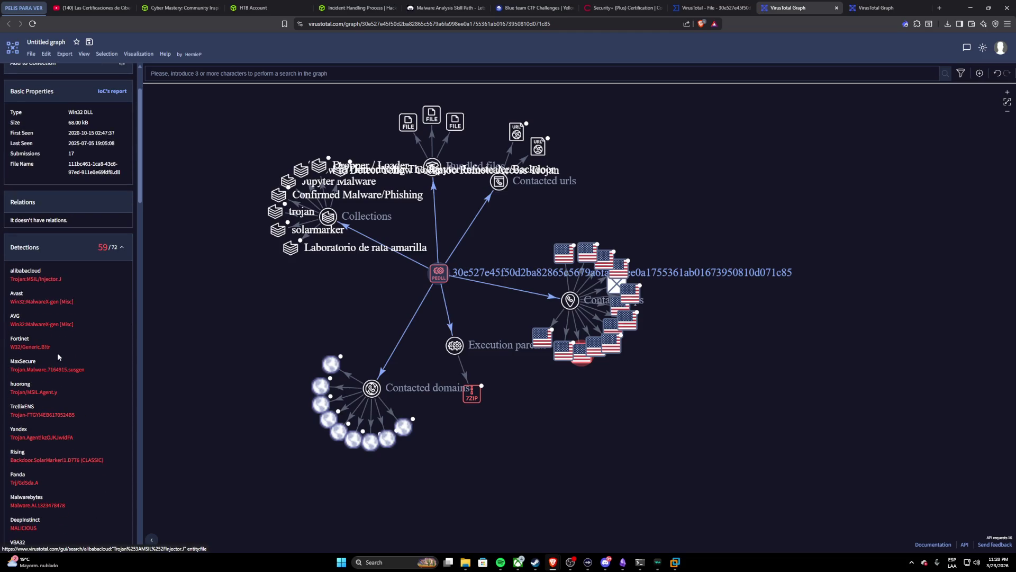
{"action": "scroll", "coordinate": [71, 344], "scroll_direction": "down", "scroll_amount": 2}
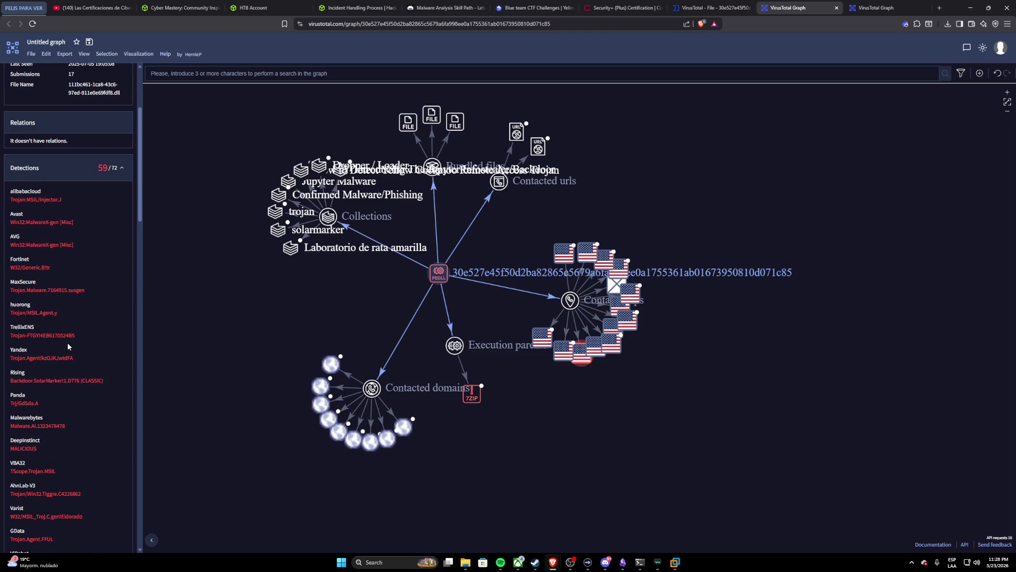
{"action": "scroll", "coordinate": [68, 346], "scroll_direction": "down", "scroll_amount": 2}
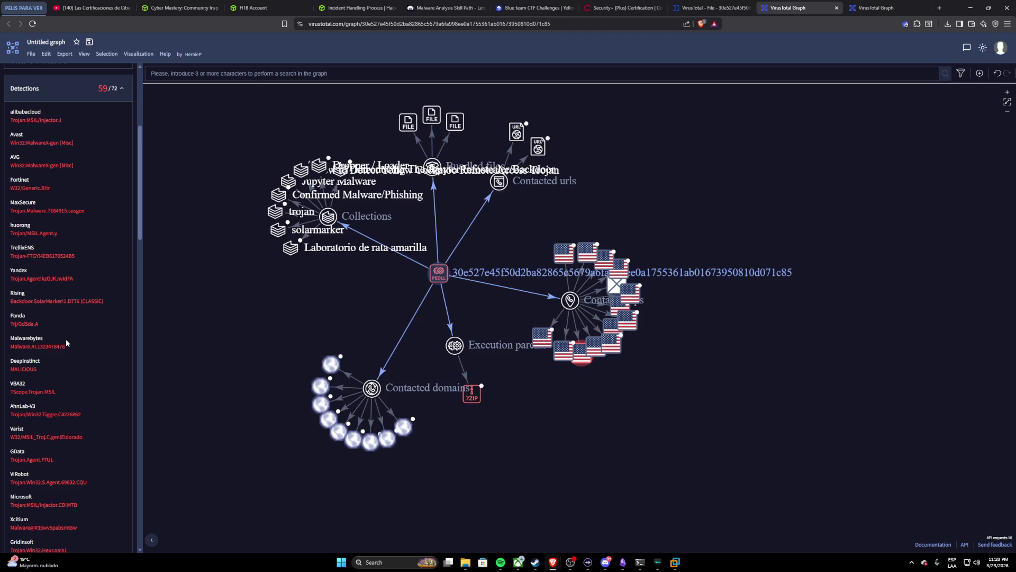
{"action": "scroll", "coordinate": [66, 346], "scroll_direction": "down", "scroll_amount": 2}
{"action": "scroll", "coordinate": [65, 353], "scroll_direction": "down", "scroll_amount": 2}
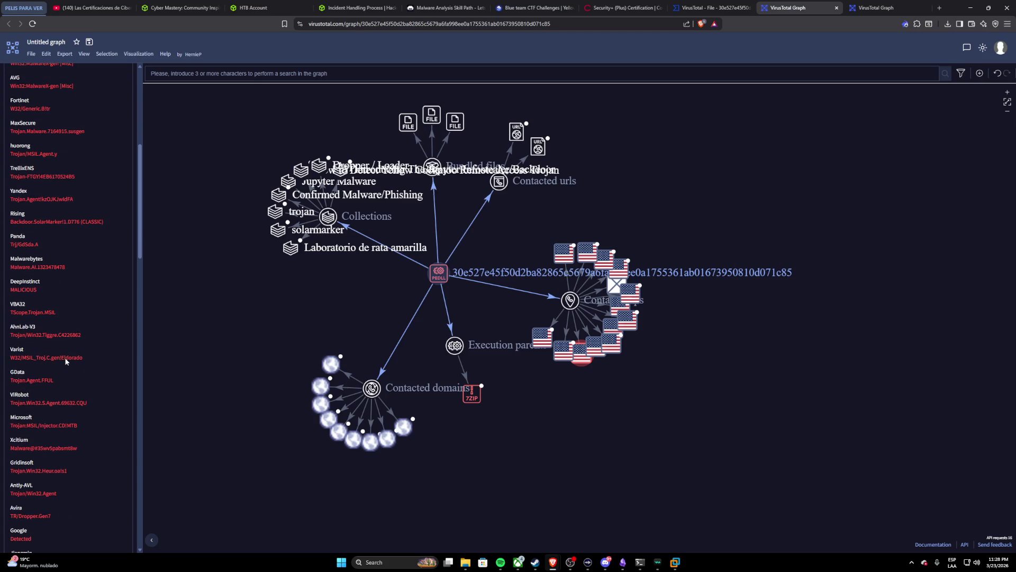
{"action": "scroll", "coordinate": [67, 358], "scroll_direction": "down", "scroll_amount": 3}
{"action": "scroll", "coordinate": [71, 351], "scroll_direction": "down", "scroll_amount": 2}
{"action": "scroll", "coordinate": [71, 351], "scroll_direction": "down", "scroll_amount": 1}
{"action": "scroll", "coordinate": [71, 351], "scroll_direction": "down", "scroll_amount": 5}
{"action": "scroll", "coordinate": [70, 351], "scroll_direction": "down", "scroll_amount": 5}
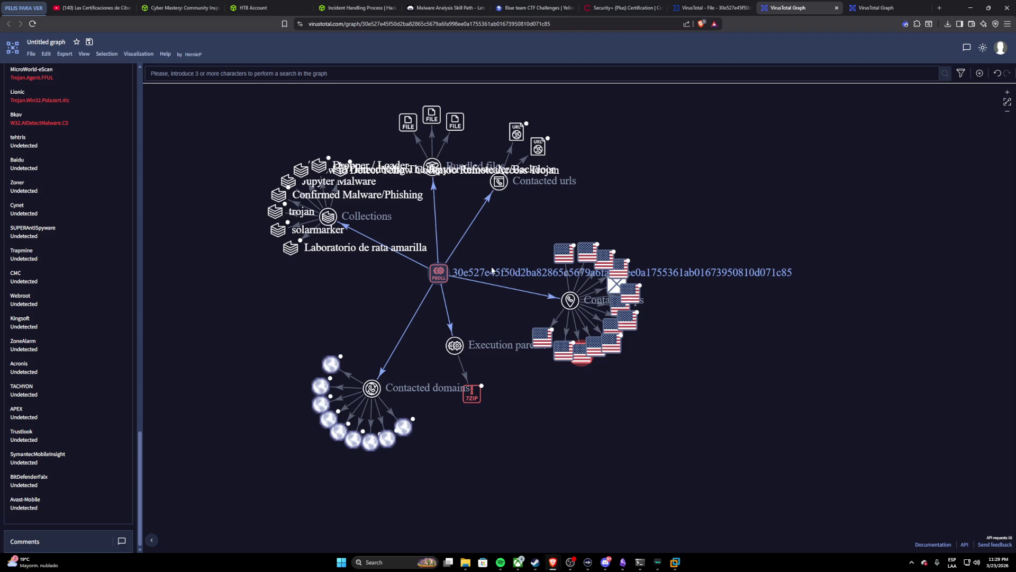
{"action": "scroll", "coordinate": [495, 220], "scroll_direction": "up", "scroll_amount": 3}
{"action": "scroll", "coordinate": [494, 220], "scroll_direction": "up", "scroll_amount": 2}
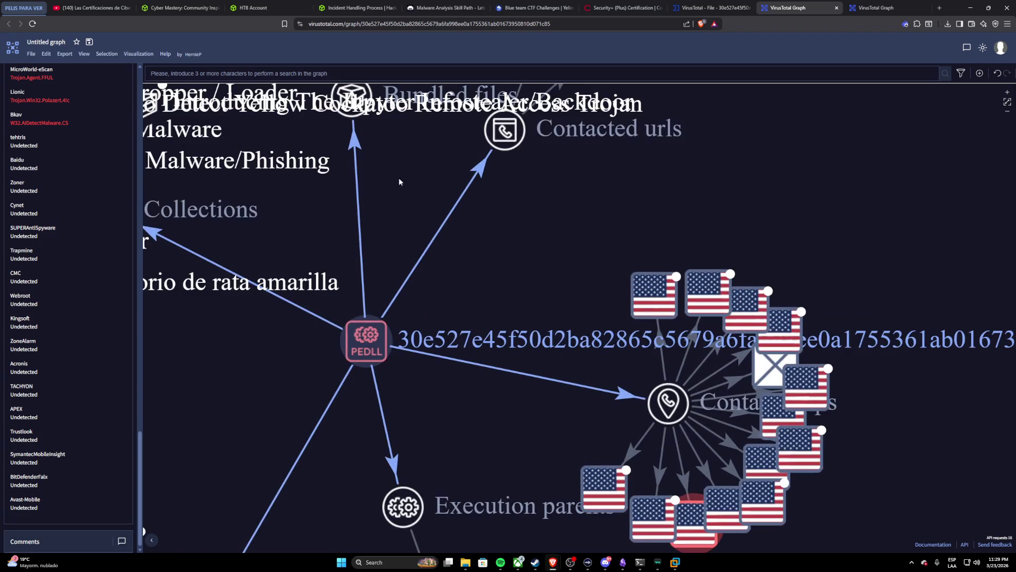
{"action": "scroll", "coordinate": [381, 310], "scroll_direction": "down", "scroll_amount": 1}
{"action": "scroll", "coordinate": [383, 311], "scroll_direction": "down", "scroll_amount": 3}
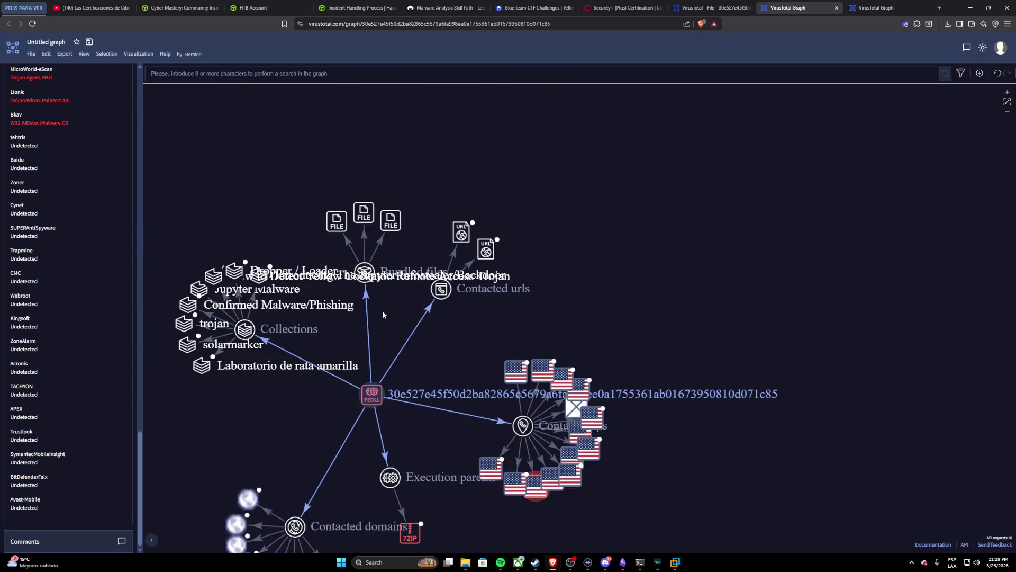
{"action": "scroll", "coordinate": [382, 311], "scroll_direction": "down", "scroll_amount": 2}
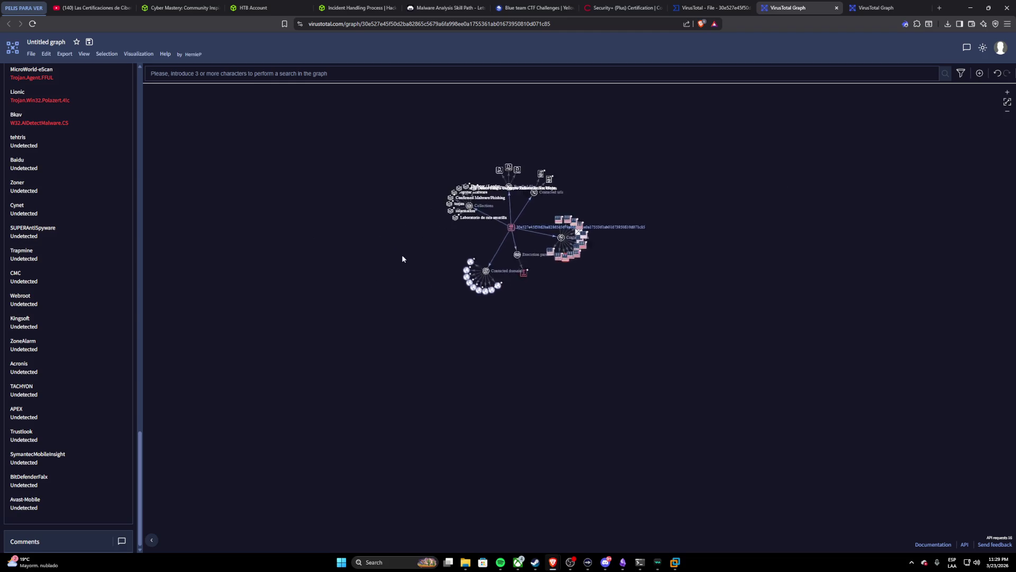
{"action": "scroll", "coordinate": [397, 294], "scroll_direction": "up", "scroll_amount": 2}
{"action": "scroll", "coordinate": [449, 275], "scroll_direction": "up", "scroll_amount": 3}
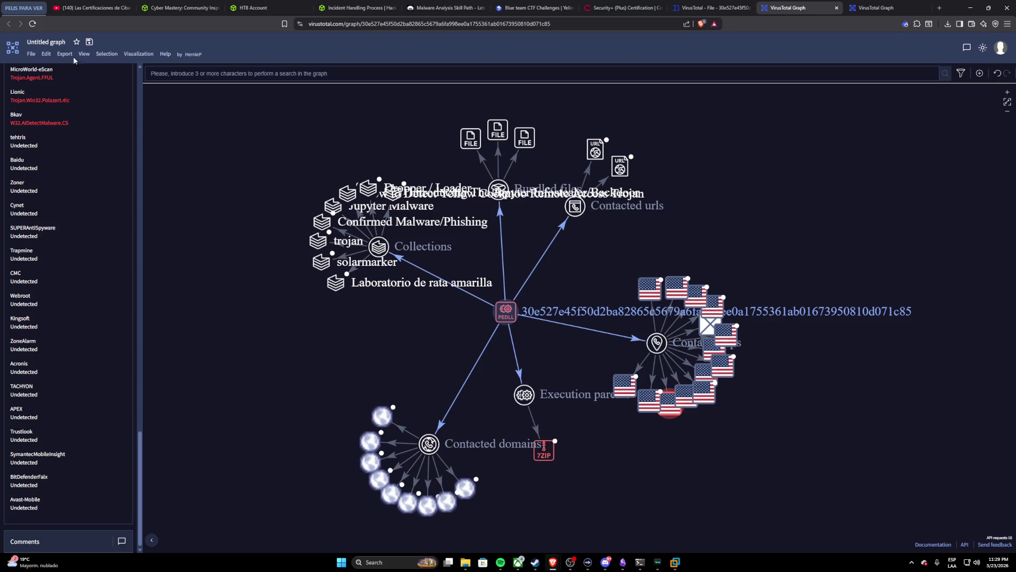
{"action": "left_click", "coordinate": [32, 23]}
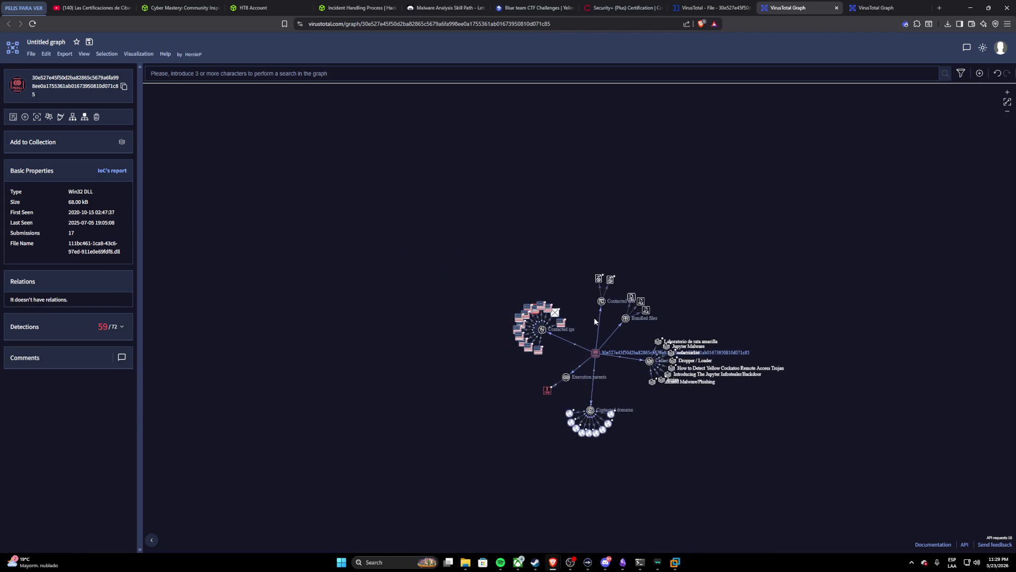
Step: Pan toward the central PEDLL node, then bring the assistant's terminal forward
{"action": "left_click_drag", "start_coordinate": [588, 324], "coordinate": [503, 313]}
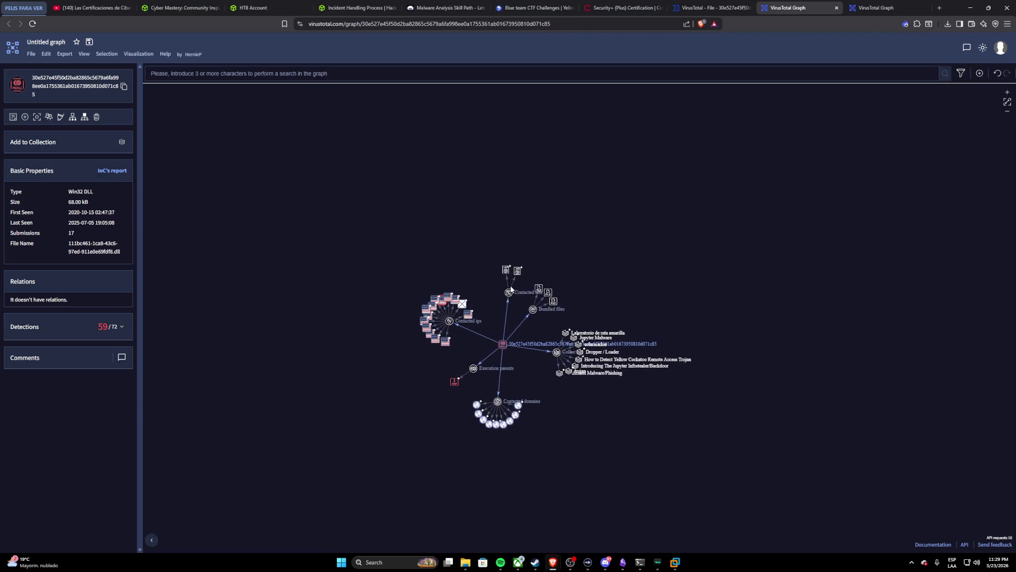
{"action": "scroll", "coordinate": [518, 310], "scroll_direction": "up", "scroll_amount": 2}
{"action": "scroll", "coordinate": [519, 309], "scroll_direction": "up", "scroll_amount": 2}
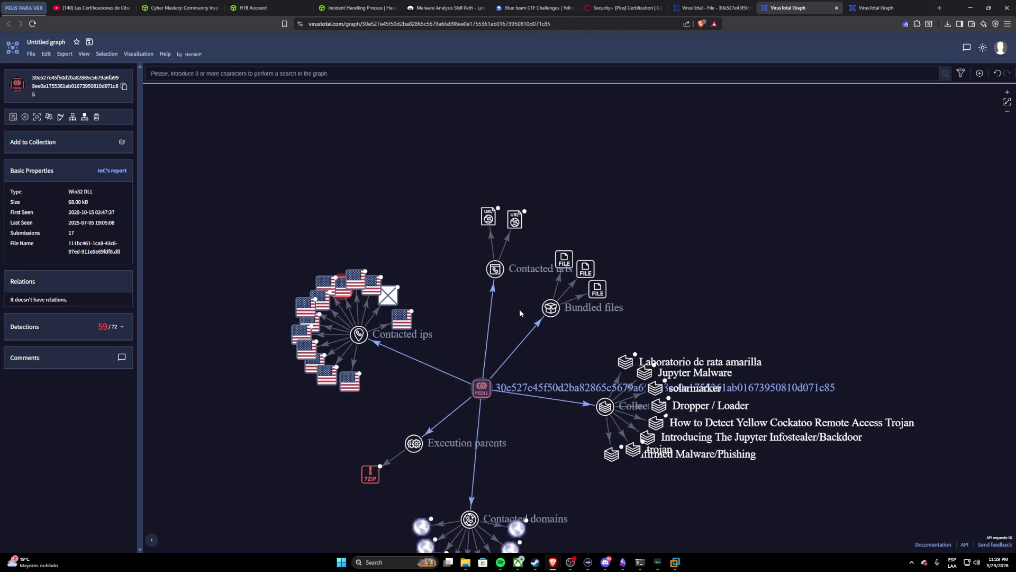
{"action": "mouse_move", "coordinate": [503, 343]}
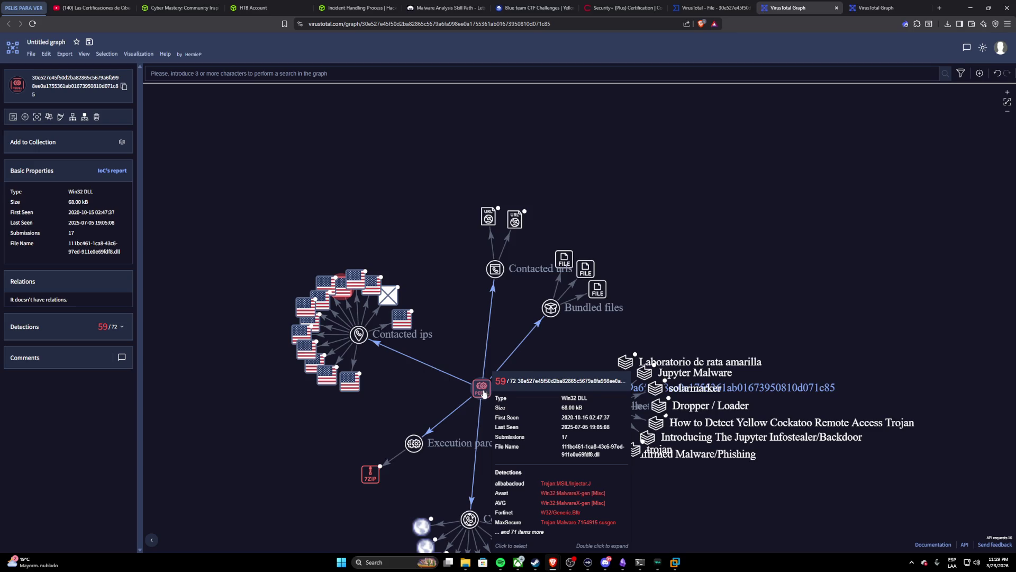
{"action": "scroll", "coordinate": [483, 347], "scroll_direction": "up", "scroll_amount": 1}
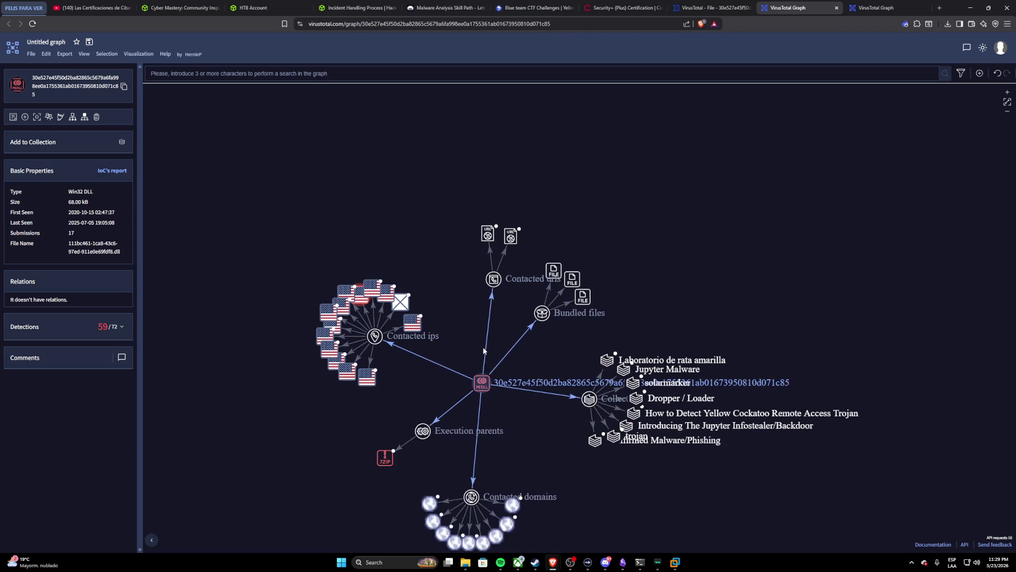
{"action": "left_click", "coordinate": [640, 561]}
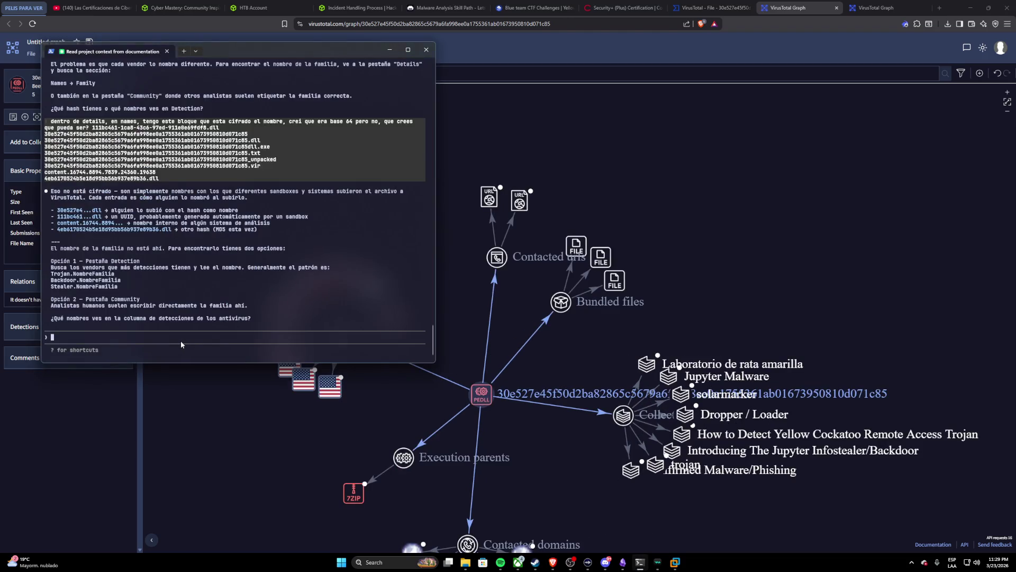
{"action": "type", "text": "dentro de relations me mandan a ver un PEDLL, sin embargo no logro notar cual podria ser el link a la family, tienes idea?"}
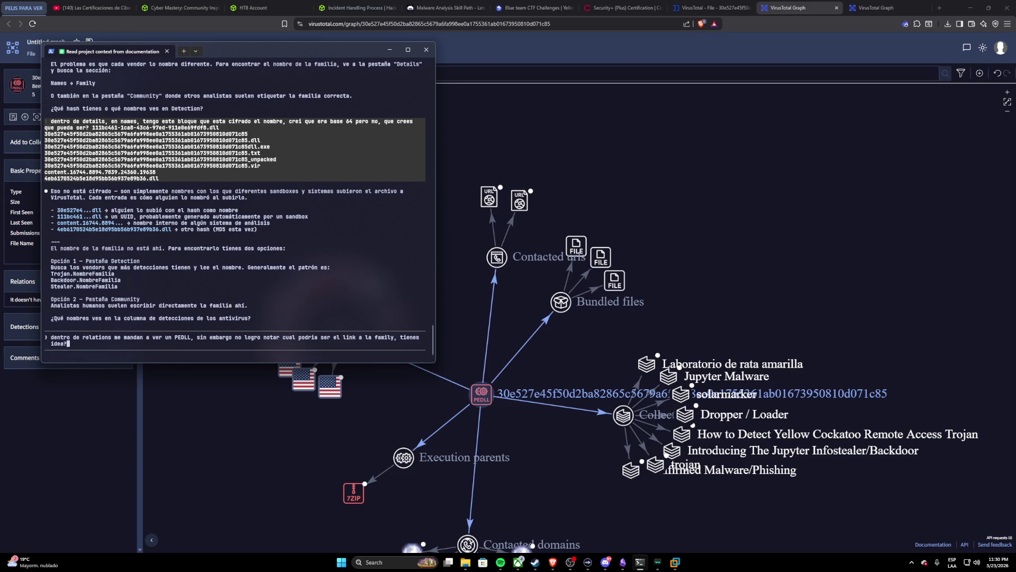
Step: Send the PEDLL malware-family question to Claude Code and return to the browser graph
{"action": "key", "text": "Return"}
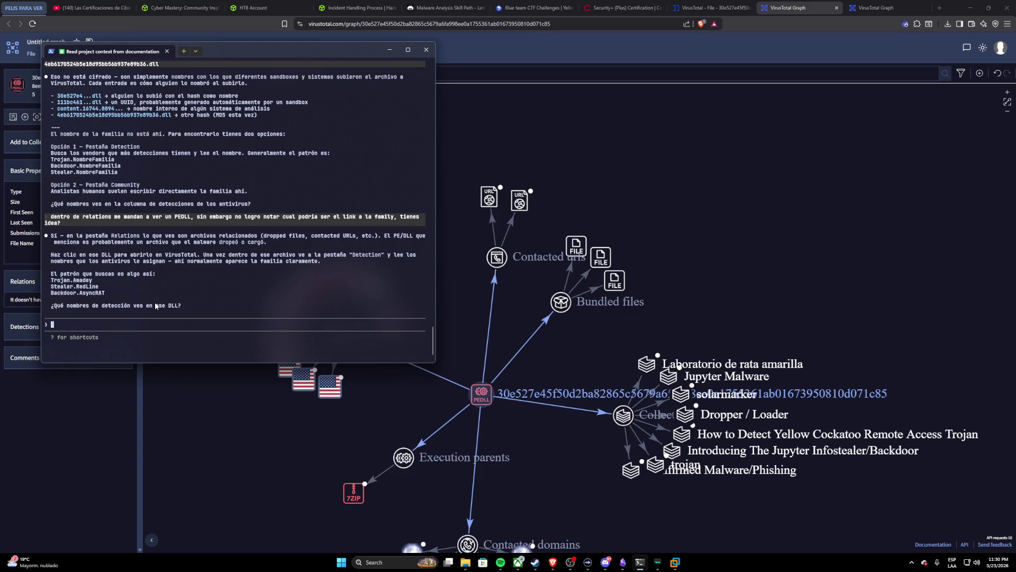
{"action": "left_click", "coordinate": [289, 427]}
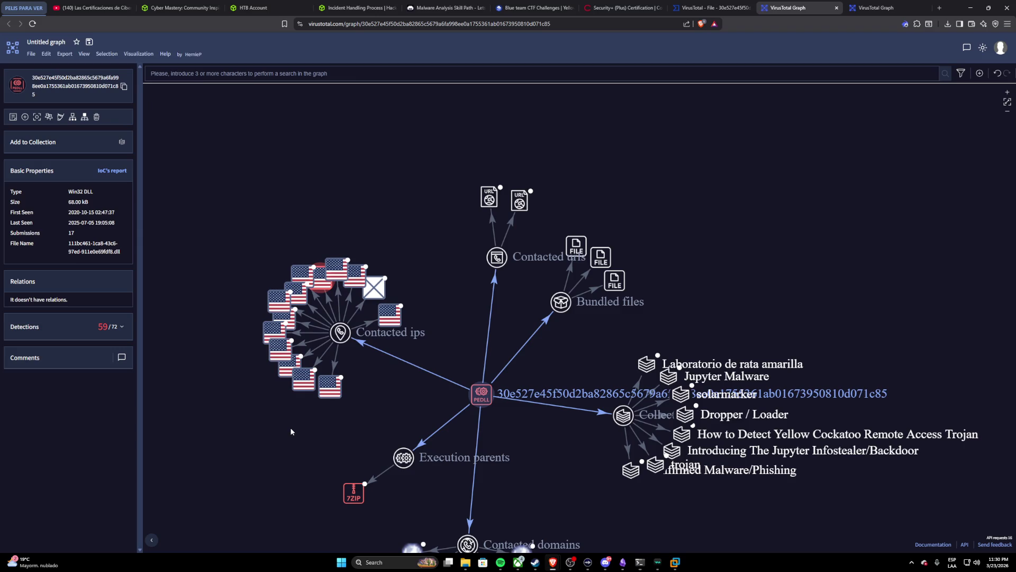
Step: Close the duplicate graph tab and dismiss the tutorial dialog over the DLL's graph
{"action": "left_click", "coordinate": [837, 7]}
{"action": "left_click", "coordinate": [781, 8]}
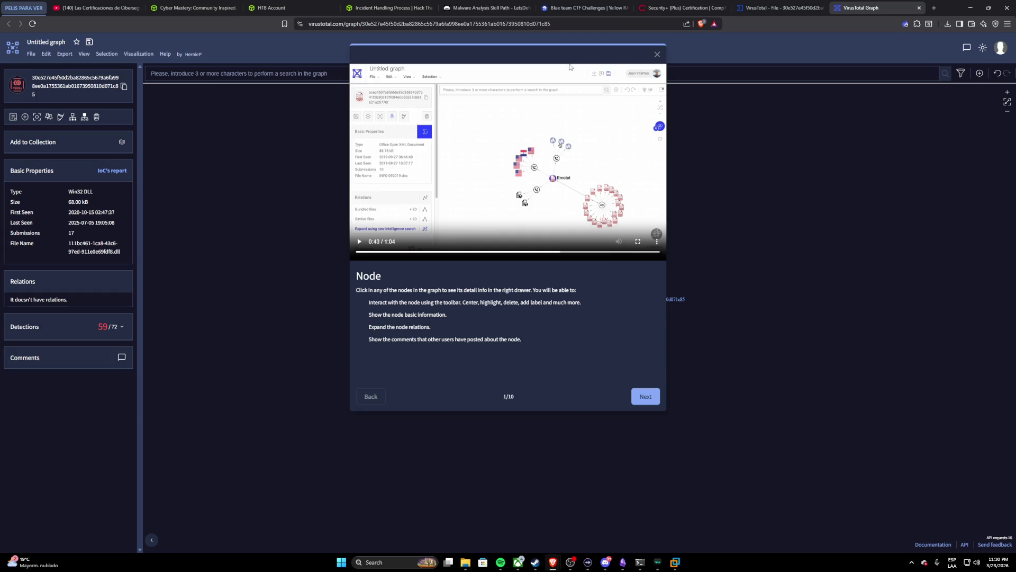
{"action": "left_click", "coordinate": [657, 54]}
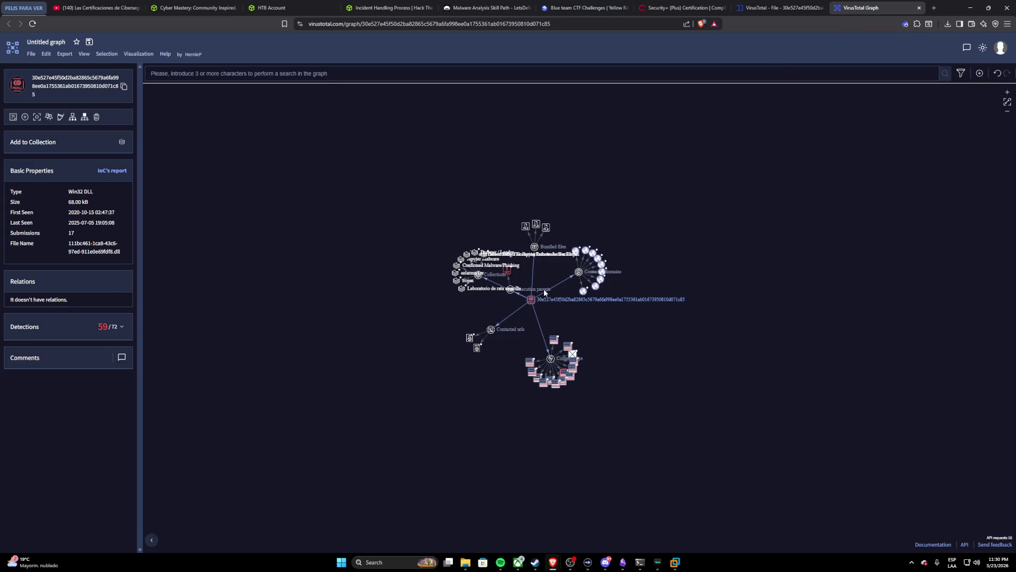
{"action": "scroll", "coordinate": [545, 294], "scroll_direction": "up", "scroll_amount": 5}
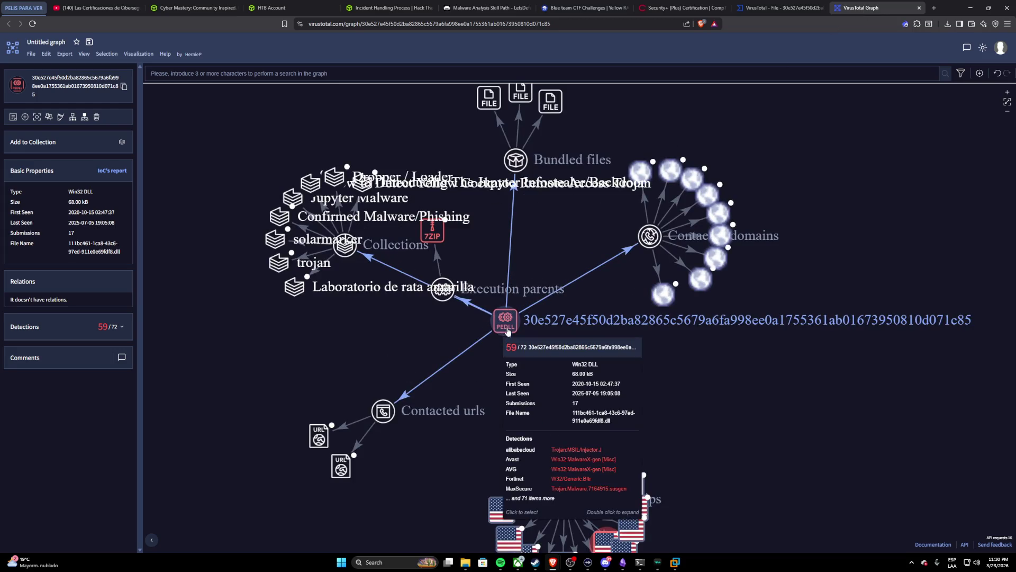
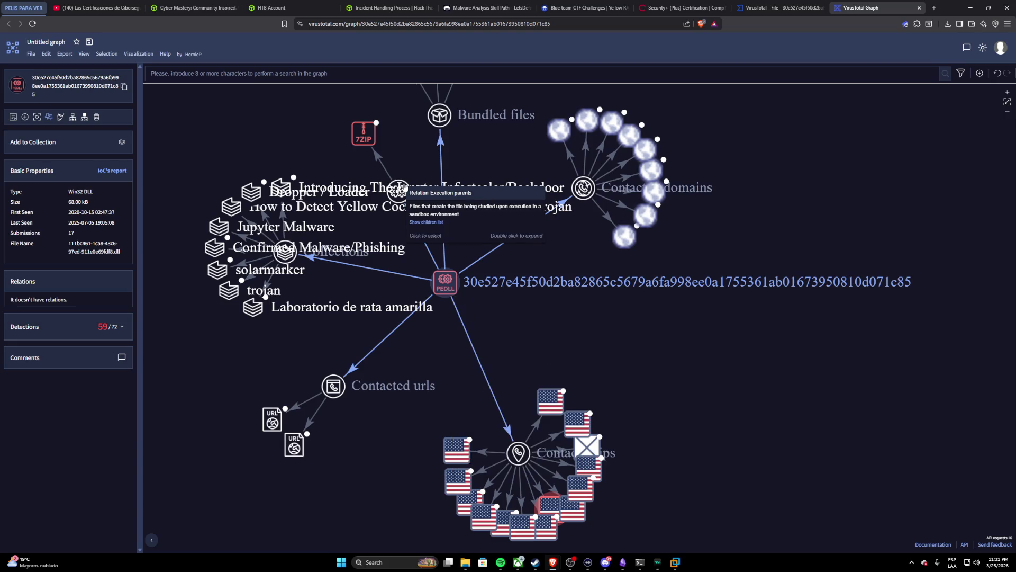
Step: Review the DLL's execution parents and its per-vendor detection names (59/72), then deselect the node
{"action": "left_click", "coordinate": [402, 189]}
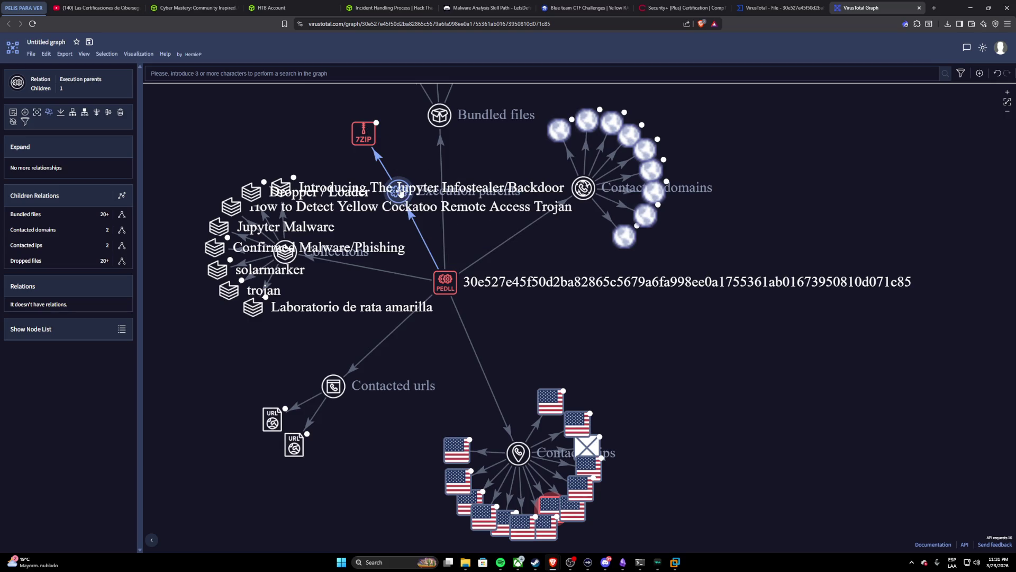
{"action": "left_click", "coordinate": [450, 288]}
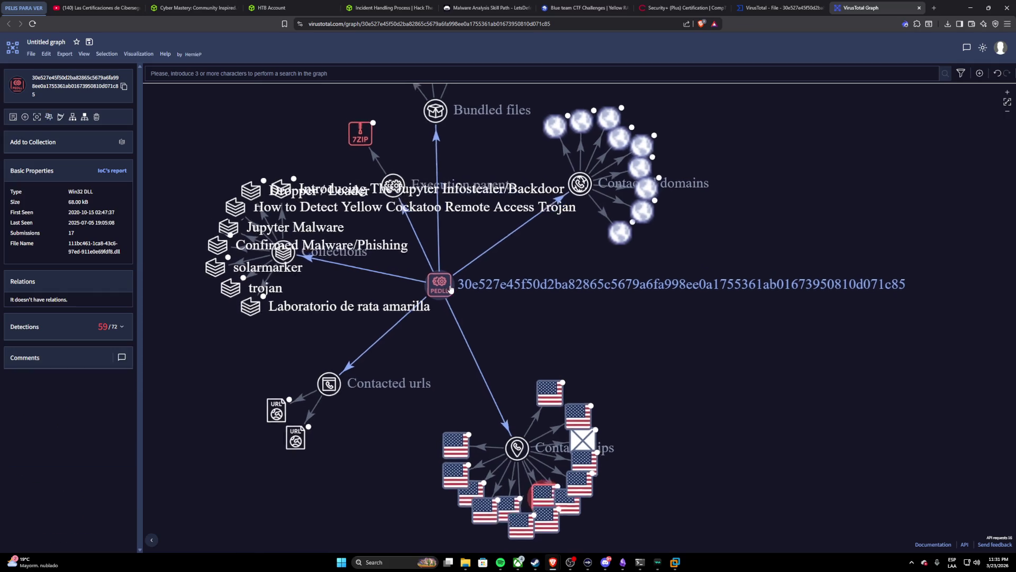
{"action": "left_click", "coordinate": [121, 326]}
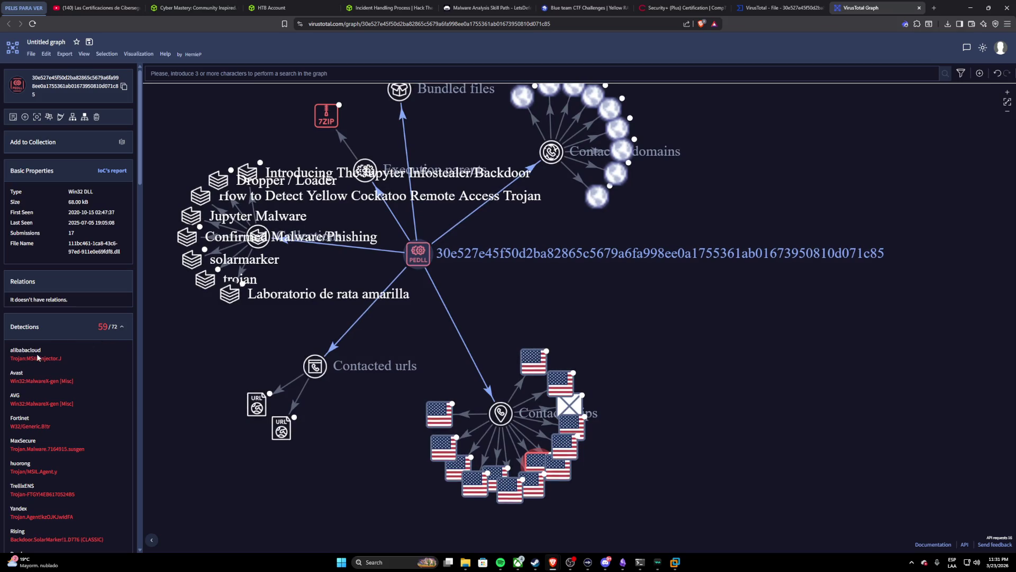
{"action": "scroll", "coordinate": [77, 368], "scroll_direction": "down", "scroll_amount": 2}
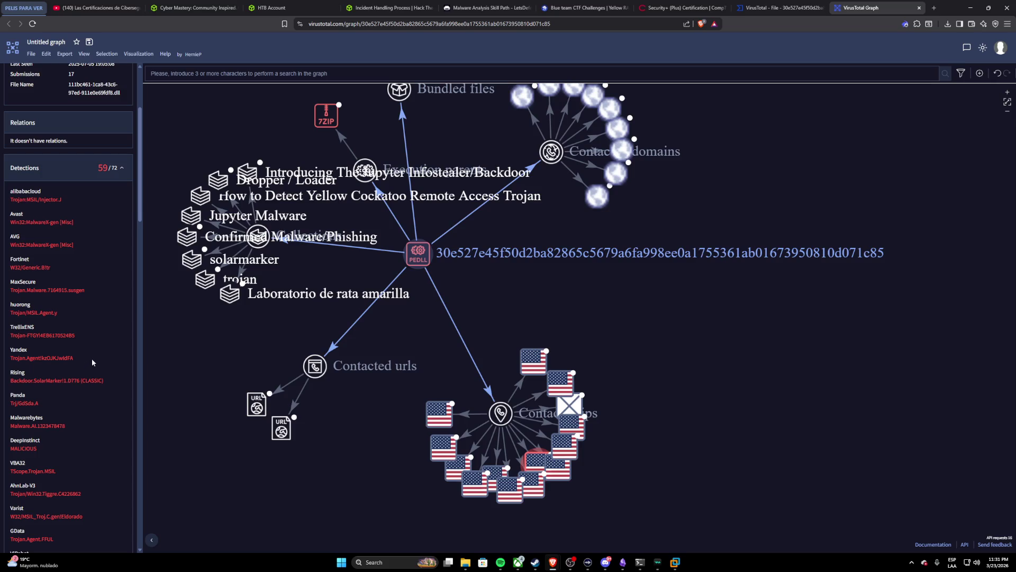
{"action": "scroll", "coordinate": [91, 356], "scroll_direction": "down", "scroll_amount": 3}
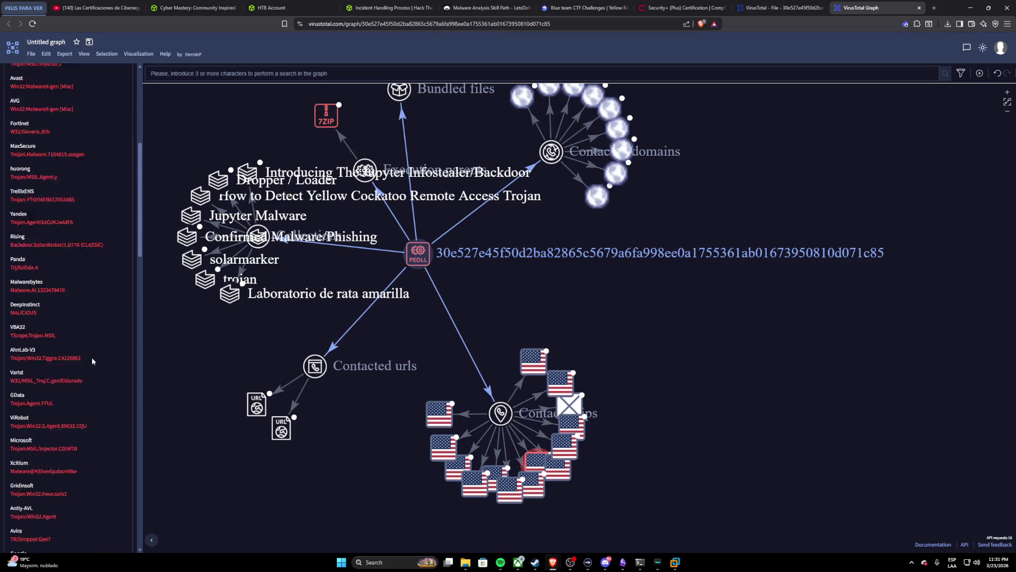
{"action": "scroll", "coordinate": [91, 356], "scroll_direction": "down", "scroll_amount": 2}
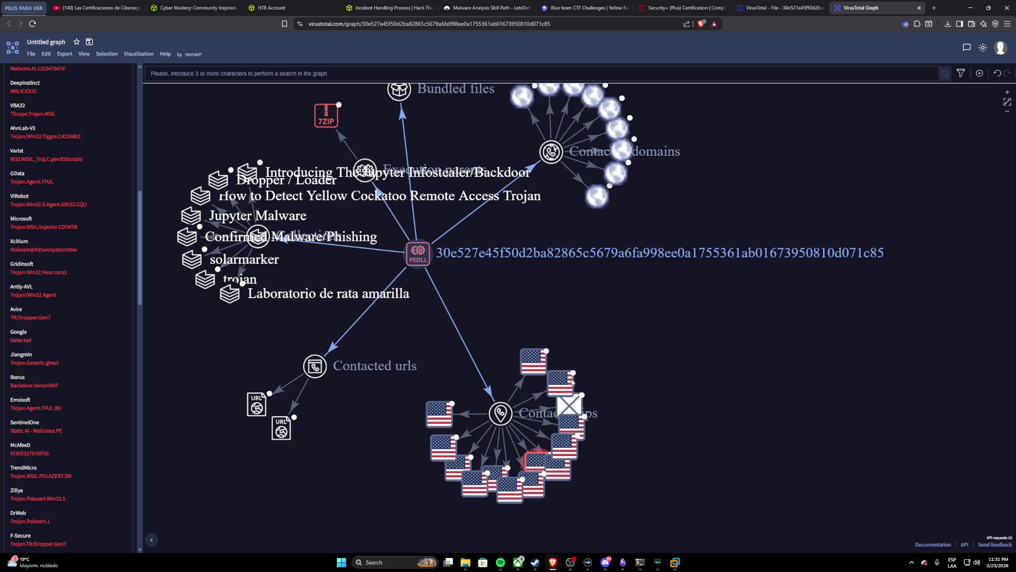
{"action": "left_click", "coordinate": [539, 431]}
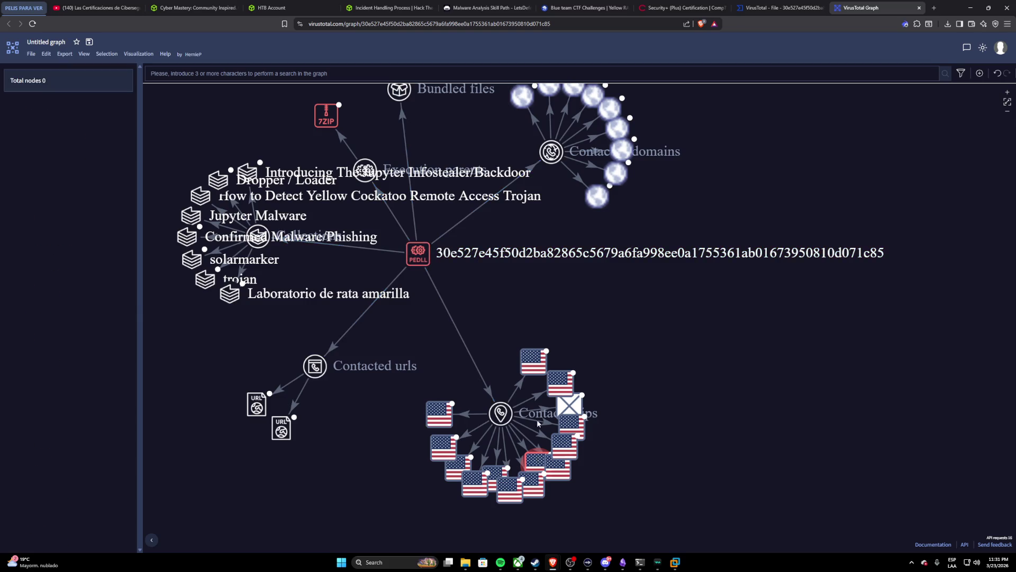
{"action": "scroll", "coordinate": [444, 268], "scroll_direction": "up", "scroll_amount": 2}
{"action": "scroll", "coordinate": [442, 268], "scroll_direction": "down", "scroll_amount": 5}
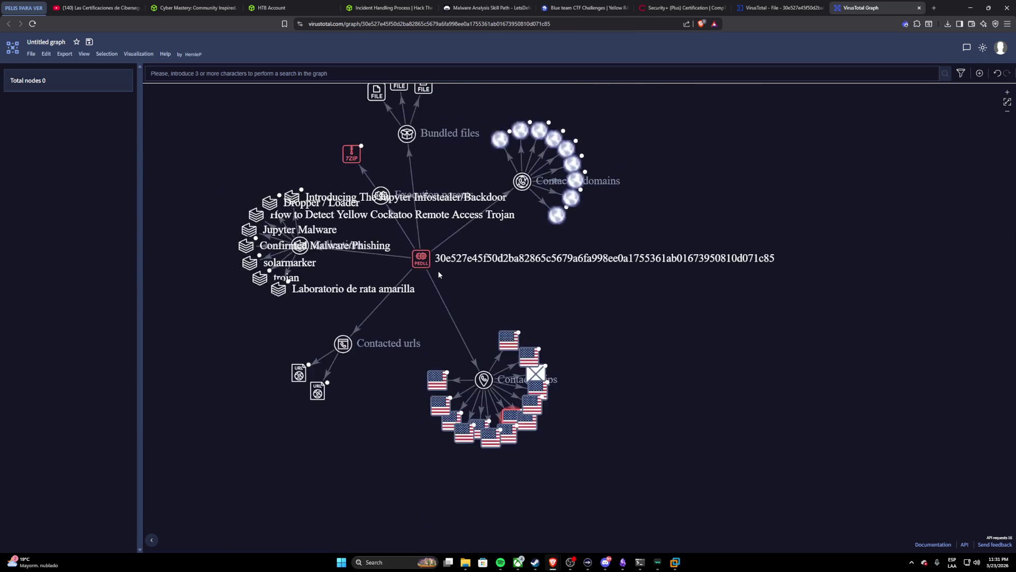
{"action": "scroll", "coordinate": [479, 302], "scroll_direction": "up", "scroll_amount": 1}
{"action": "scroll", "coordinate": [476, 325], "scroll_direction": "up", "scroll_amount": 2}
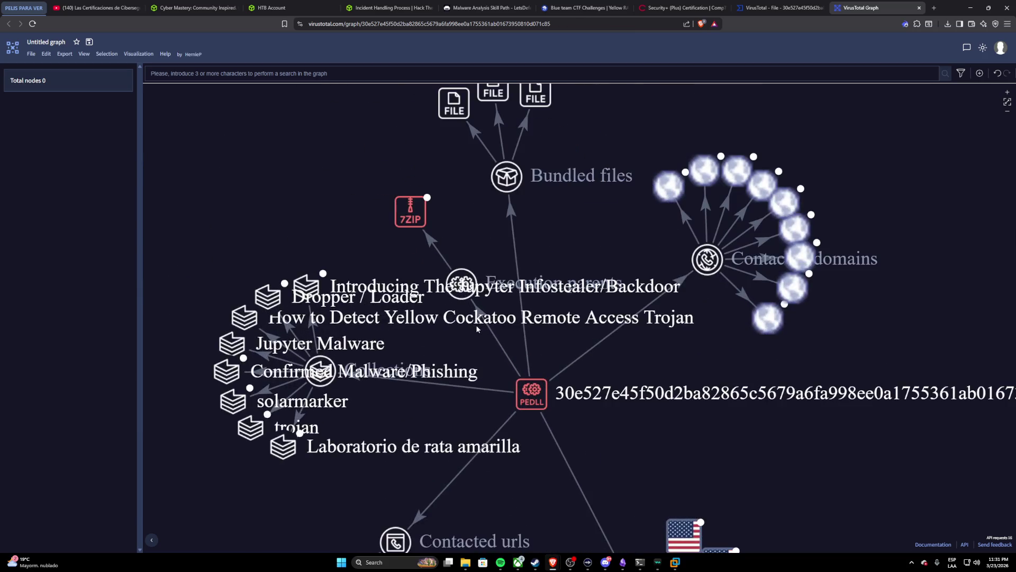
{"action": "scroll", "coordinate": [470, 333], "scroll_direction": "up", "scroll_amount": 2}
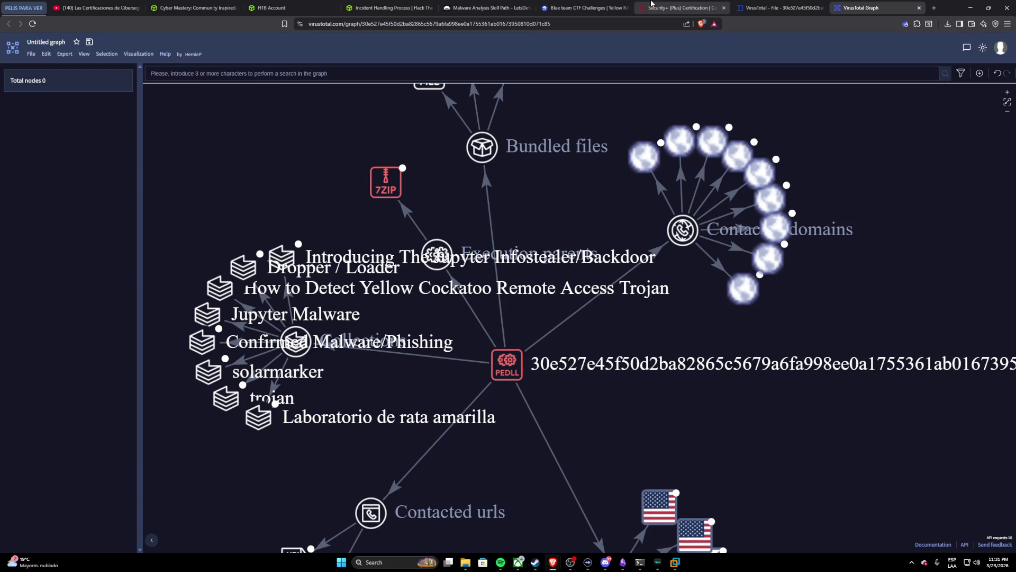
Step: From the CyberDefenders Yellow RAT lab, launch its most-liked featured write-up on Medium
{"action": "left_click", "coordinate": [592, 8]}
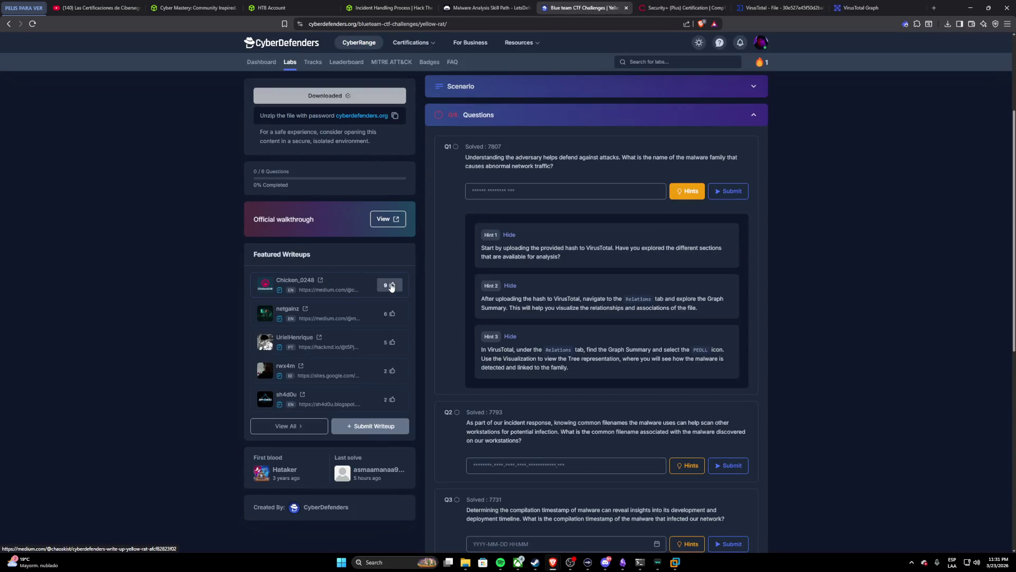
{"action": "left_click", "coordinate": [315, 290]}
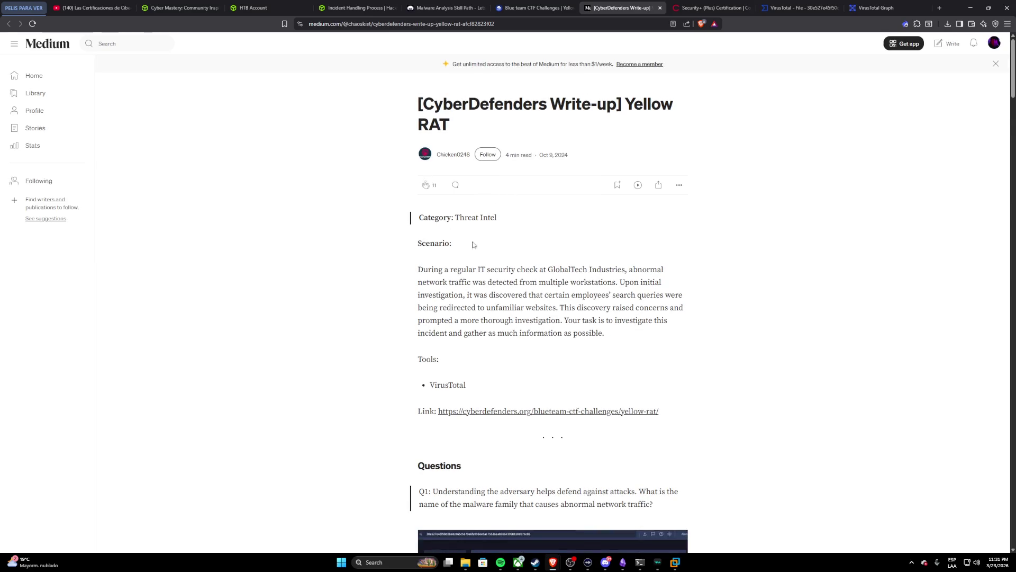
{"action": "scroll", "coordinate": [445, 318], "scroll_direction": "down", "scroll_amount": 3}
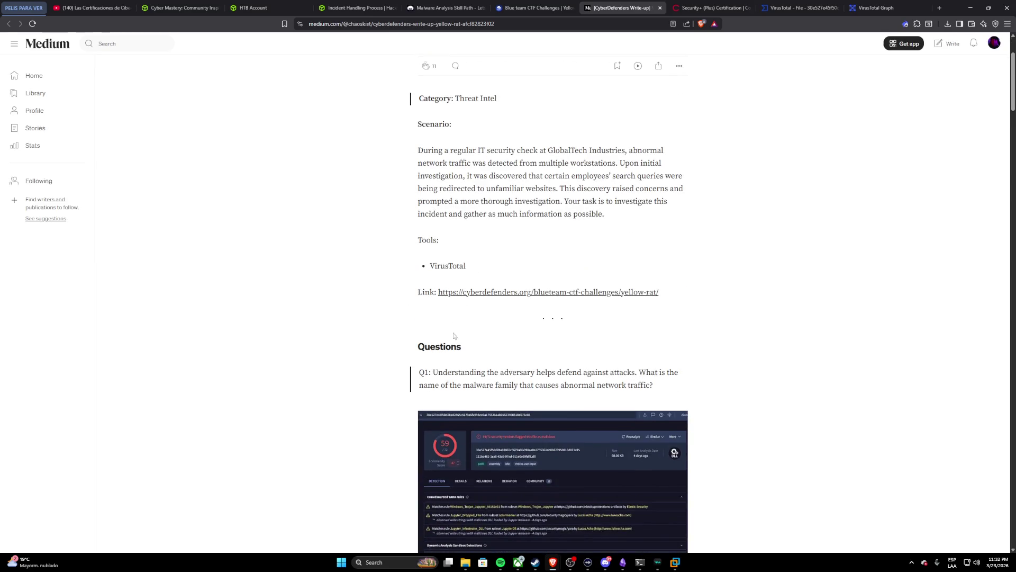
{"action": "scroll", "coordinate": [444, 370], "scroll_direction": "down", "scroll_amount": 3}
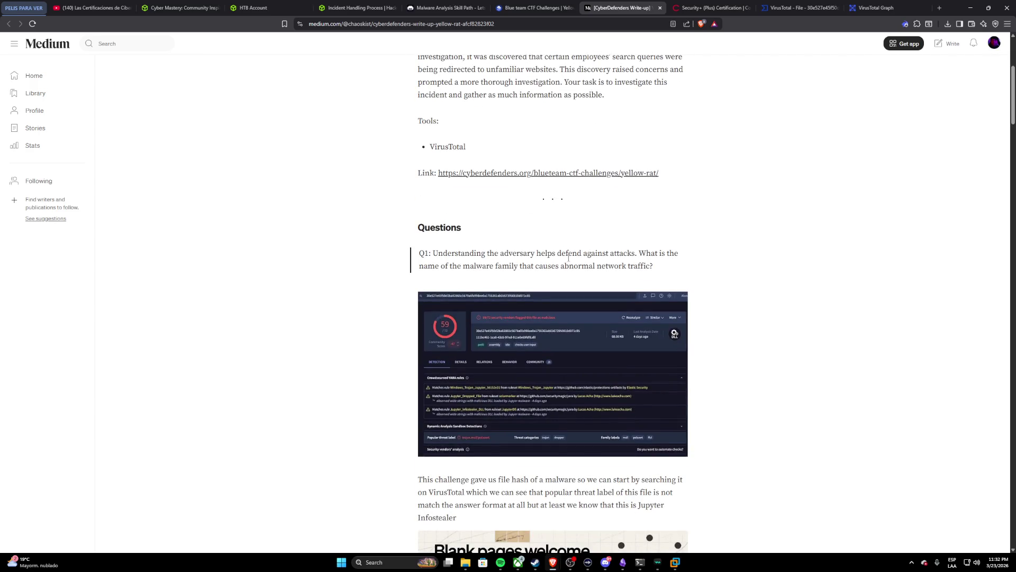
{"action": "scroll", "coordinate": [599, 265], "scroll_direction": "down", "scroll_amount": 3}
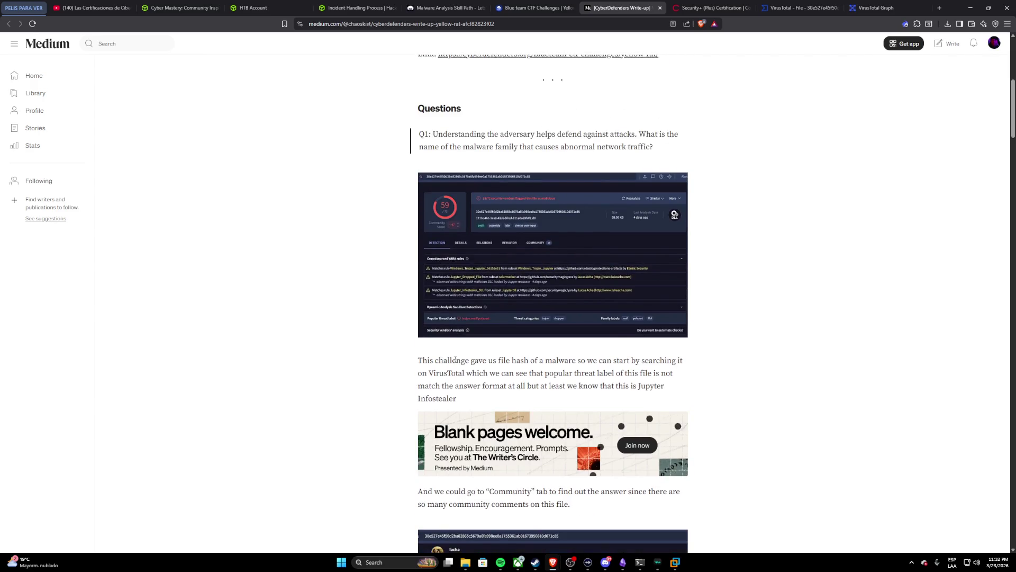
{"action": "scroll", "coordinate": [522, 361], "scroll_direction": "down", "scroll_amount": 3}
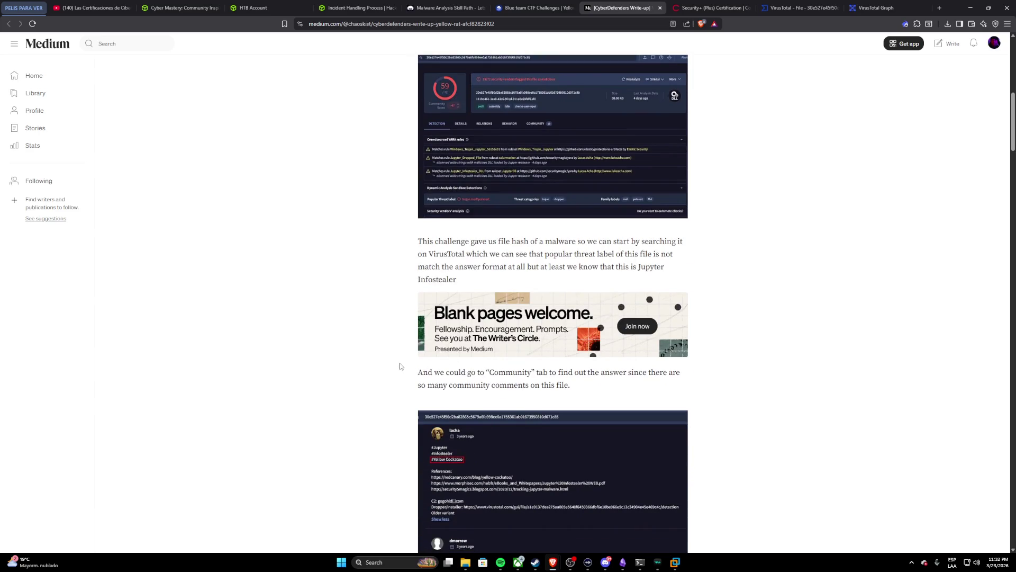
{"action": "scroll", "coordinate": [400, 366], "scroll_direction": "down", "scroll_amount": 2}
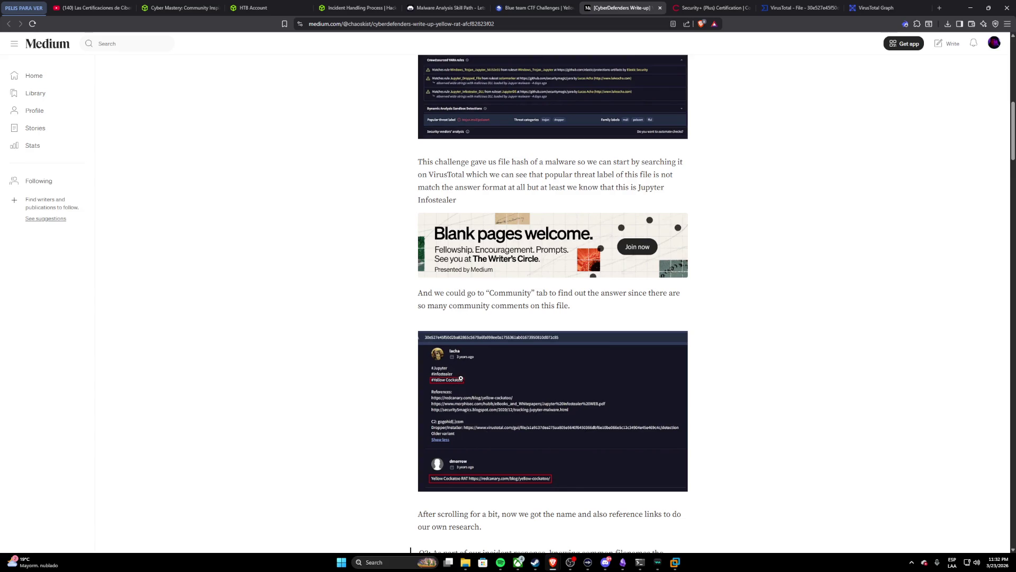
{"action": "scroll", "coordinate": [461, 484], "scroll_direction": "down", "scroll_amount": 2}
{"action": "scroll", "coordinate": [469, 438], "scroll_direction": "down", "scroll_amount": 2}
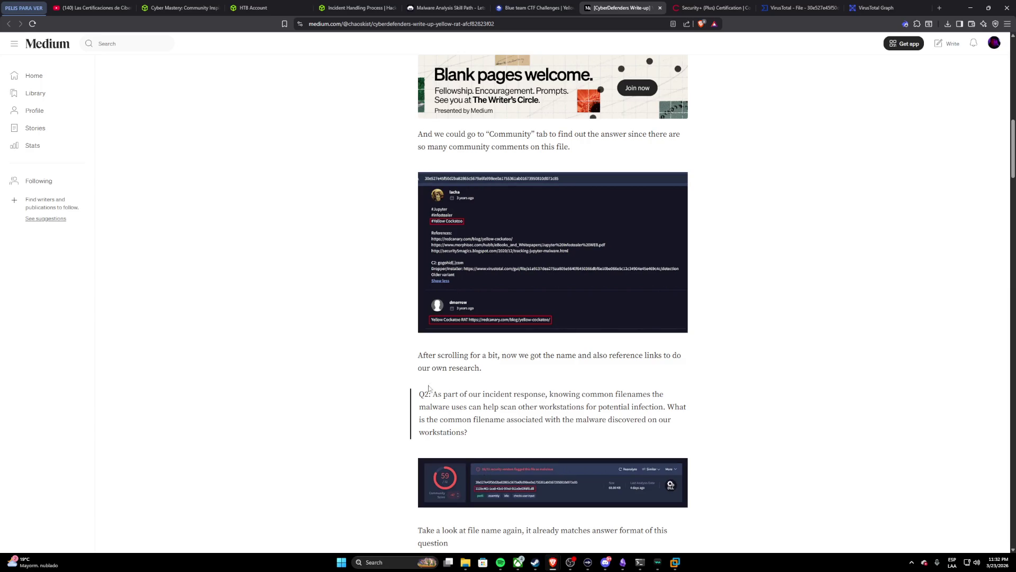
{"action": "scroll", "coordinate": [443, 368], "scroll_direction": "up", "scroll_amount": 1}
{"action": "scroll", "coordinate": [556, 360], "scroll_direction": "up", "scroll_amount": 2}
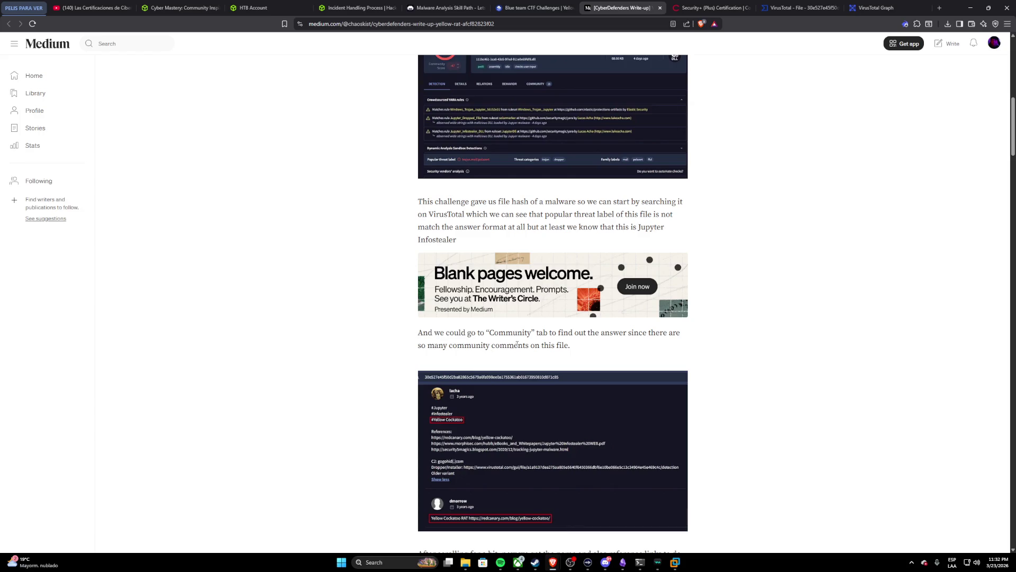
{"action": "scroll", "coordinate": [487, 361], "scroll_direction": "up", "scroll_amount": 1}
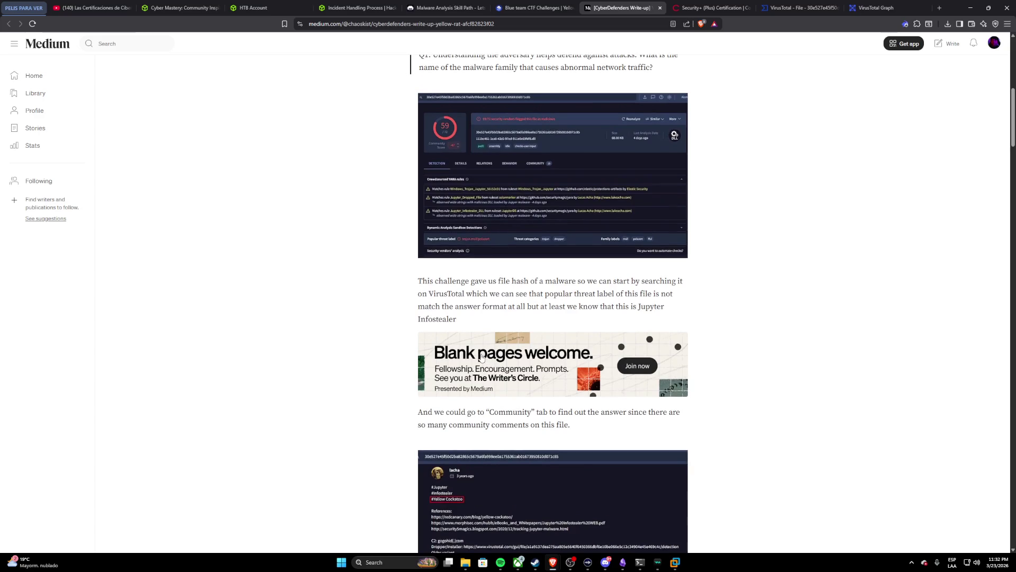
{"action": "scroll", "coordinate": [480, 358], "scroll_direction": "up", "scroll_amount": 1}
Step: Enlarge the write-up's Q1 VirusTotal and community-comments screenshots, then return to the VirusTotal Graph
{"action": "left_click", "coordinate": [417, 237]}
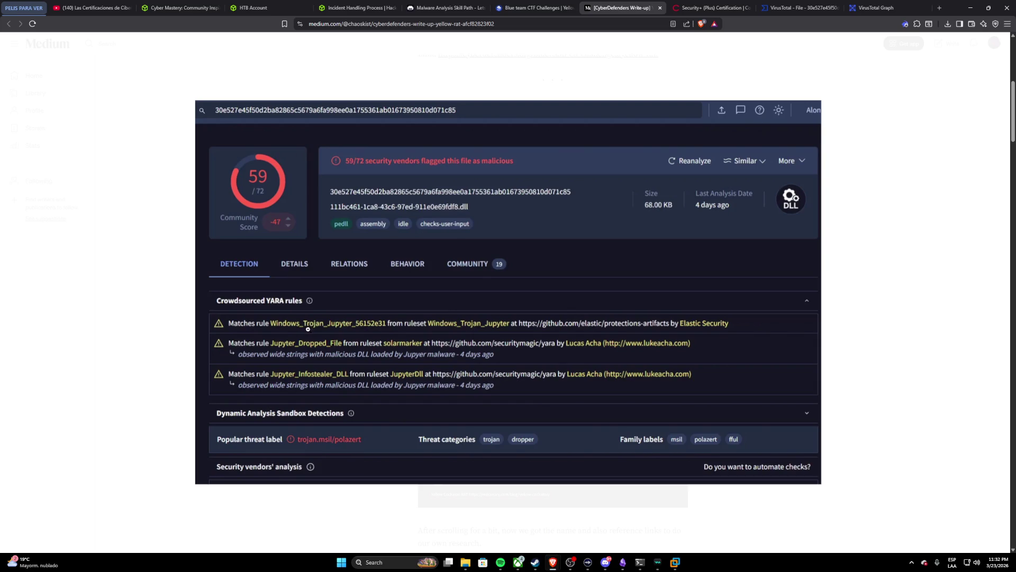
{"action": "left_click", "coordinate": [494, 325]}
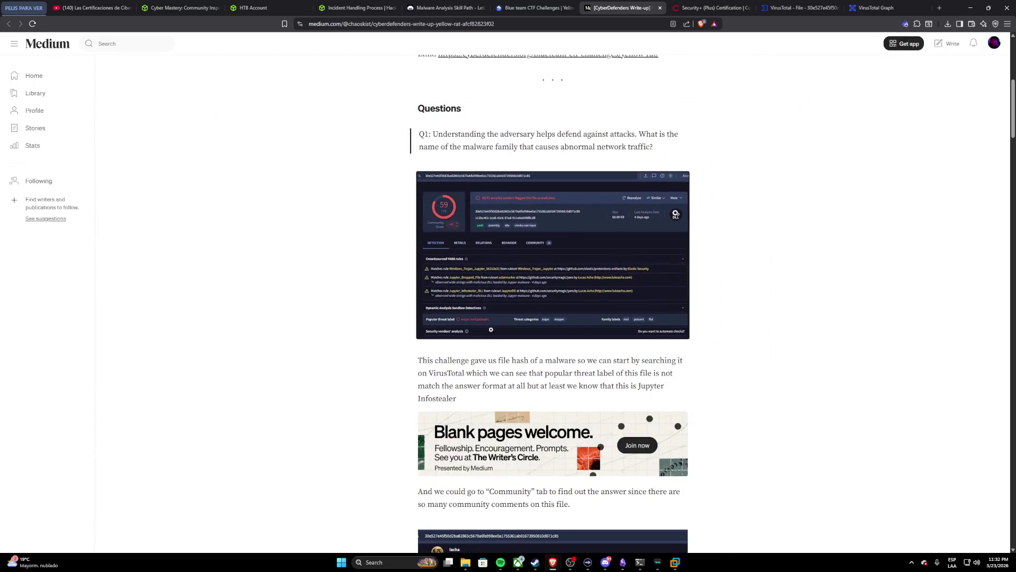
{"action": "scroll", "coordinate": [482, 371], "scroll_direction": "down", "scroll_amount": 1}
{"action": "scroll", "coordinate": [483, 370], "scroll_direction": "down", "scroll_amount": 3}
{"action": "scroll", "coordinate": [482, 405], "scroll_direction": "down", "scroll_amount": 2}
{"action": "left_click", "coordinate": [480, 400]}
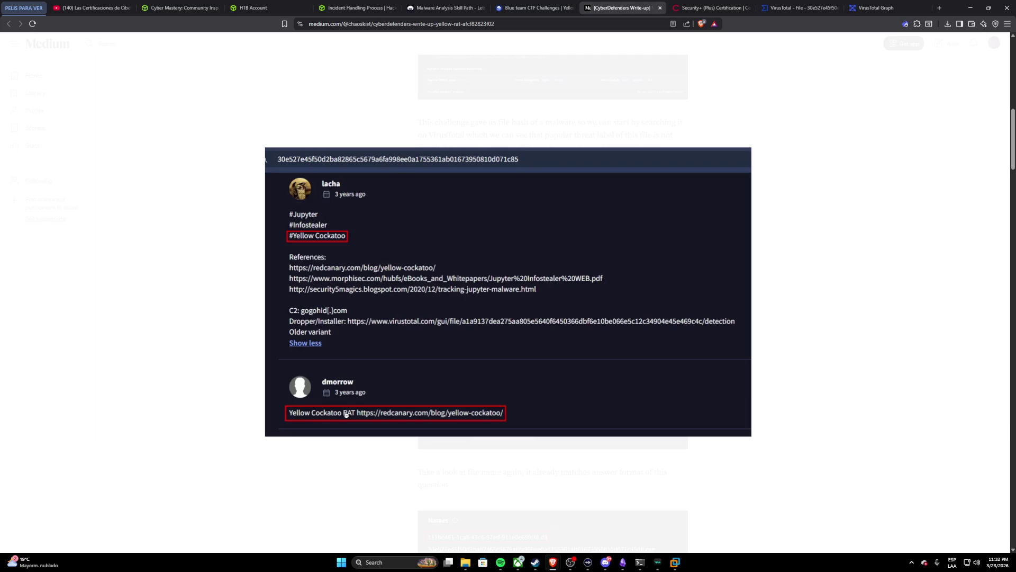
{"action": "left_click", "coordinate": [375, 412]}
{"action": "left_click", "coordinate": [873, 7]}
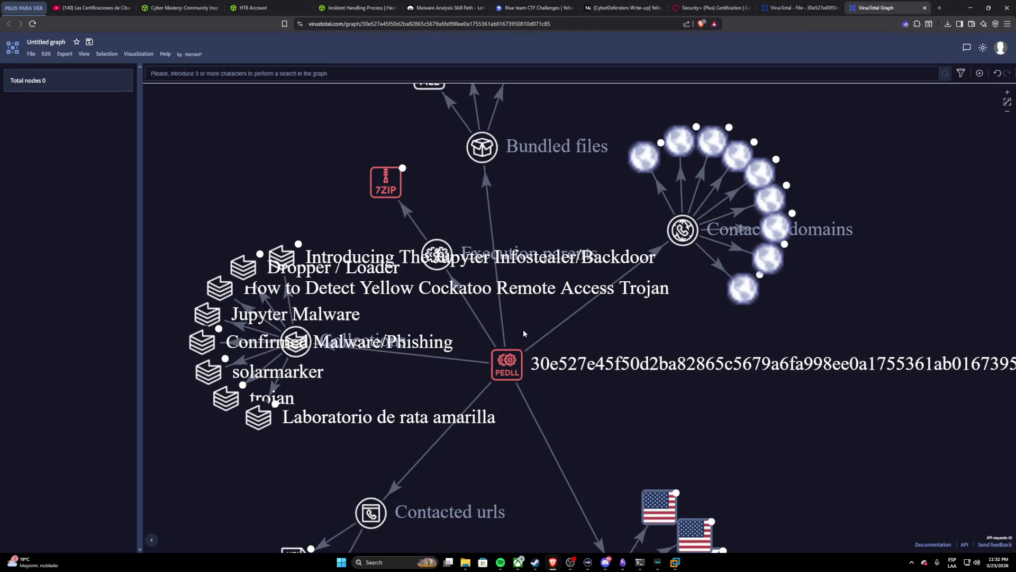
{"action": "scroll", "coordinate": [514, 334], "scroll_direction": "down", "scroll_amount": 5}
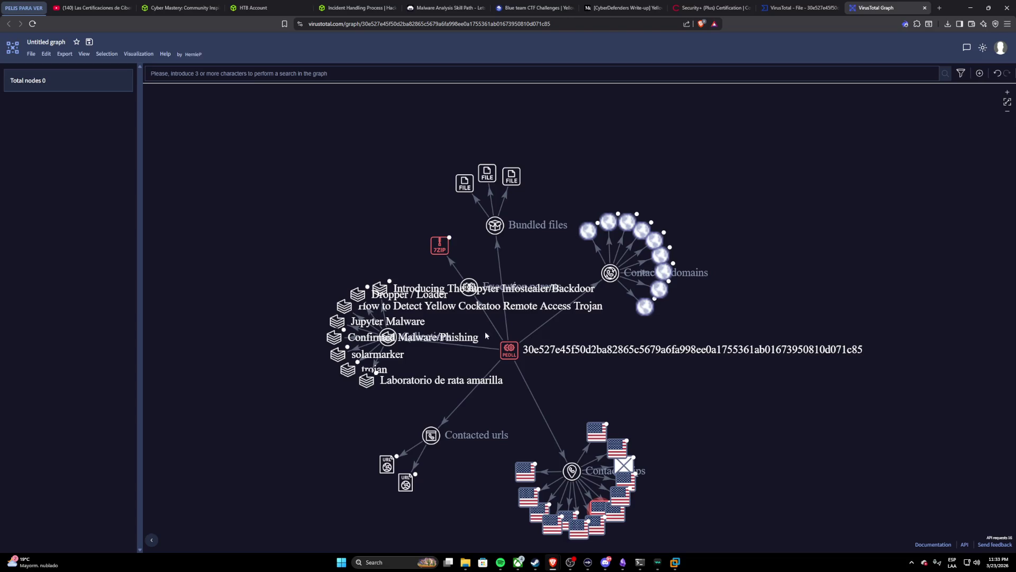
Step: Show the central DLL node's properties in the graph, then go back to the Medium write-up
{"action": "left_click", "coordinate": [508, 352]}
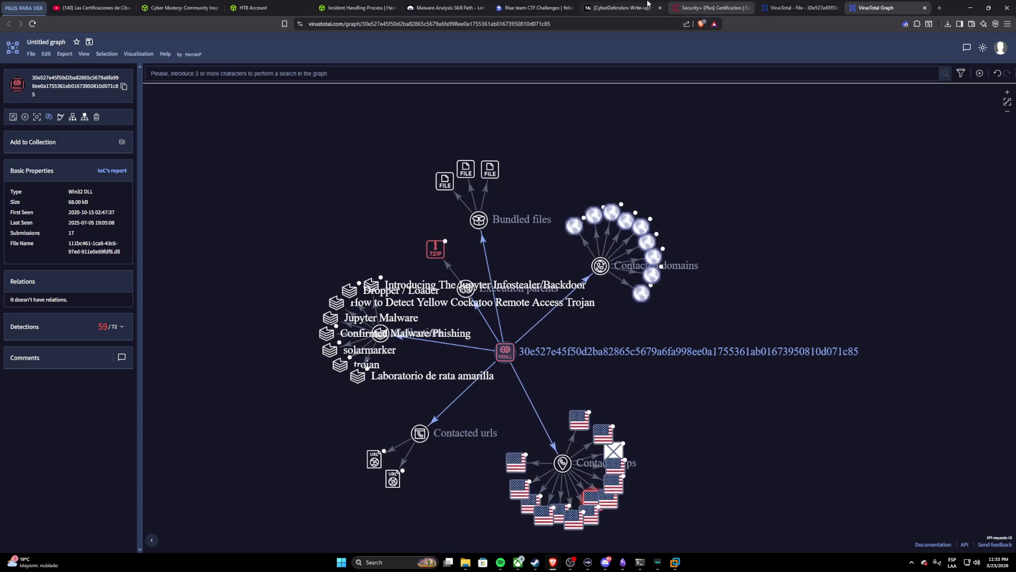
{"action": "left_click", "coordinate": [623, 7]}
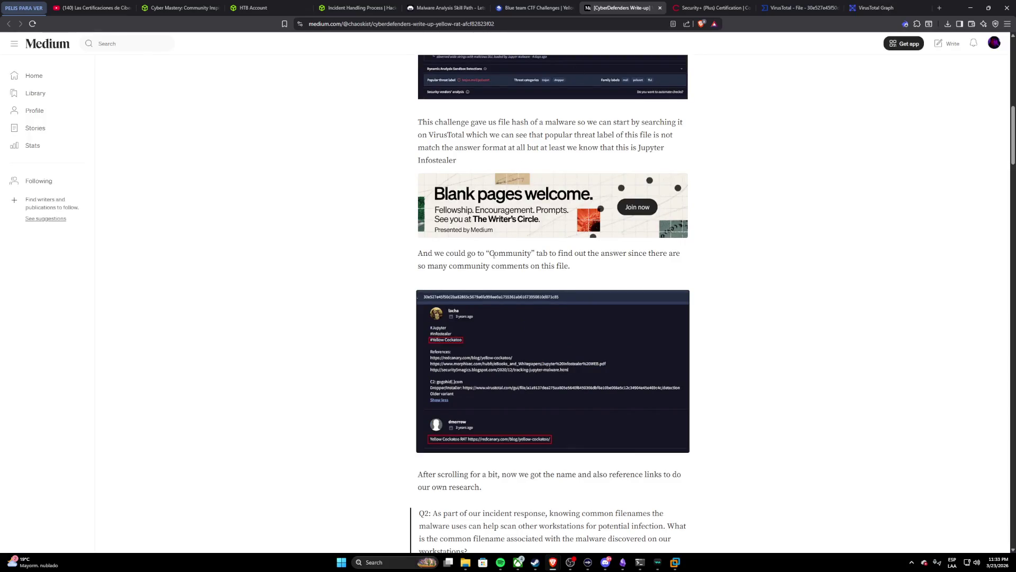
{"action": "scroll", "coordinate": [506, 246], "scroll_direction": "up", "scroll_amount": 2}
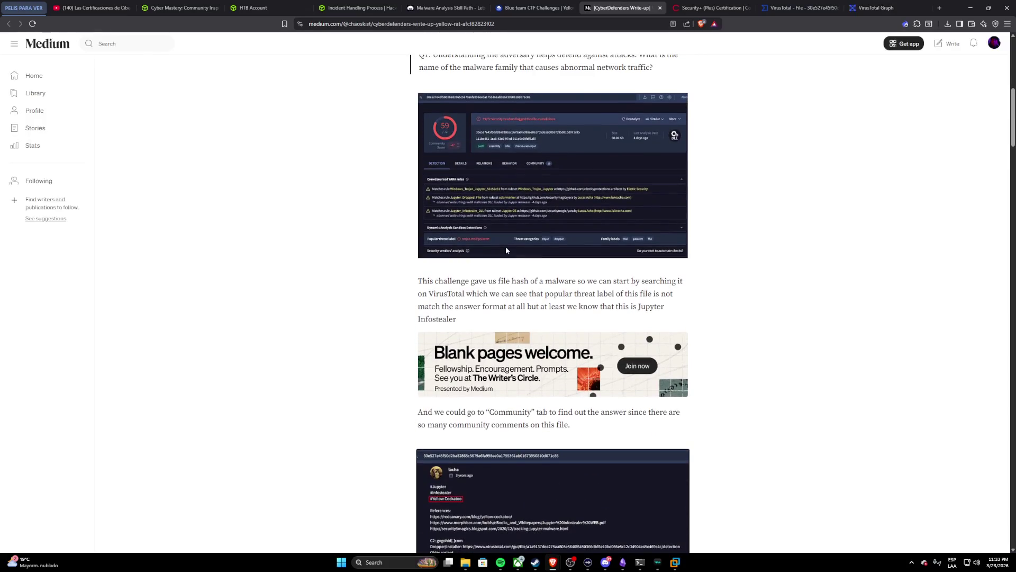
{"action": "scroll", "coordinate": [505, 248], "scroll_direction": "down", "scroll_amount": 2}
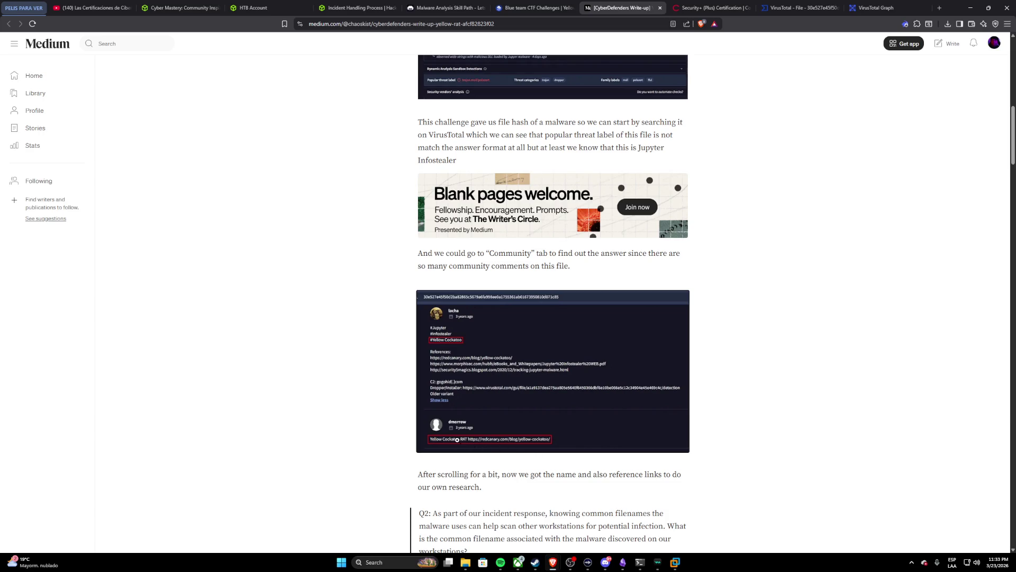
Step: Bring up the Community section of the sample's VirusTotal file report
{"action": "left_click", "coordinate": [793, 7]}
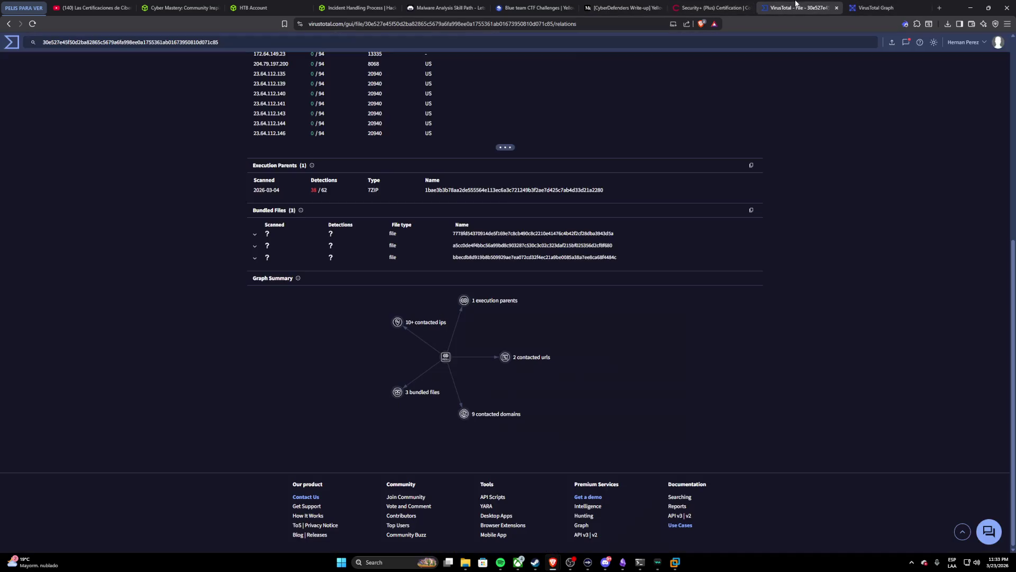
{"action": "scroll", "coordinate": [402, 195], "scroll_direction": "up", "scroll_amount": 10}
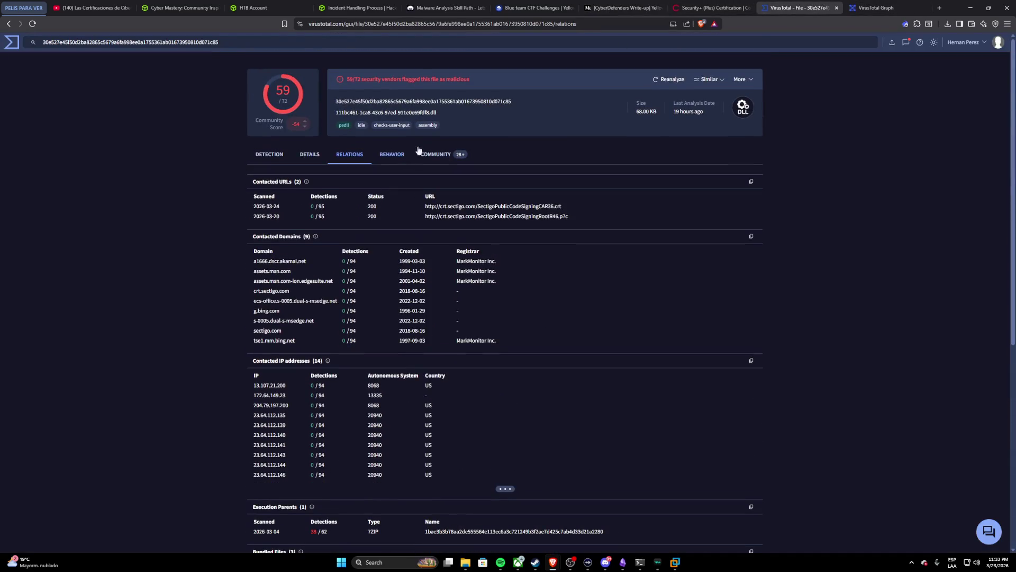
{"action": "left_click", "coordinate": [436, 154]}
{"action": "scroll", "coordinate": [368, 280], "scroll_direction": "down", "scroll_amount": 3}
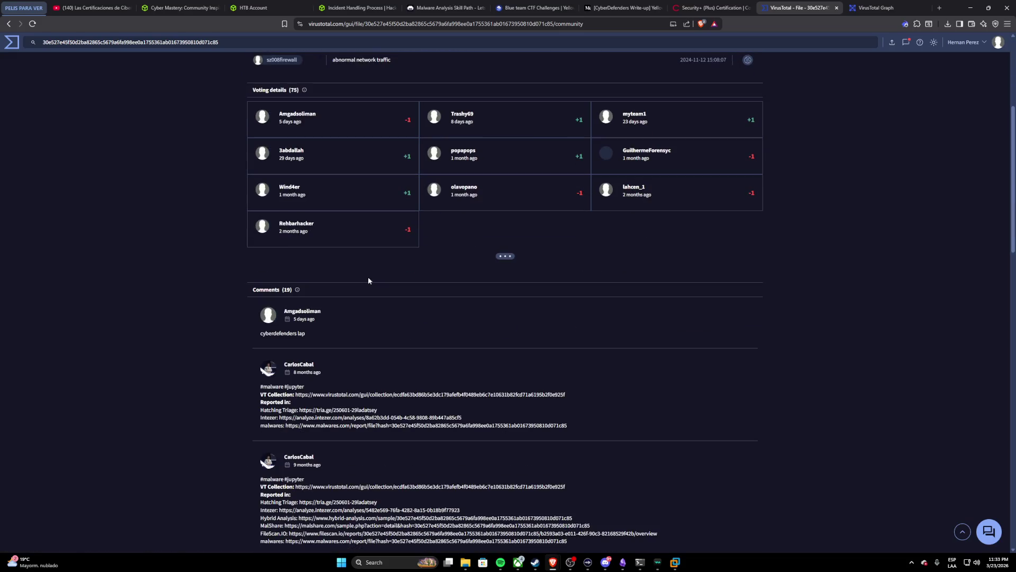
{"action": "scroll", "coordinate": [369, 262], "scroll_direction": "down", "scroll_amount": 3}
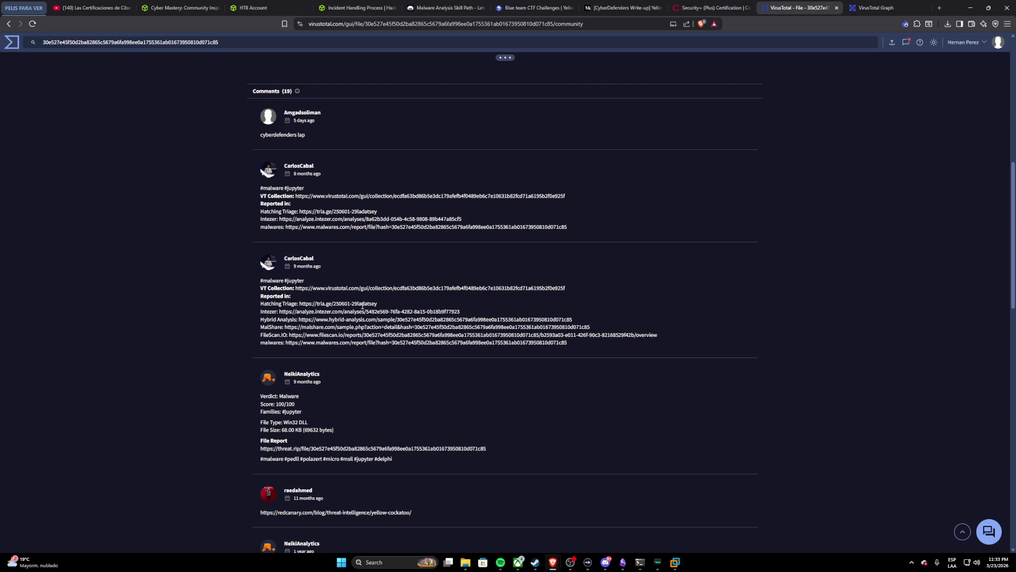
{"action": "scroll", "coordinate": [366, 305], "scroll_direction": "down", "scroll_amount": 3}
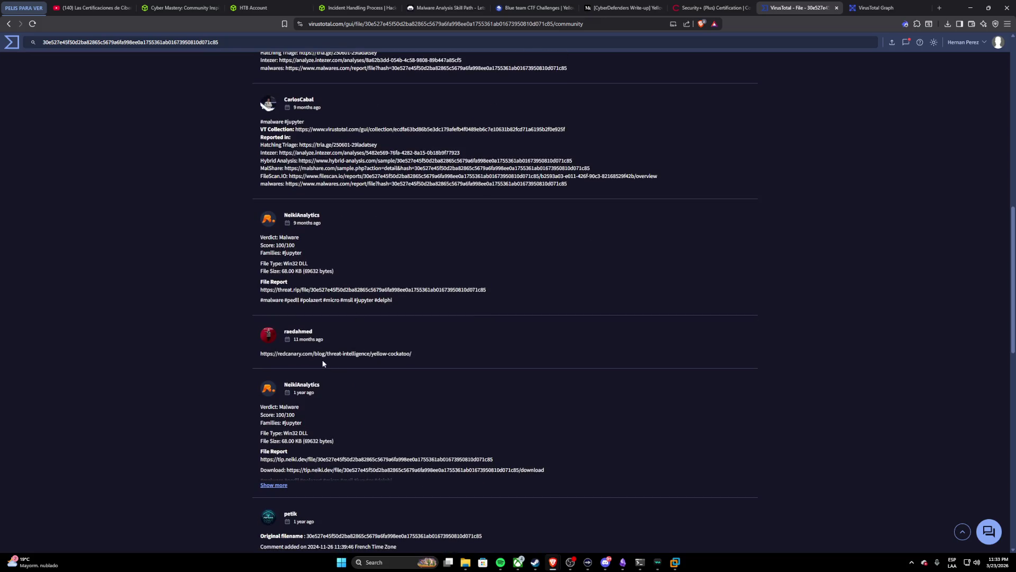
Step: Mark the cockatoo part of the Red Canary link and expand the NeikiAnalytics and petik comments fully
{"action": "left_click_drag", "start_coordinate": [411, 353], "coordinate": [390, 352]}
{"action": "scroll", "coordinate": [385, 355], "scroll_direction": "down", "scroll_amount": 2}
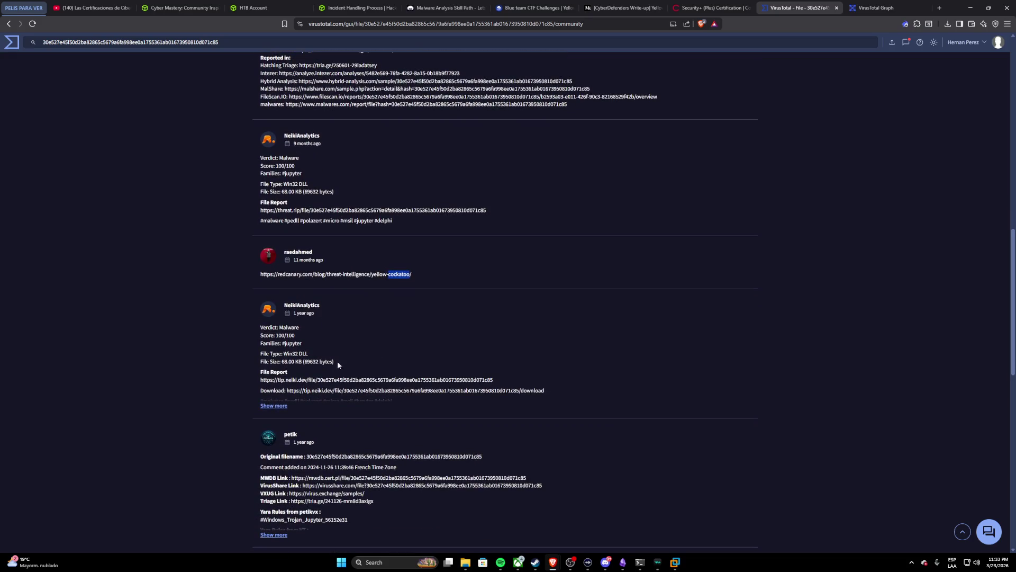
{"action": "left_click", "coordinate": [274, 406]}
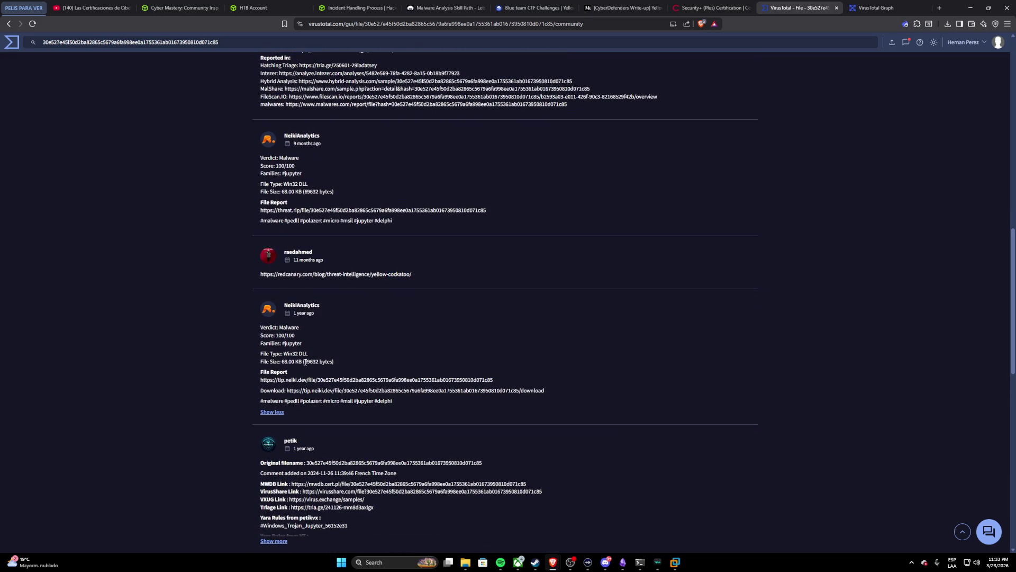
{"action": "scroll", "coordinate": [300, 353], "scroll_direction": "down", "scroll_amount": 3}
{"action": "left_click", "coordinate": [274, 422]}
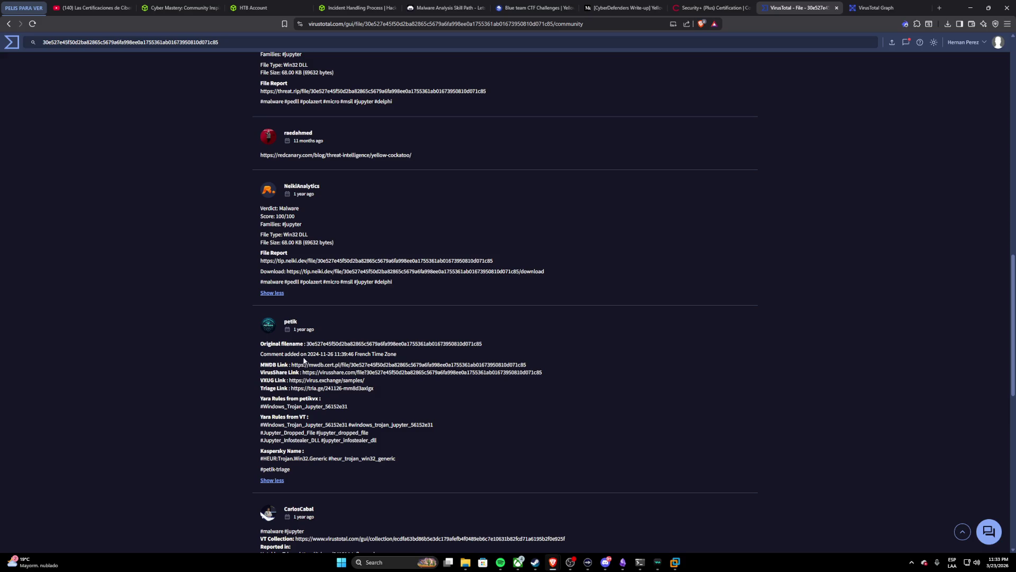
{"action": "scroll", "coordinate": [304, 360], "scroll_direction": "down", "scroll_amount": 4}
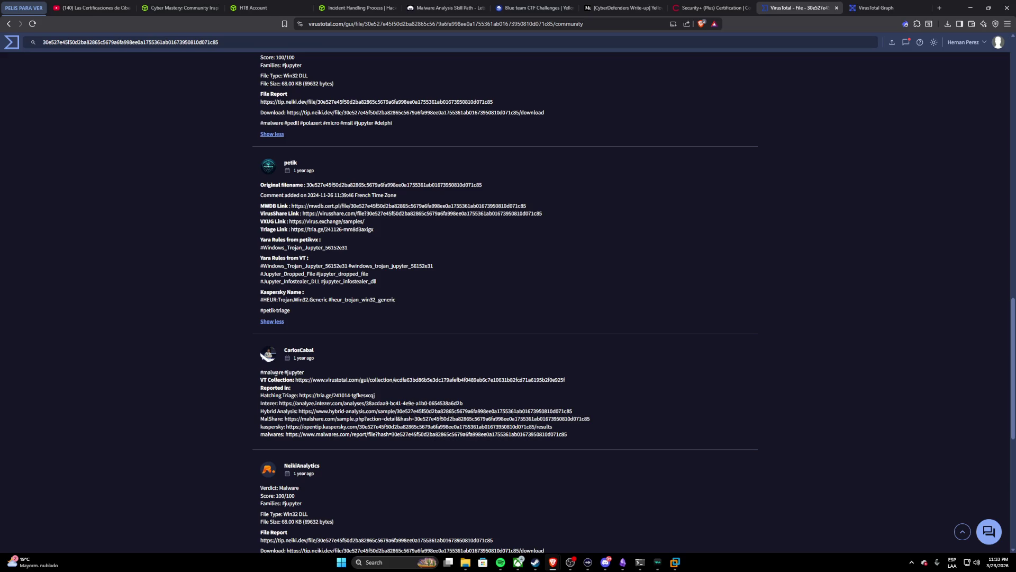
{"action": "scroll", "coordinate": [277, 372], "scroll_direction": "down", "scroll_amount": 2}
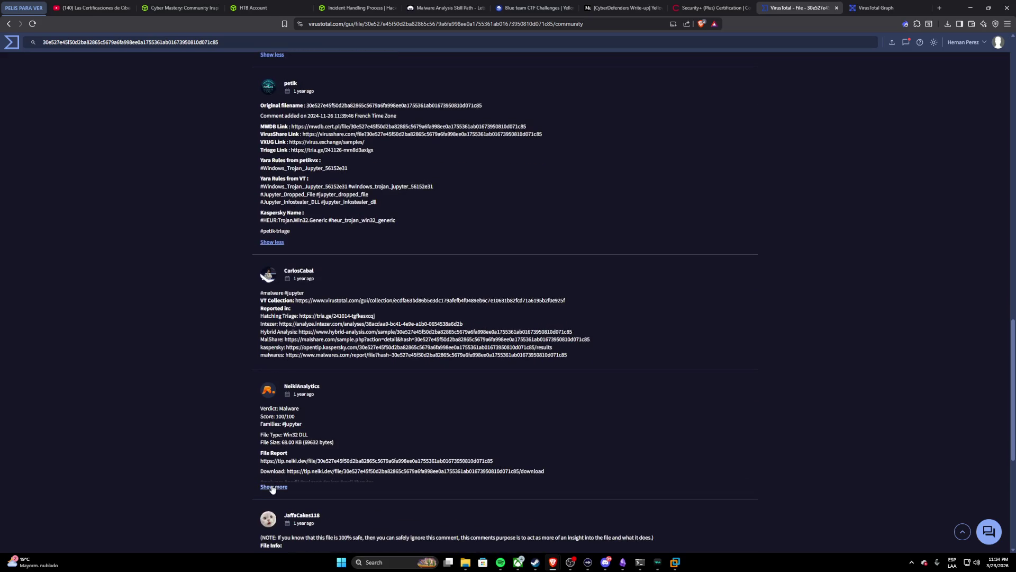
{"action": "left_click", "coordinate": [274, 486]}
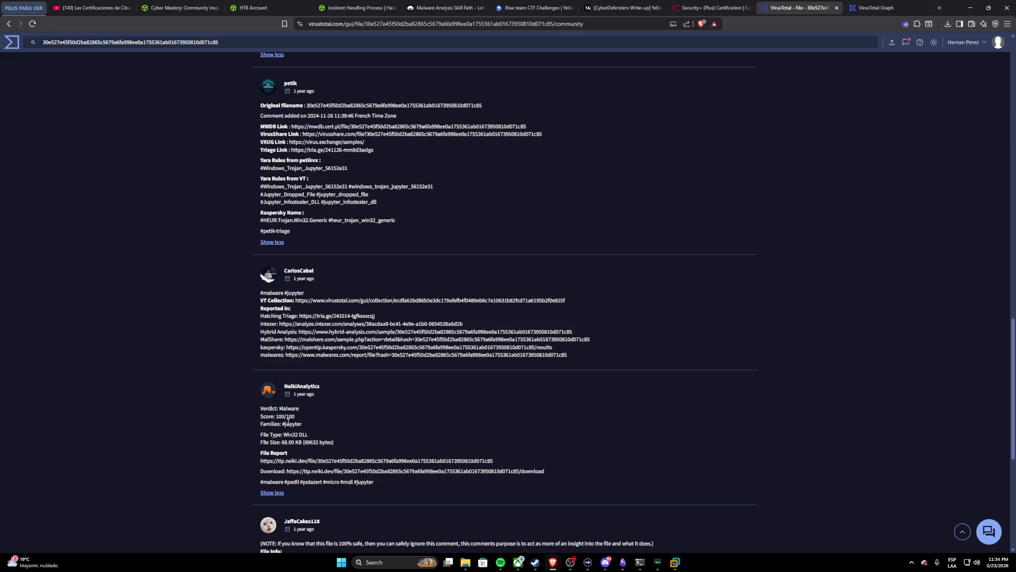
{"action": "scroll", "coordinate": [285, 382], "scroll_direction": "up", "scroll_amount": 5}
{"action": "scroll", "coordinate": [284, 378], "scroll_direction": "up", "scroll_amount": 5}
{"action": "scroll", "coordinate": [284, 372], "scroll_direction": "up", "scroll_amount": 5}
{"action": "scroll", "coordinate": [286, 362], "scroll_direction": "up", "scroll_amount": 5}
{"action": "scroll", "coordinate": [286, 362], "scroll_direction": "down", "scroll_amount": 2}
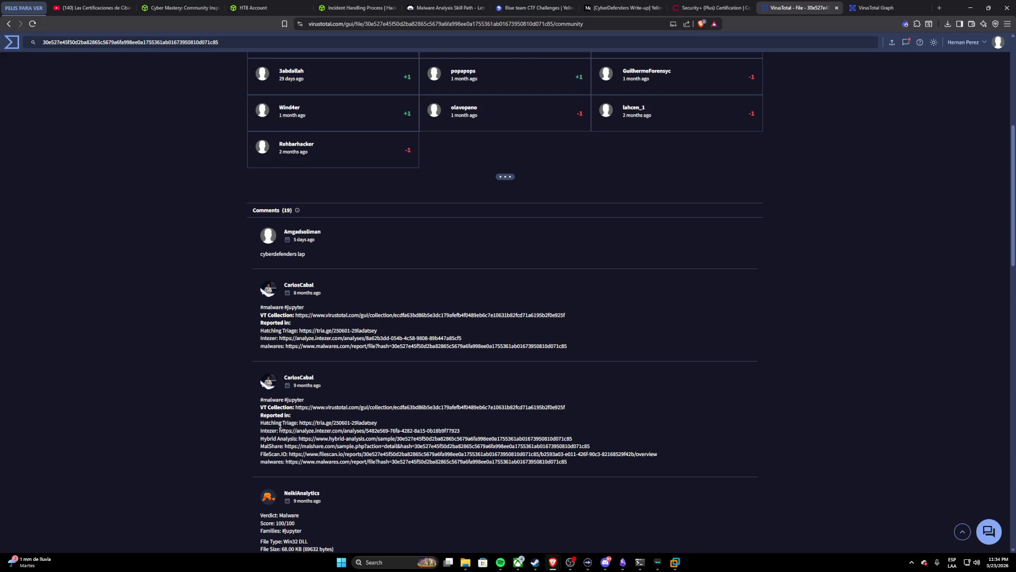
{"action": "scroll", "coordinate": [279, 427], "scroll_direction": "down", "scroll_amount": 2}
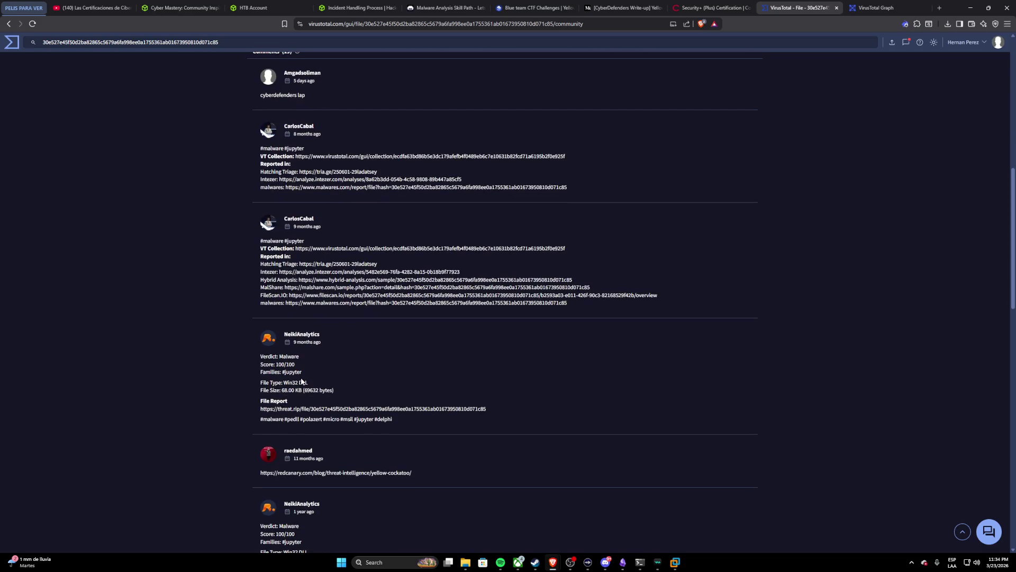
{"action": "scroll", "coordinate": [302, 382], "scroll_direction": "down", "scroll_amount": 2}
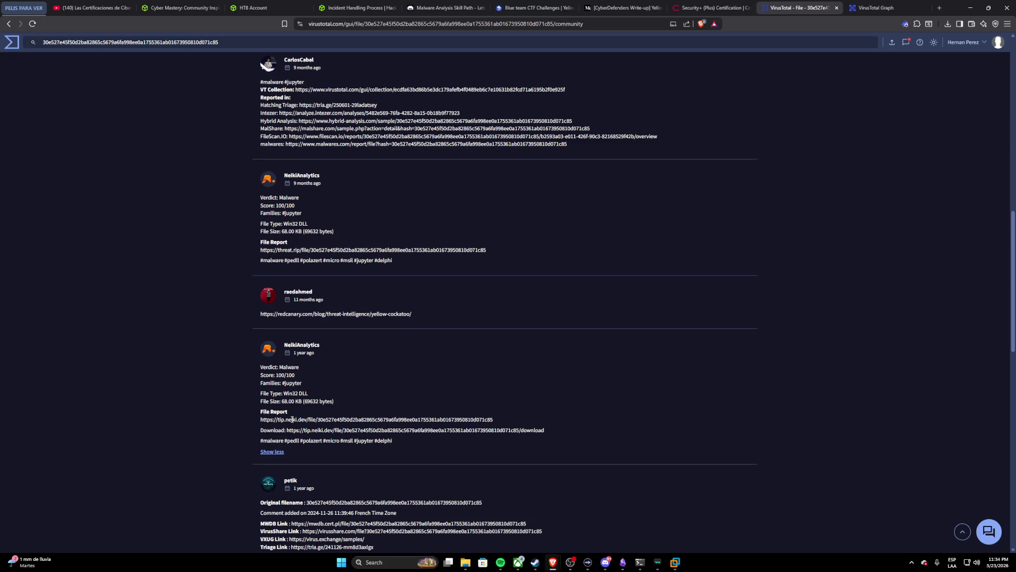
{"action": "scroll", "coordinate": [286, 411], "scroll_direction": "down", "scroll_amount": 1}
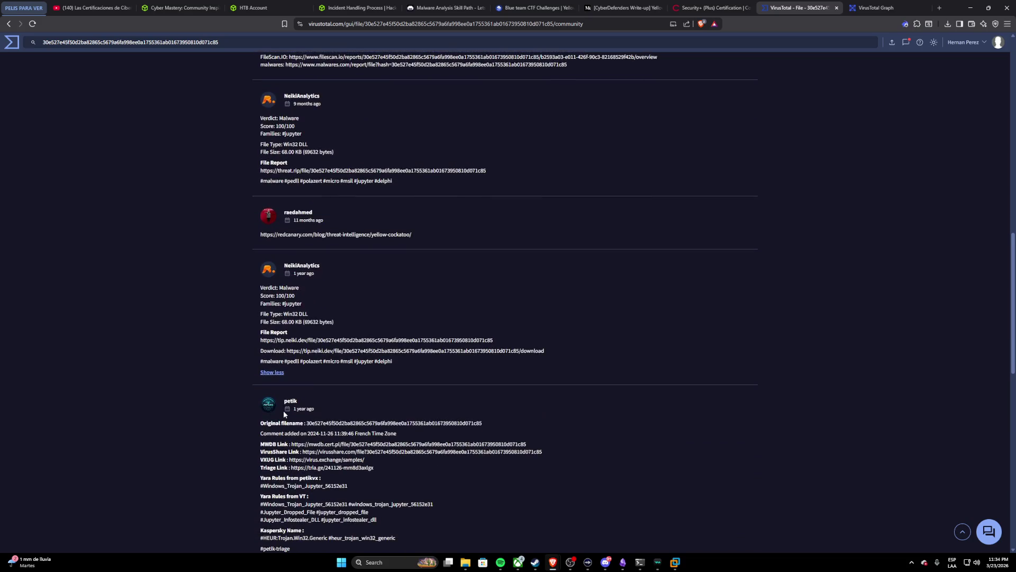
{"action": "scroll", "coordinate": [284, 410], "scroll_direction": "up", "scroll_amount": 5}
{"action": "scroll", "coordinate": [283, 410], "scroll_direction": "up", "scroll_amount": 5}
{"action": "scroll", "coordinate": [286, 409], "scroll_direction": "up", "scroll_amount": 4}
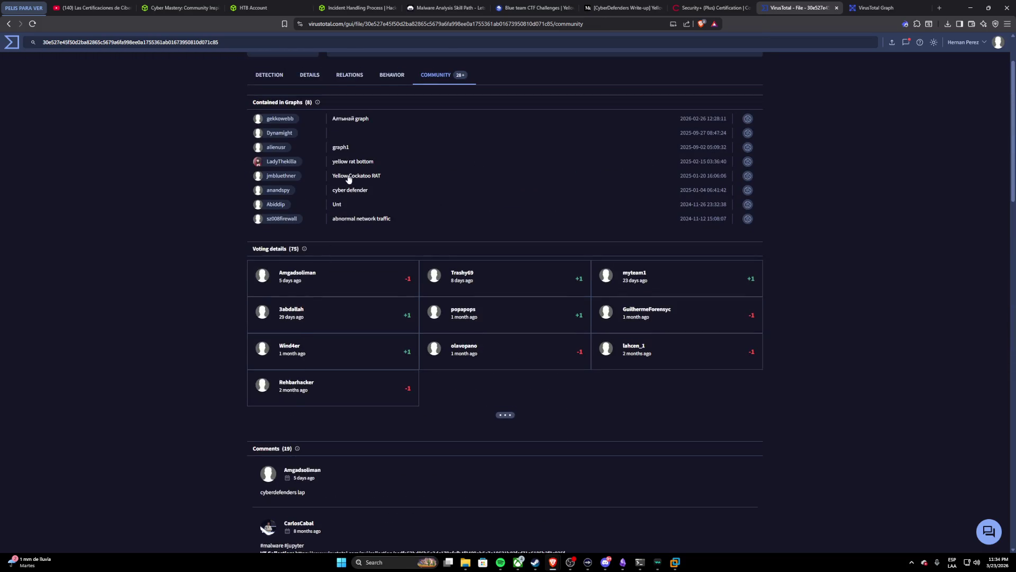
{"action": "scroll", "coordinate": [362, 179], "scroll_direction": "up", "scroll_amount": 1}
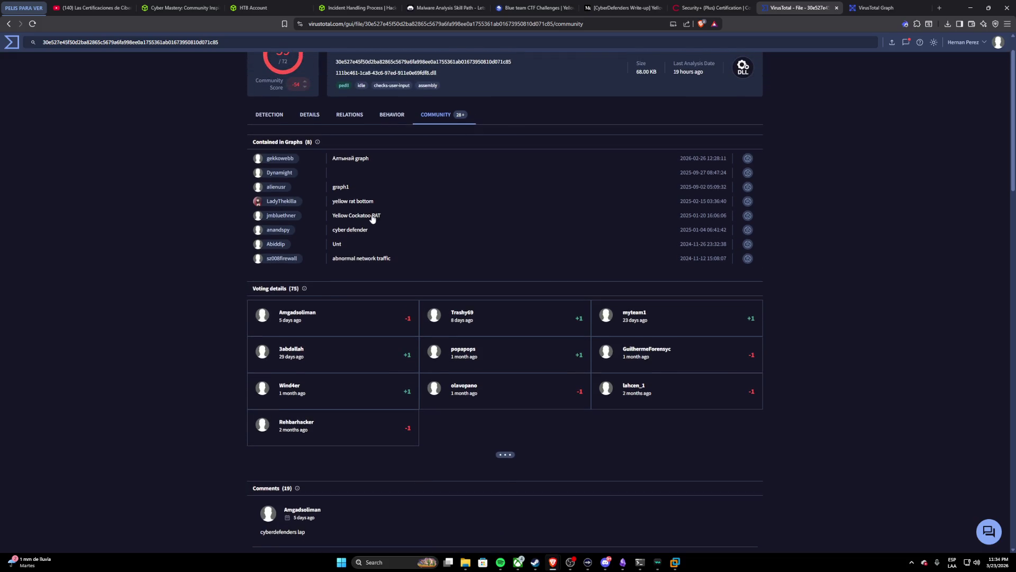
Step: Preview the Yellow Cockatoo RAT community graph, select its title and explore it in full Threat Graph
{"action": "left_click", "coordinate": [368, 214]}
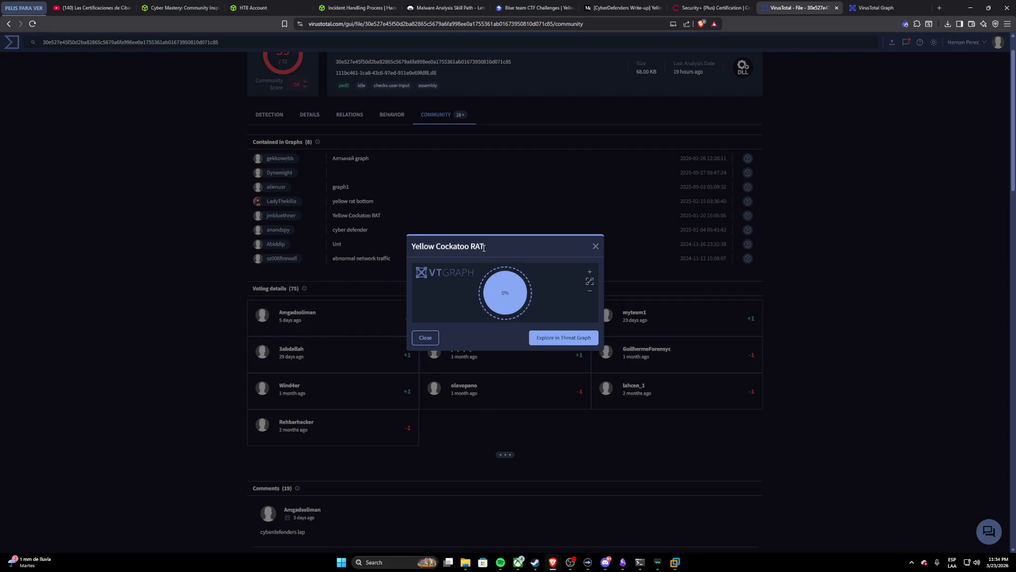
{"action": "left_click_drag", "start_coordinate": [486, 246], "coordinate": [406, 249]}
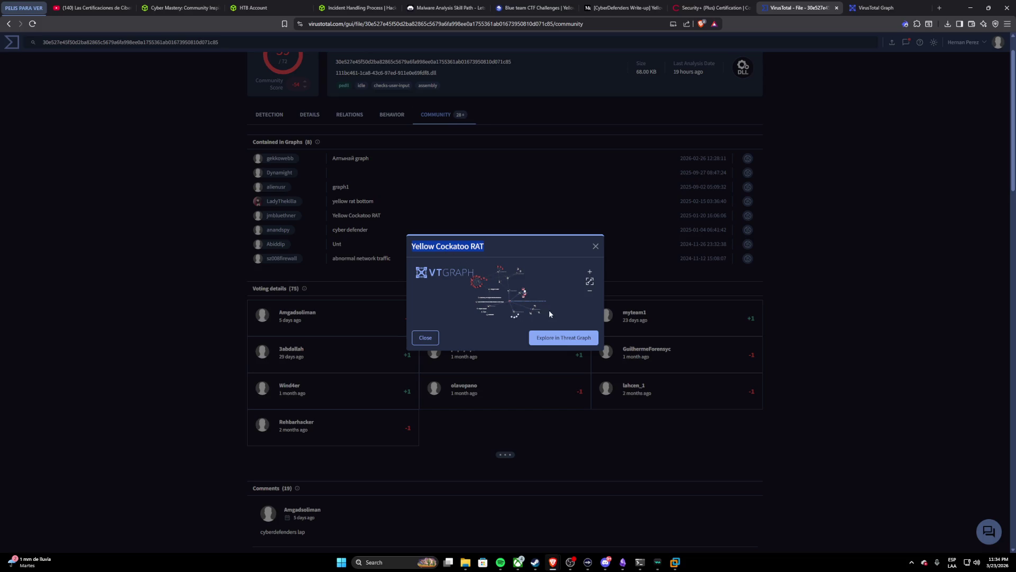
{"action": "left_click", "coordinate": [551, 342]}
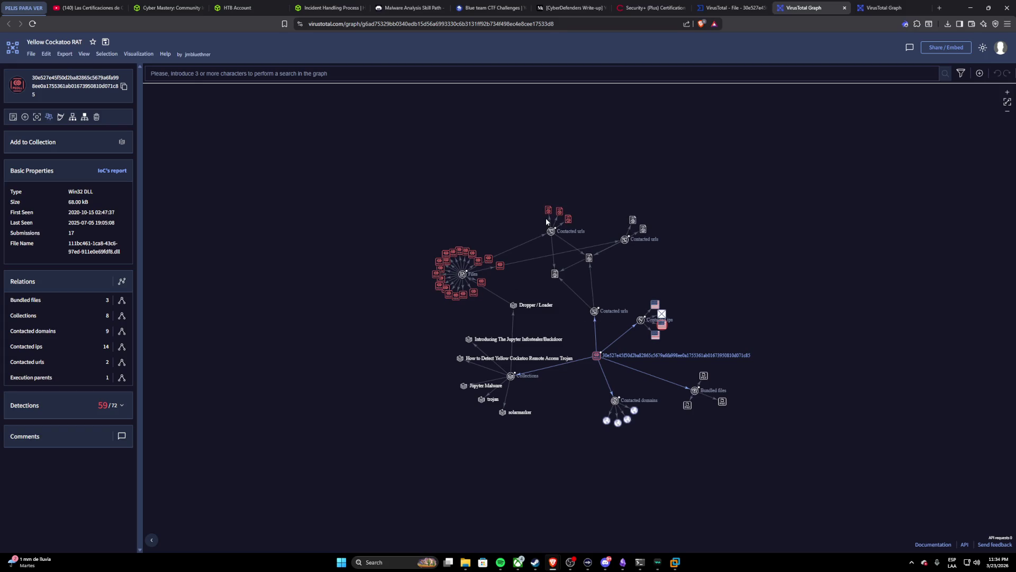
{"action": "scroll", "coordinate": [511, 260], "scroll_direction": "up", "scroll_amount": 5}
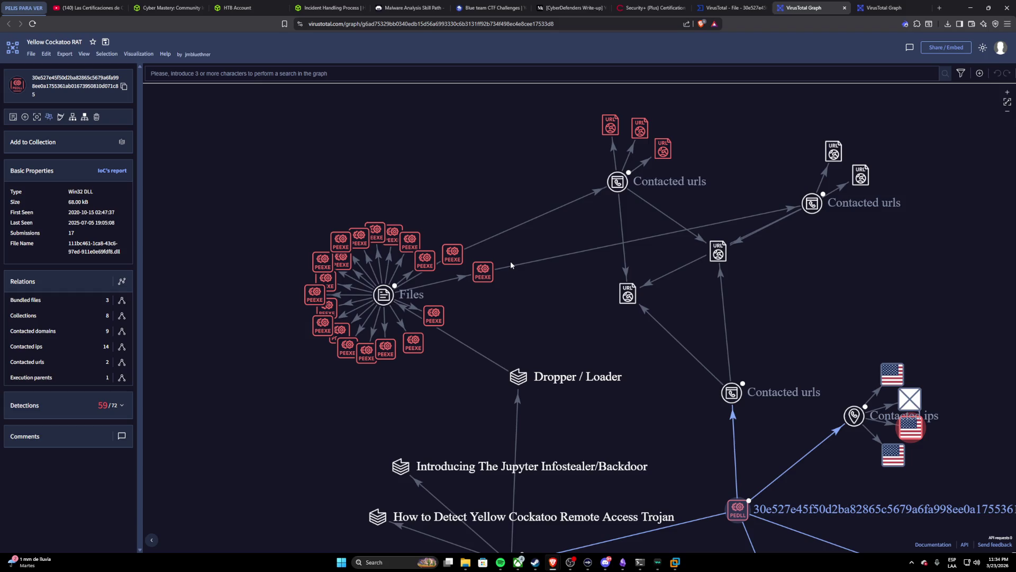
Step: Return to the CyberDefenders lab and start entering Yellow Cockatoo RAT as the Q1 answer
{"action": "left_click", "coordinate": [485, 7]}
{"action": "left_click", "coordinate": [527, 191]}
{"action": "type", "text": "Yellow Cockatoo RAT"}
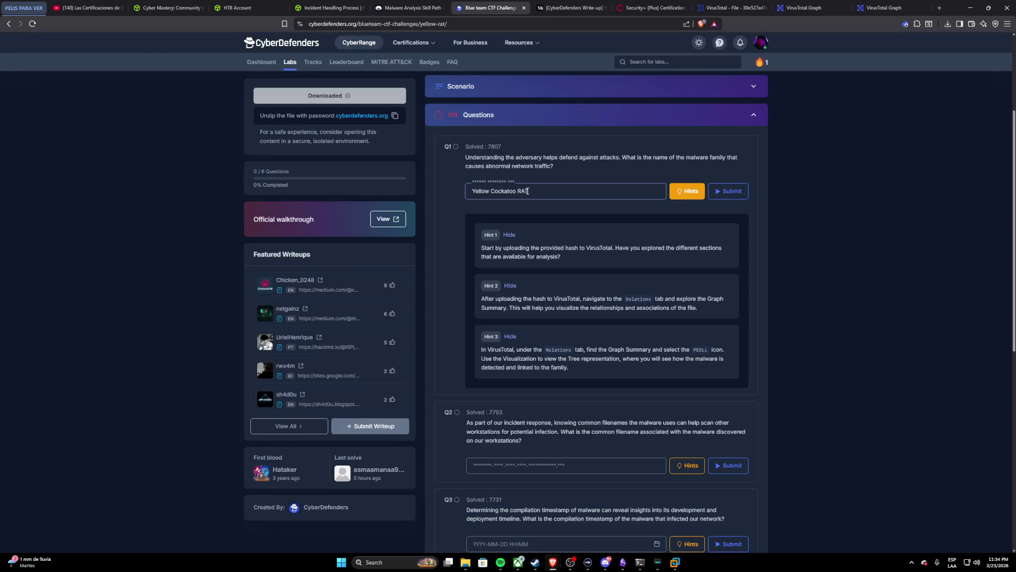
Step: Submit Yellow Cockatoo RAT for Q1 (1 of 6 solved), then flip through the VirusTotal pages to the relations graph
{"action": "left_click", "coordinate": [717, 194]}
{"action": "left_click", "coordinate": [873, 9]}
{"action": "left_click", "coordinate": [803, 8]}
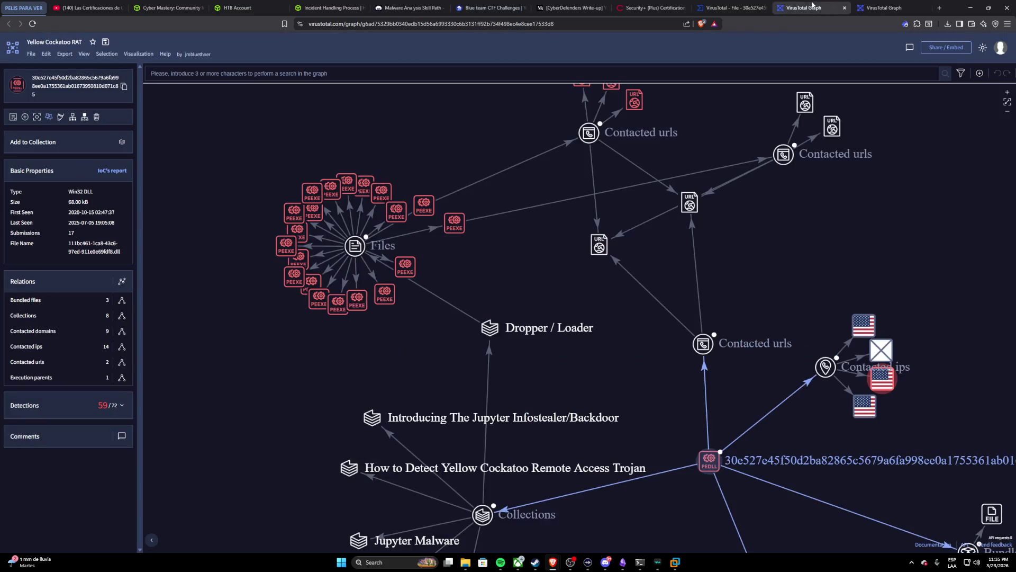
{"action": "left_click", "coordinate": [733, 7]}
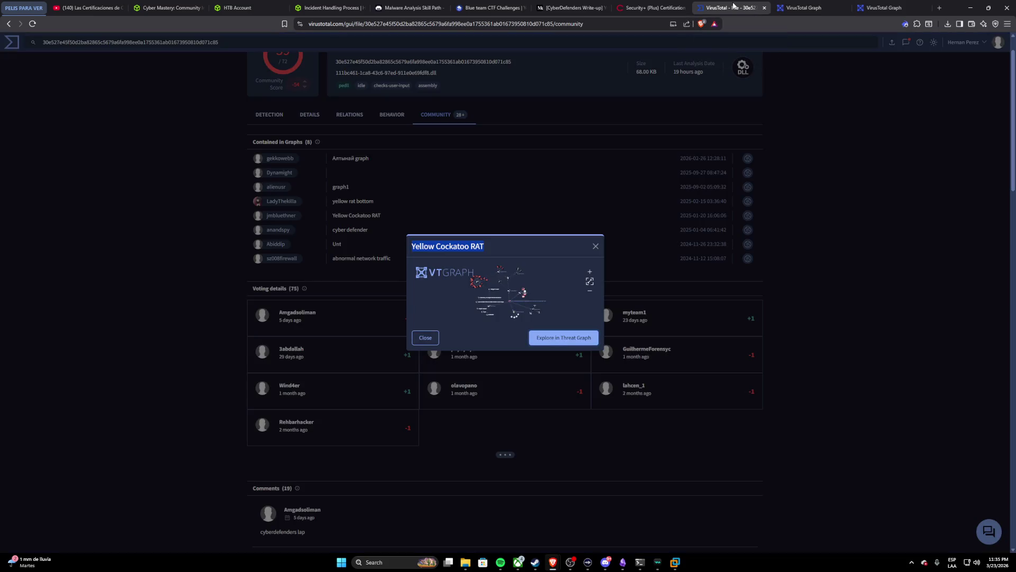
{"action": "left_click", "coordinate": [501, 8]}
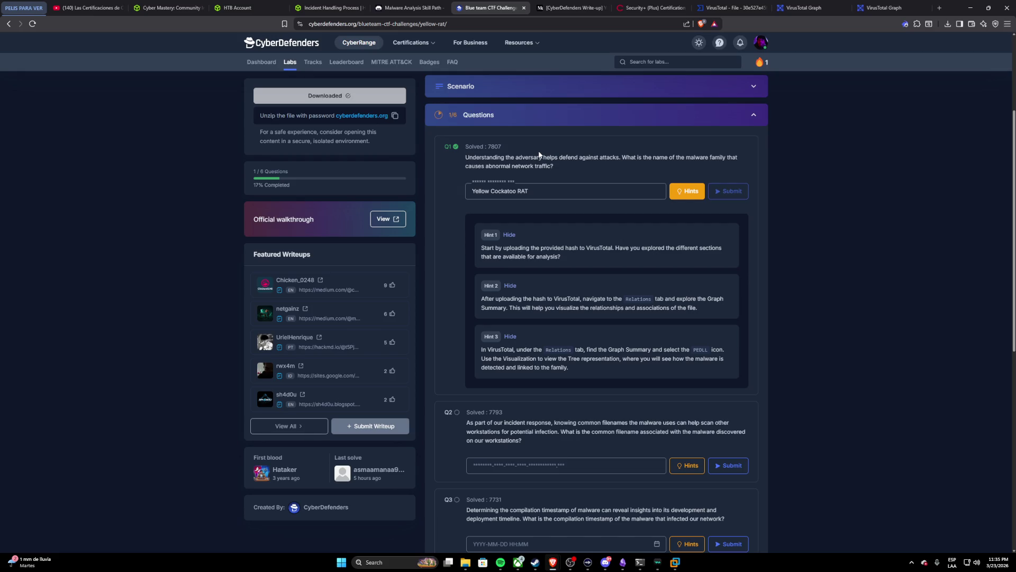
{"action": "left_click", "coordinate": [883, 8]}
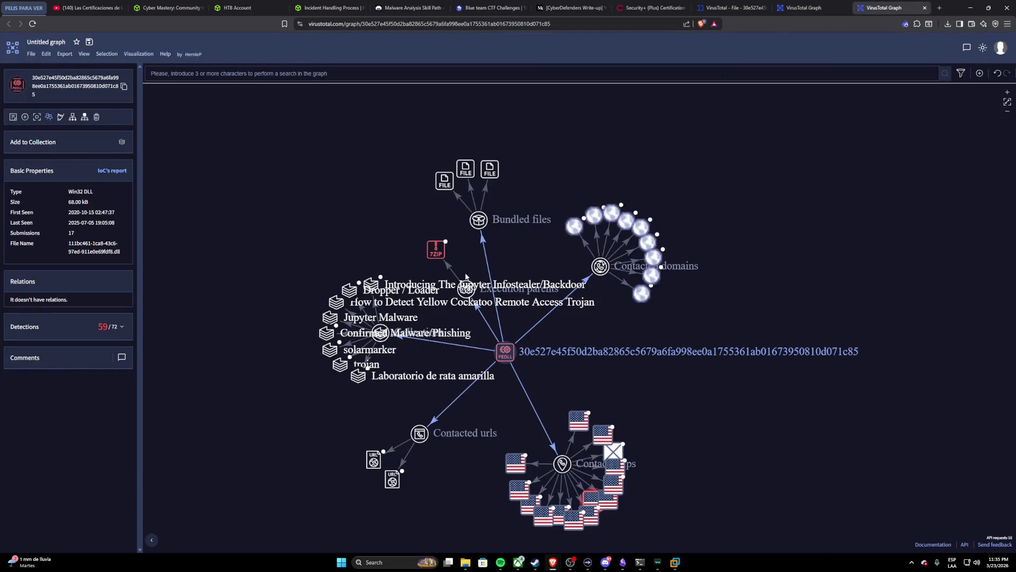
{"action": "mouse_move", "coordinate": [504, 352]}
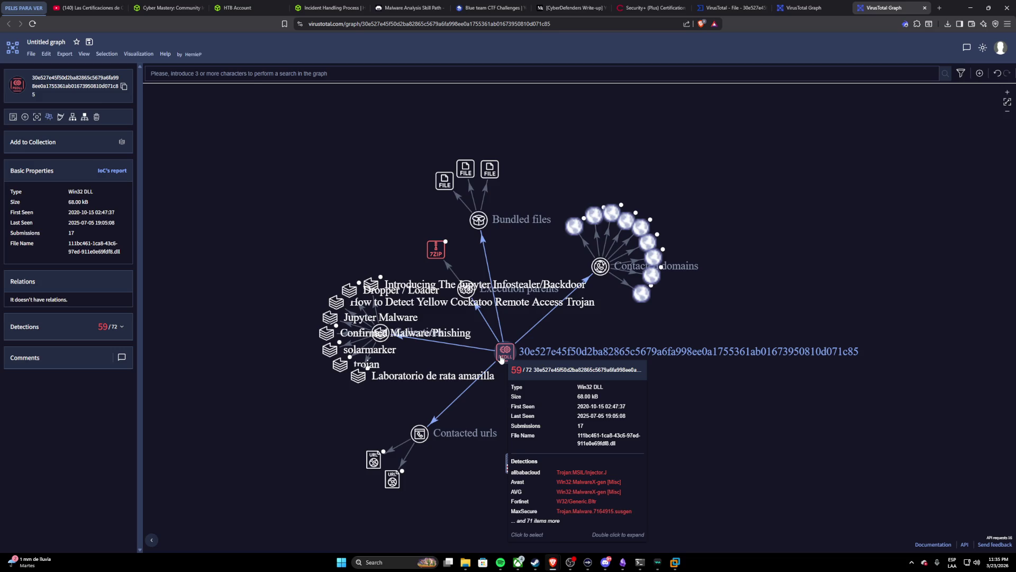
Step: Expand the file's contacted IP addresses, review the Yellow Cockatoo RAT graph, and return to the lab at Q2
{"action": "double_click", "coordinate": [501, 359]}
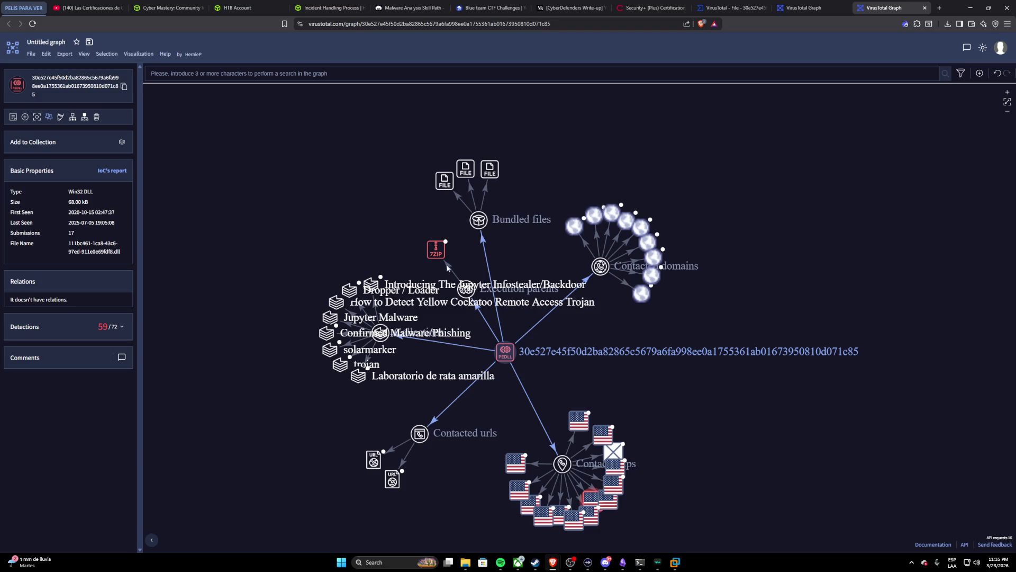
{"action": "left_click", "coordinate": [804, 8]}
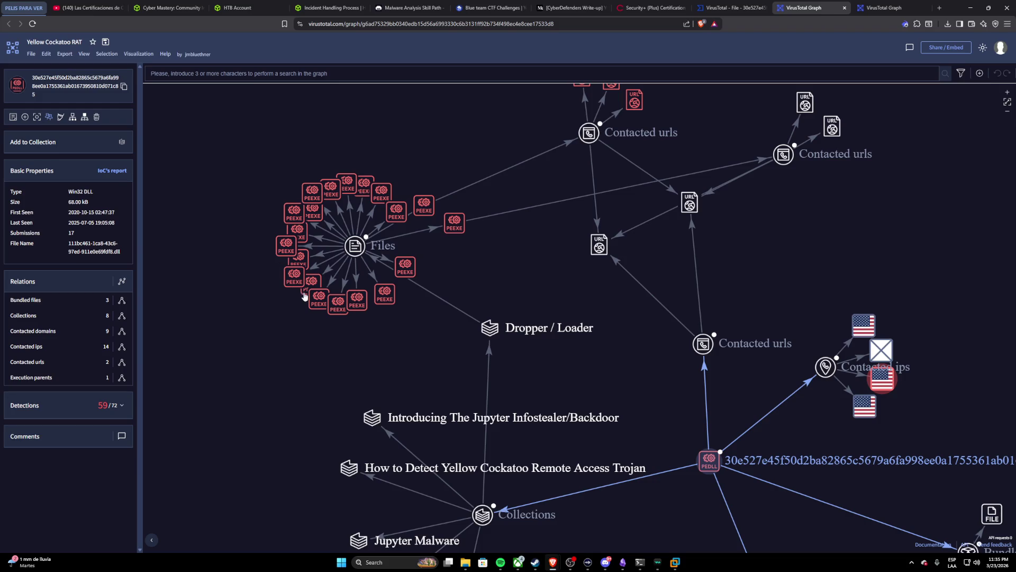
{"action": "scroll", "coordinate": [429, 242], "scroll_direction": "down", "scroll_amount": 2}
{"action": "scroll", "coordinate": [429, 244], "scroll_direction": "down", "scroll_amount": 1}
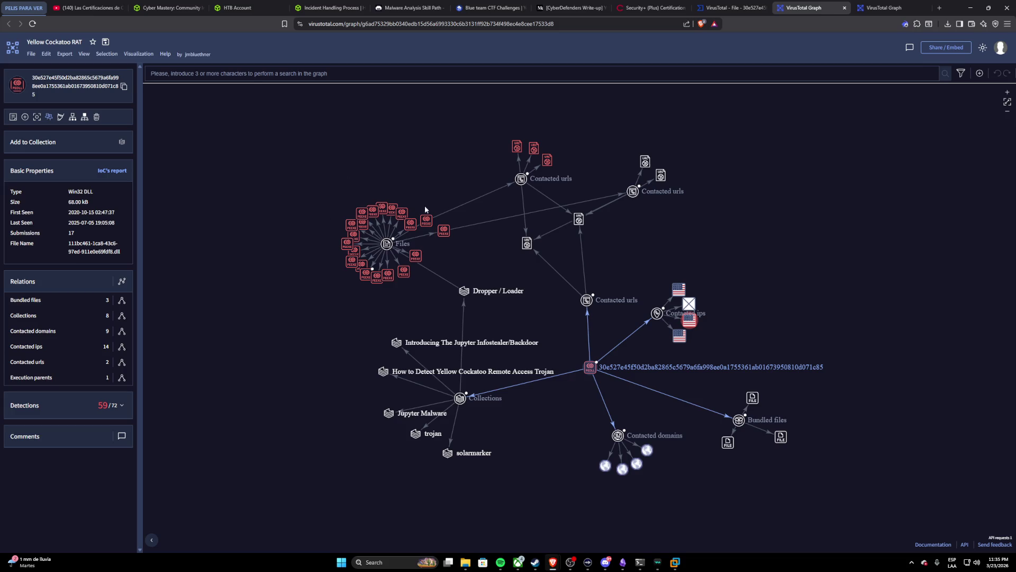
{"action": "left_click", "coordinate": [488, 7]}
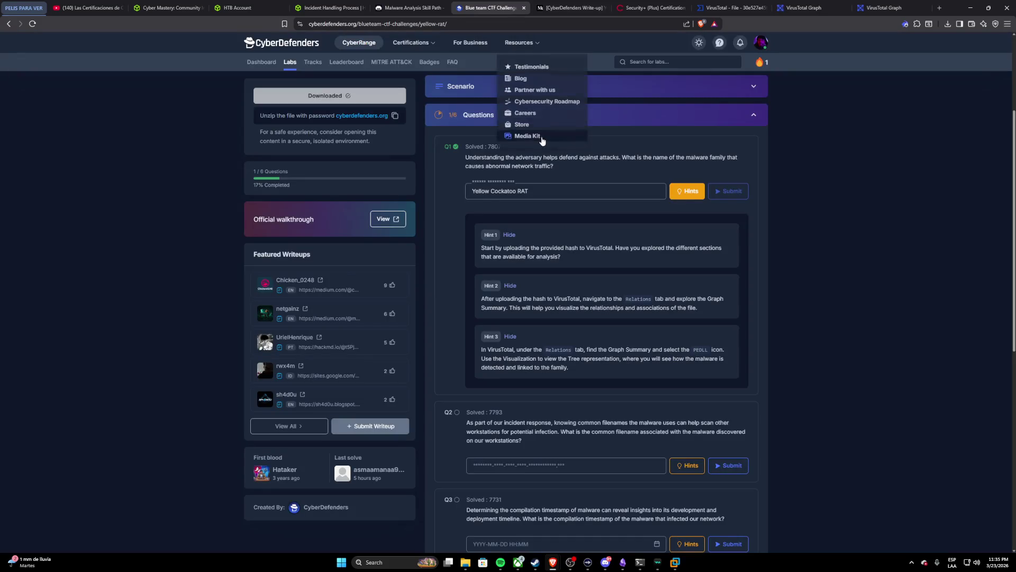
{"action": "scroll", "coordinate": [589, 126], "scroll_direction": "down", "scroll_amount": 2}
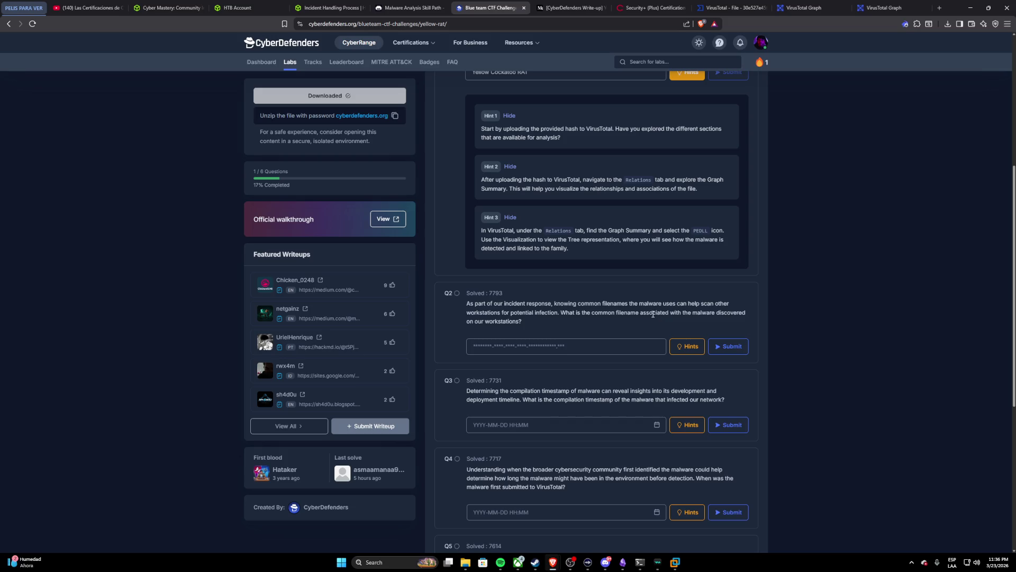
{"action": "scroll", "coordinate": [610, 324], "scroll_direction": "up", "scroll_amount": 1}
{"action": "scroll", "coordinate": [610, 324], "scroll_direction": "down", "scroll_amount": 4}
{"action": "scroll", "coordinate": [611, 325], "scroll_direction": "down", "scroll_amount": 2}
{"action": "scroll", "coordinate": [610, 325], "scroll_direction": "up", "scroll_amount": 2}
{"action": "scroll", "coordinate": [610, 324], "scroll_direction": "up", "scroll_amount": 2}
Step: Close the VirusTotal file page and both VirusTotal Graph pages, leaving the CompTIA Security+ page
{"action": "left_click", "coordinate": [764, 8]}
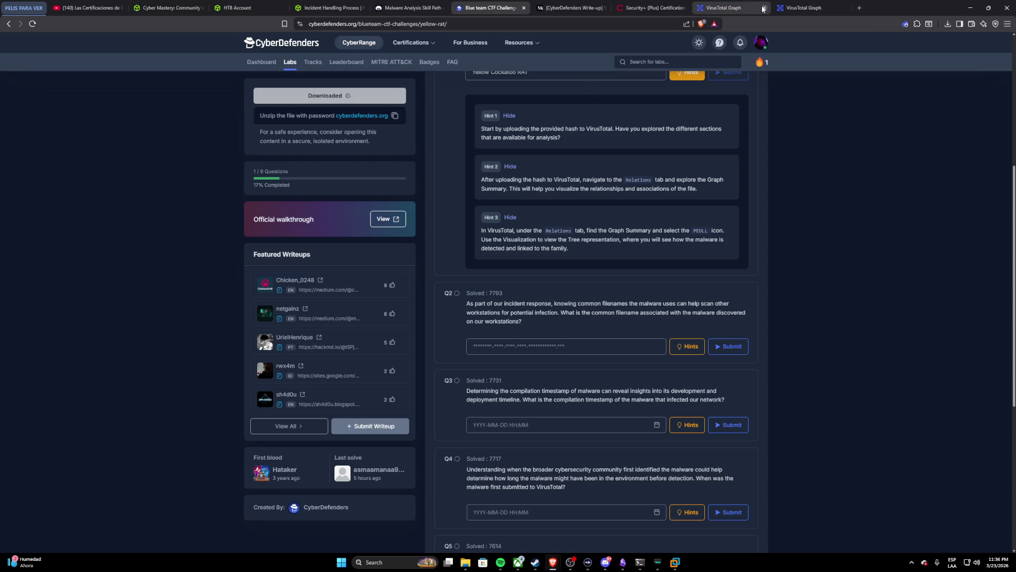
{"action": "left_click", "coordinate": [742, 9]}
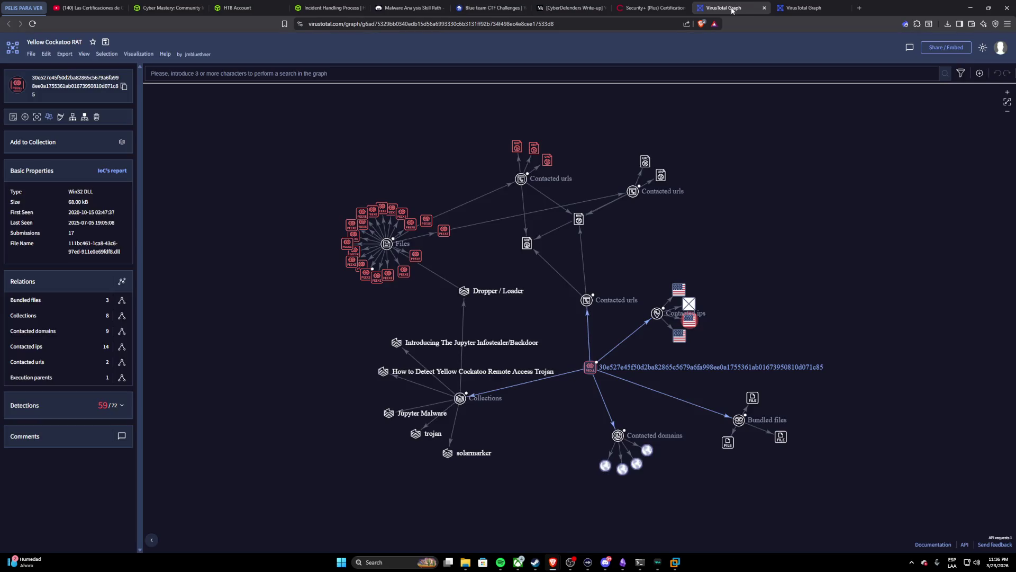
{"action": "left_click", "coordinate": [765, 9]}
{"action": "left_click", "coordinate": [764, 9]}
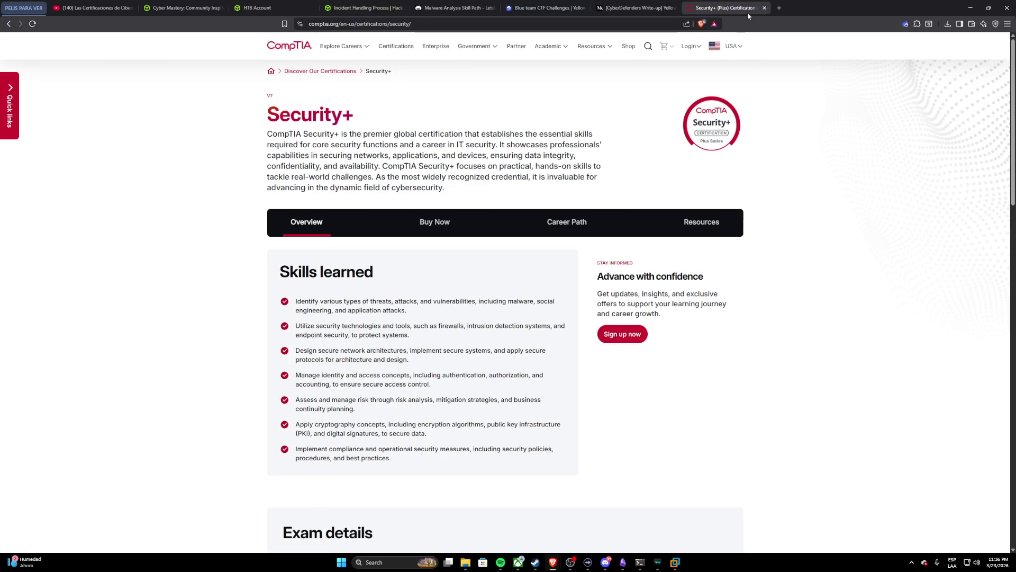
Step: Unlock the Kali VM and show the DLL report's Details with hashes, history and names
{"action": "left_click", "coordinate": [623, 562]}
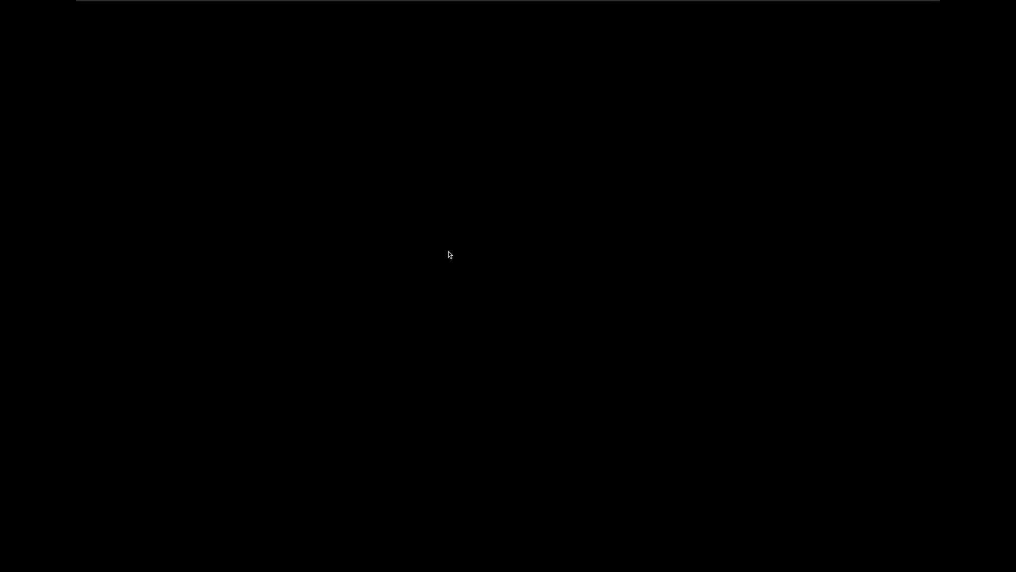
{"action": "type", "text": "li"}
{"action": "key", "text": "Return"}
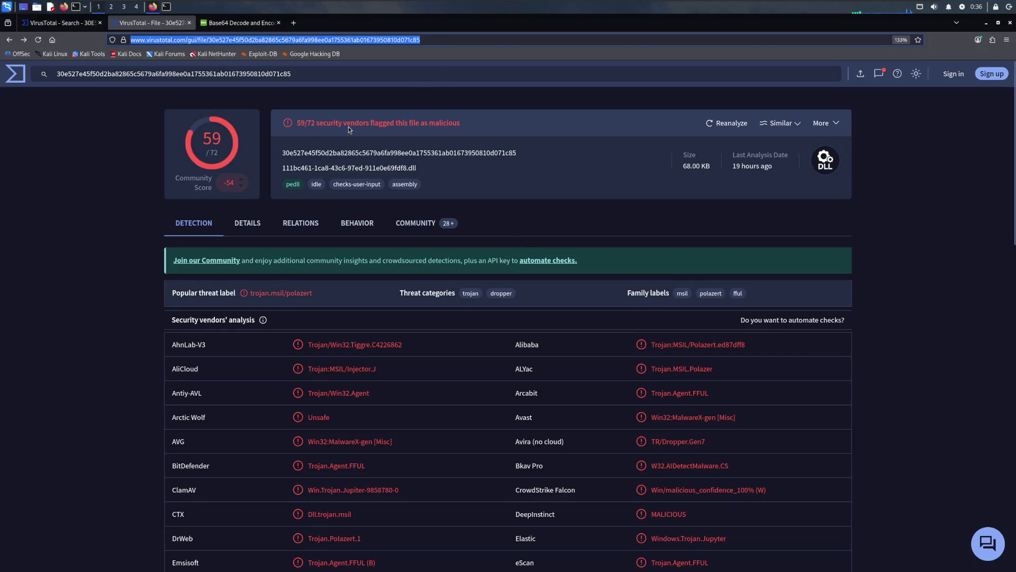
{"action": "left_click", "coordinate": [163, 283]}
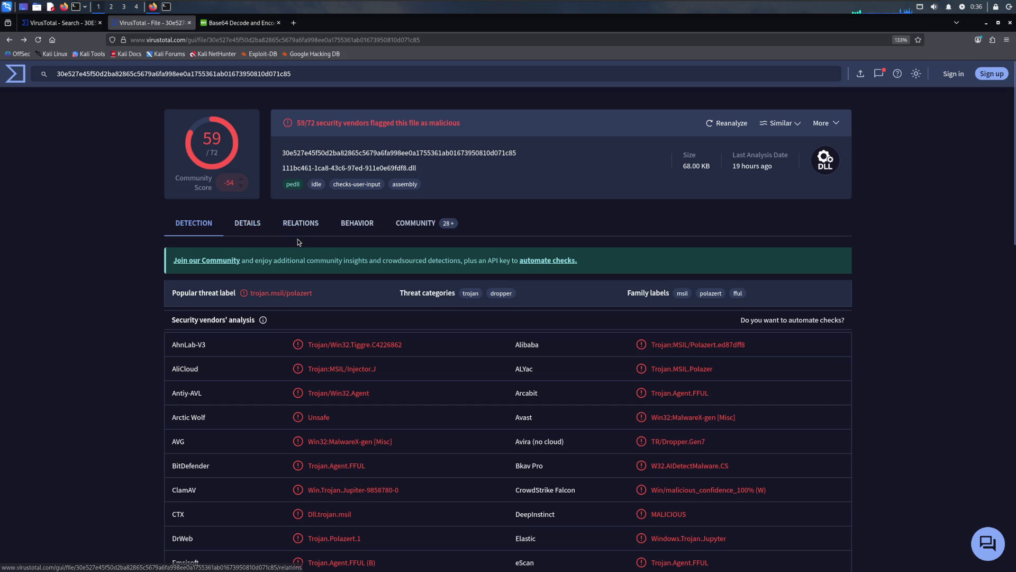
{"action": "scroll", "coordinate": [298, 242], "scroll_direction": "down", "scroll_amount": 1}
{"action": "scroll", "coordinate": [297, 244], "scroll_direction": "down", "scroll_amount": 1}
{"action": "scroll", "coordinate": [296, 243], "scroll_direction": "down", "scroll_amount": 2}
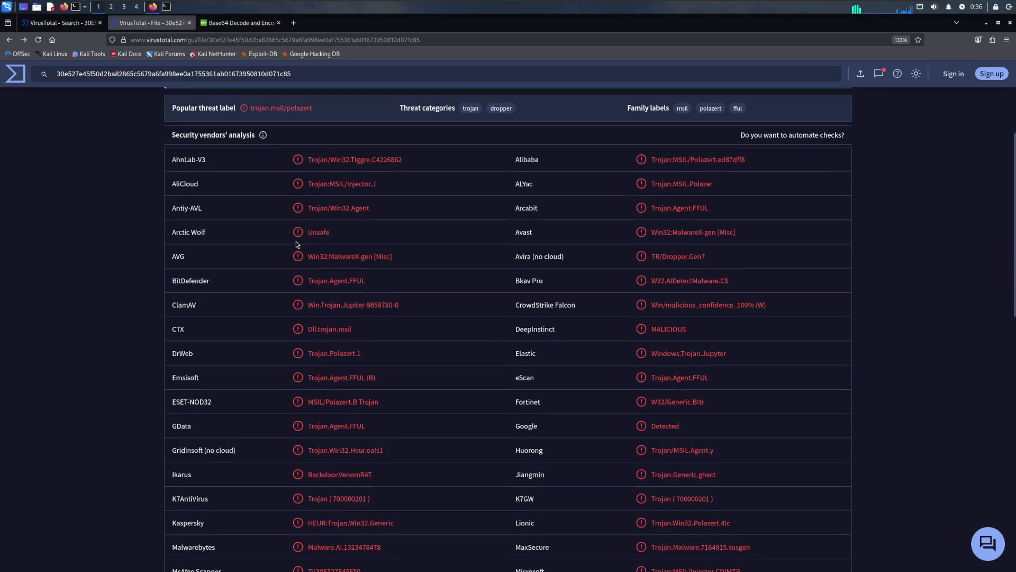
{"action": "scroll", "coordinate": [296, 243], "scroll_direction": "up", "scroll_amount": 4}
{"action": "left_click", "coordinate": [248, 225]}
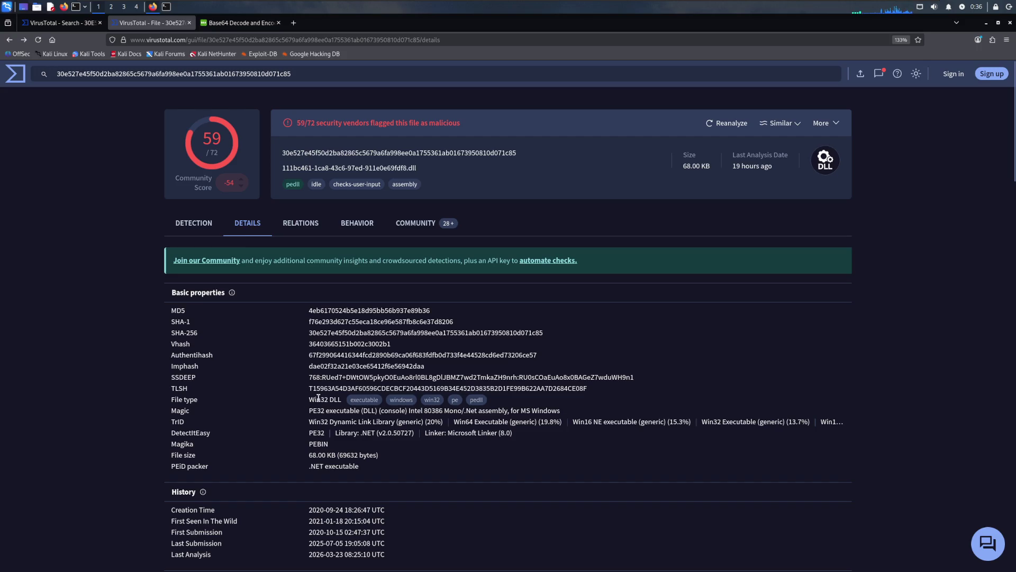
{"action": "scroll", "coordinate": [318, 397], "scroll_direction": "down", "scroll_amount": 1}
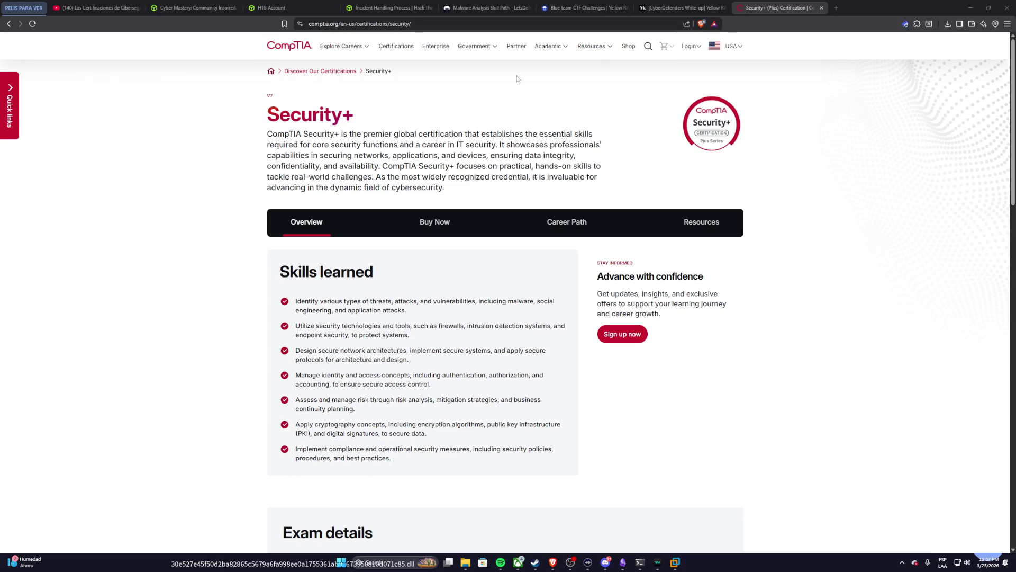
{"action": "left_click", "coordinate": [588, 8]}
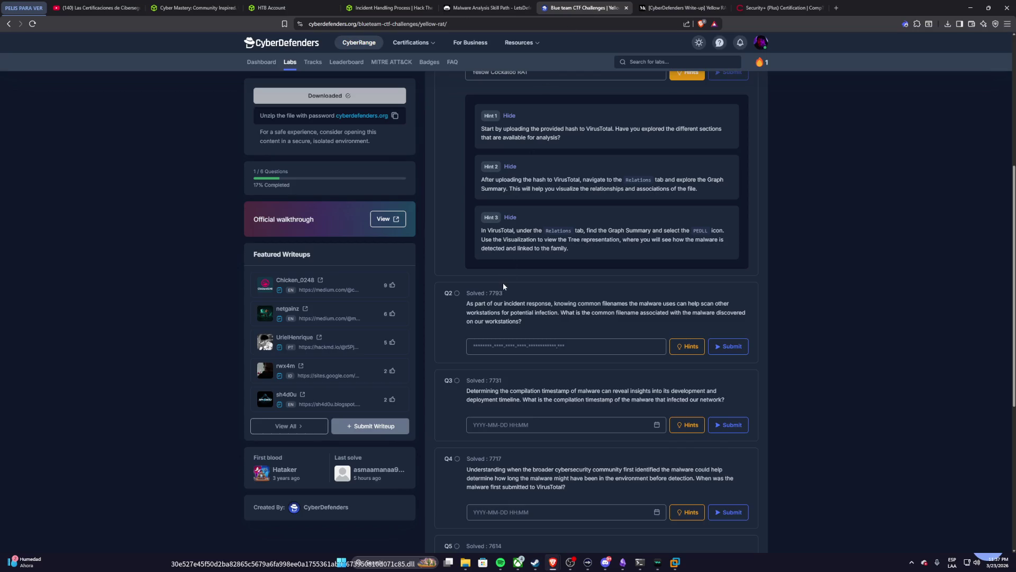
Step: Select the full Q2 question text and bring up the assistant terminal
{"action": "left_click", "coordinate": [566, 346]}
{"action": "left_click_drag", "start_coordinate": [469, 302], "coordinate": [531, 322]}
{"action": "key", "text": "ctrl+c"}
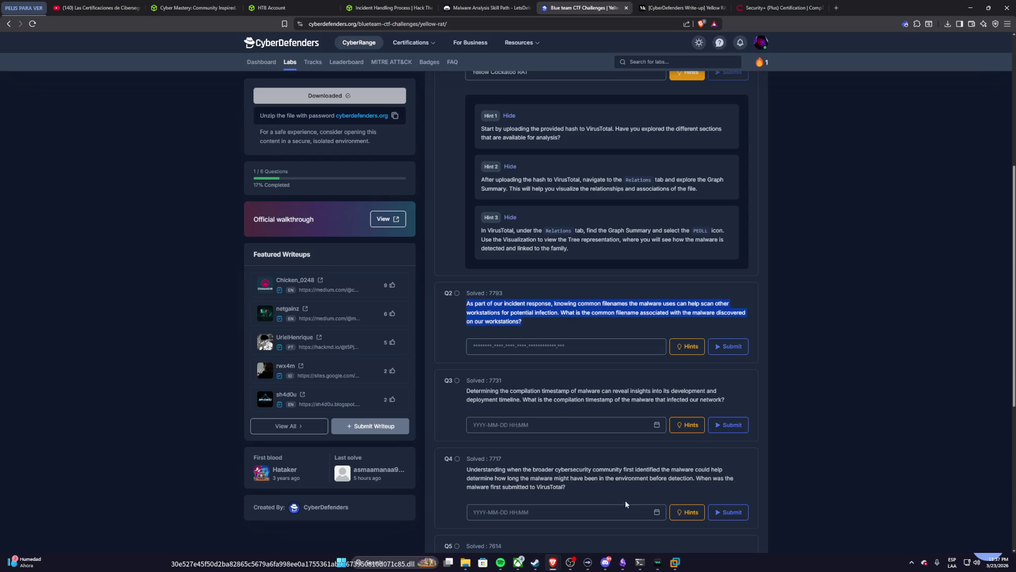
{"action": "left_click", "coordinate": [640, 561]}
{"action": "type", "text": "como puedo encontrar esta pregunta en virus total"}
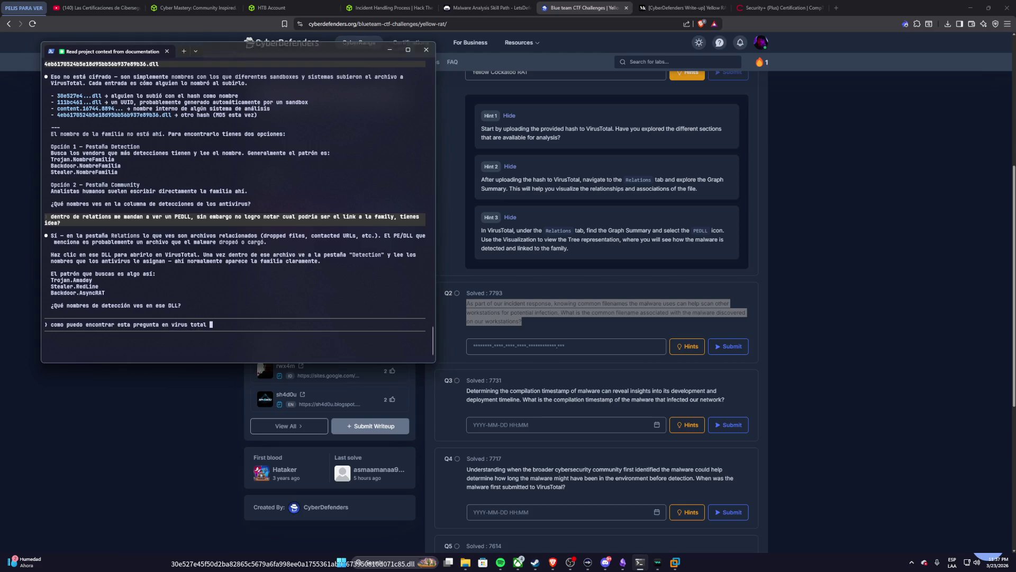
Step: Send the pasted Q2 question to Claude Code and return to the lab page
{"action": "key", "text": "ctrl+v"}
{"action": "key", "text": "Return"}
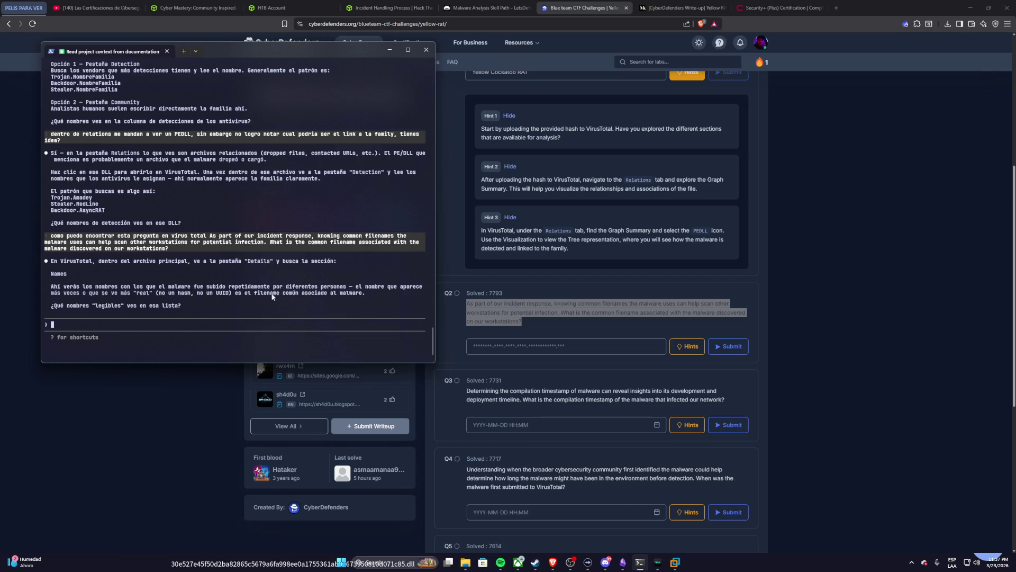
{"action": "left_click", "coordinate": [150, 399]}
{"action": "scroll", "coordinate": [340, 294], "scroll_direction": "up", "scroll_amount": 4}
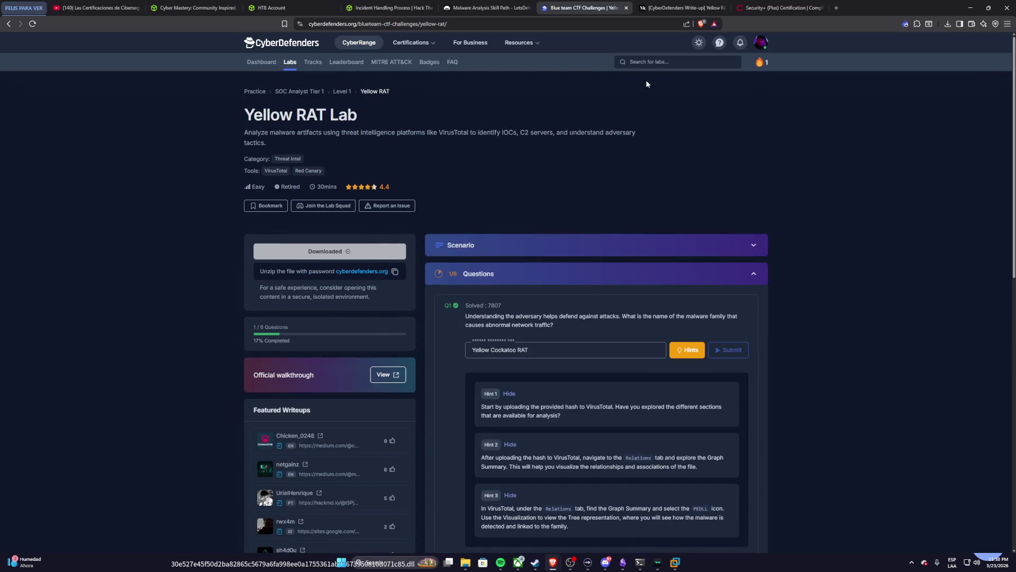
{"action": "left_click", "coordinate": [342, 562]}
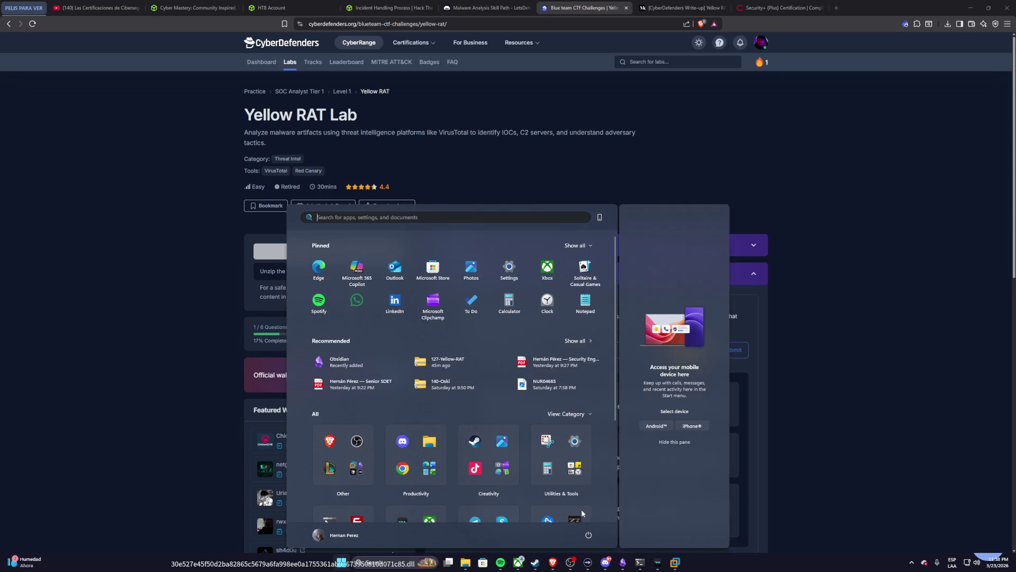
Step: Inspect the Names list in the VM and pick out the hash-named .dll entry
{"action": "left_click", "coordinate": [675, 563]}
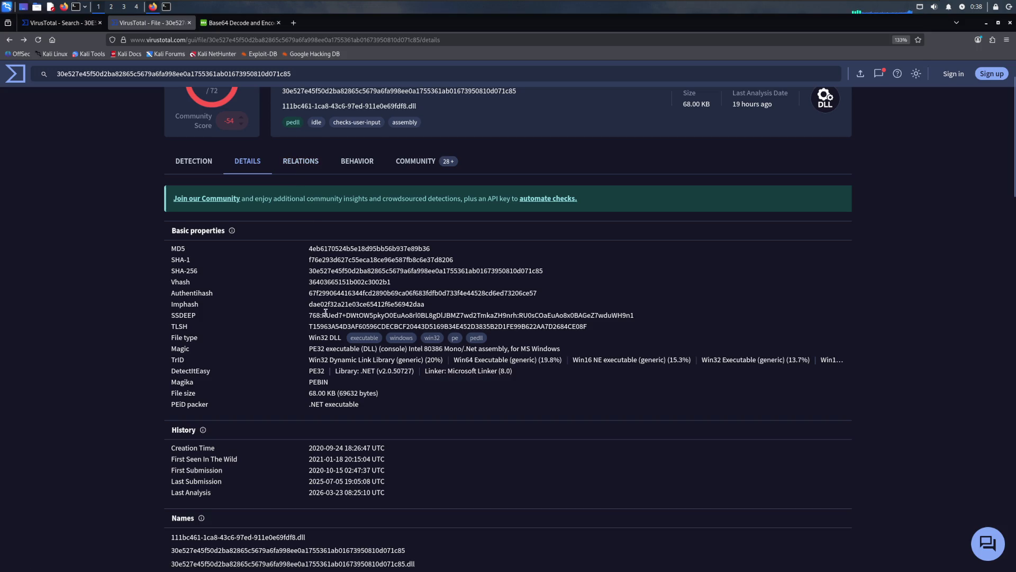
{"action": "scroll", "coordinate": [321, 314], "scroll_direction": "down", "scroll_amount": 3}
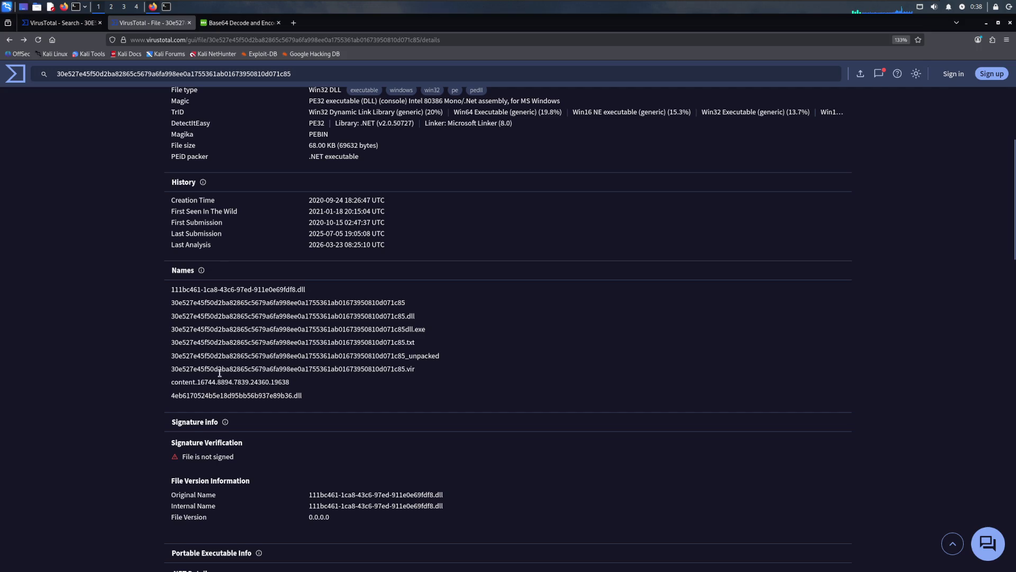
{"action": "left_click_drag", "start_coordinate": [170, 382], "coordinate": [294, 389]}
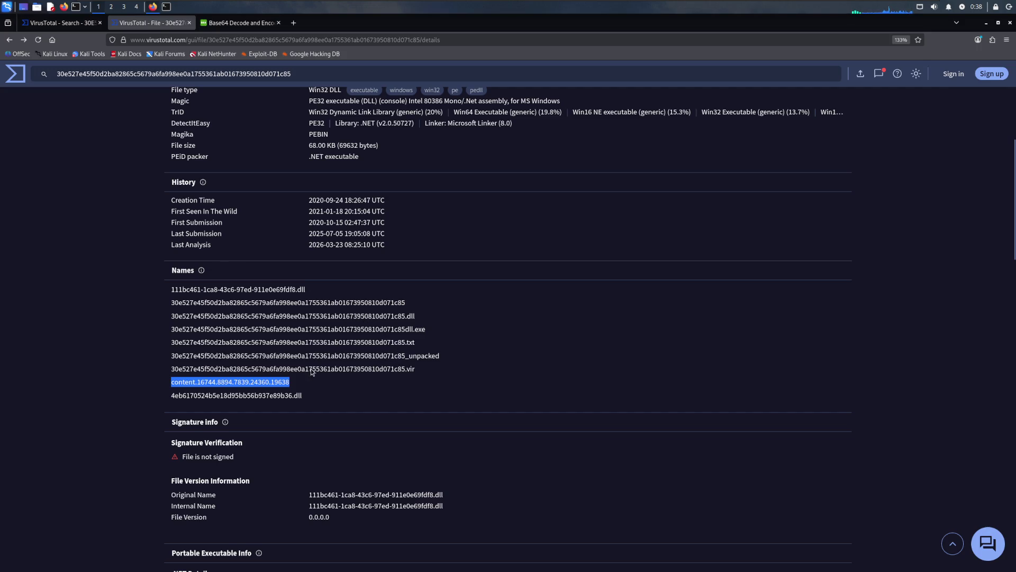
{"action": "left_click", "coordinate": [292, 392]}
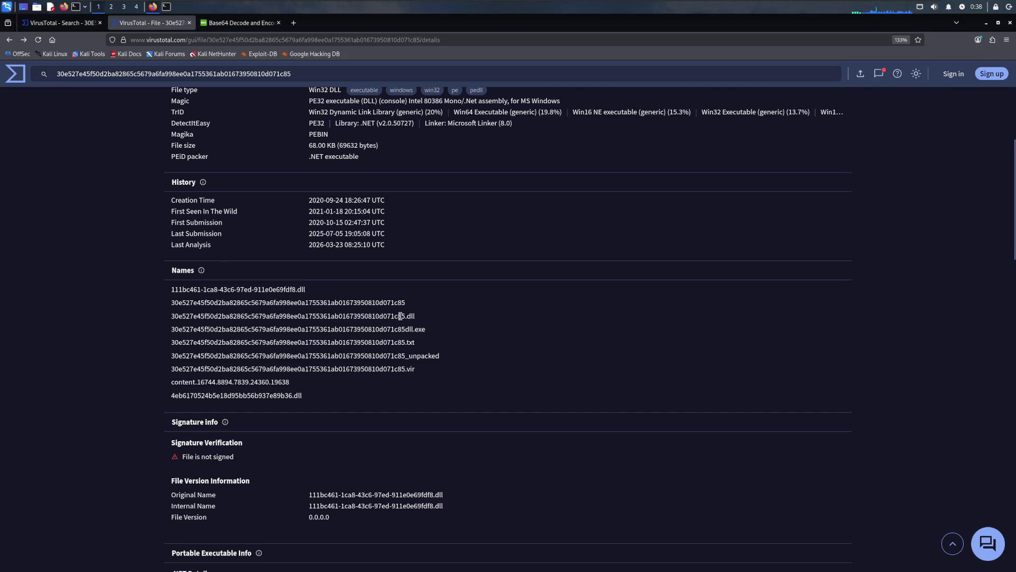
{"action": "left_click_drag", "start_coordinate": [404, 315], "coordinate": [298, 314]}
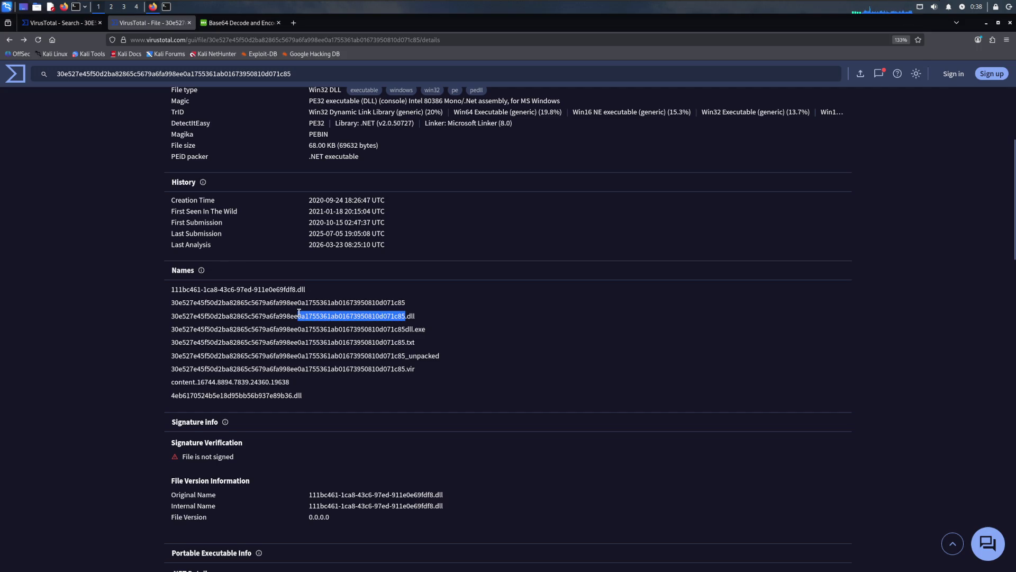
{"action": "key", "text": "alt+Tab"}
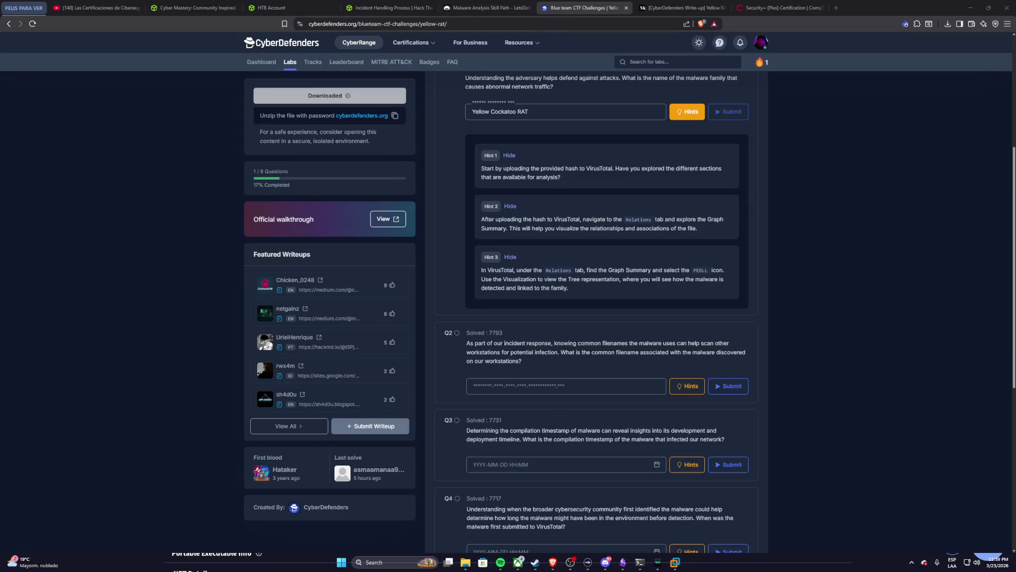
Step: Copy the whole hash-named .dll filename from VirusTotal and return to the lab
{"action": "key", "text": "super"}
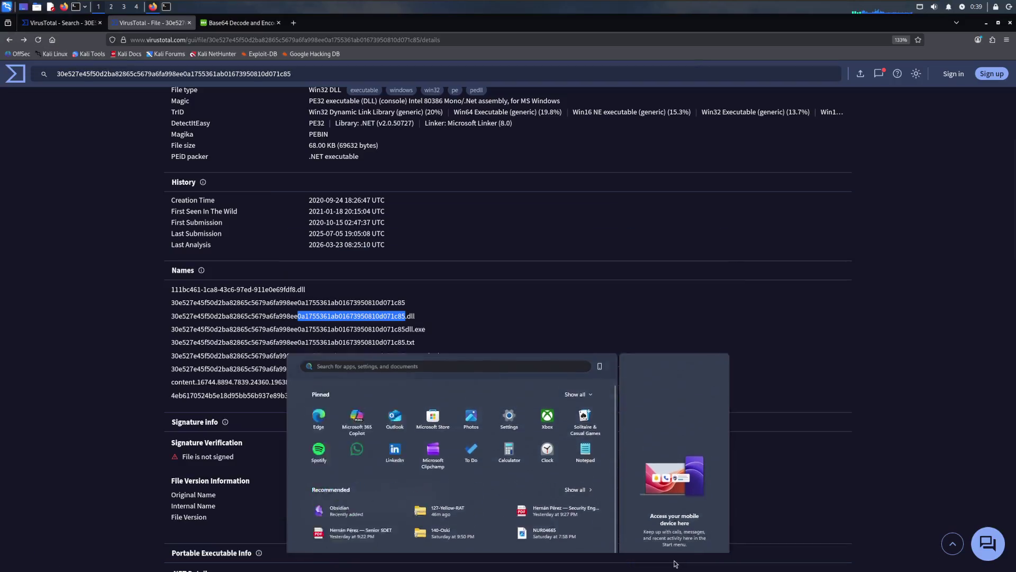
{"action": "left_click", "coordinate": [675, 562]}
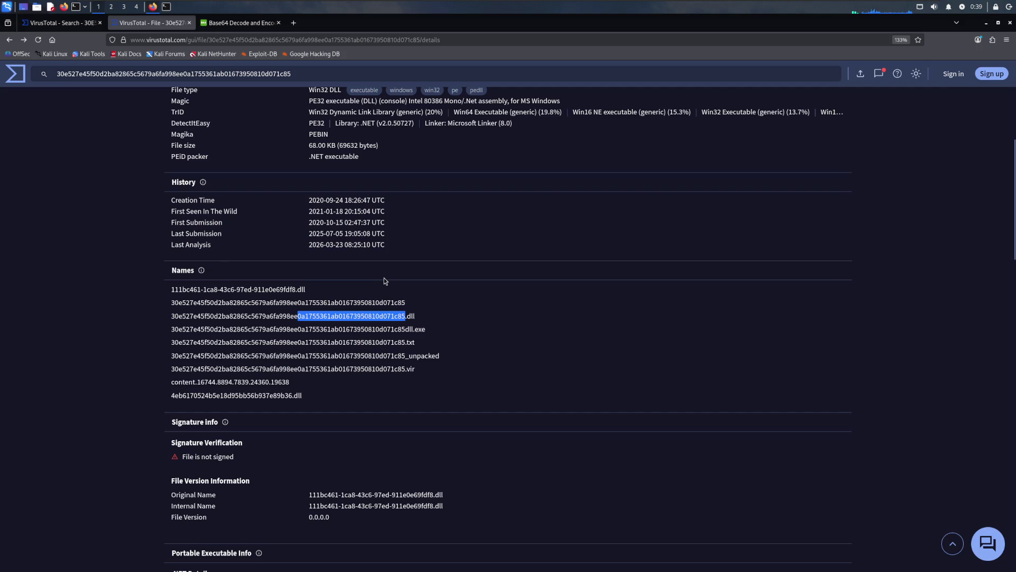
{"action": "left_click", "coordinate": [419, 320]}
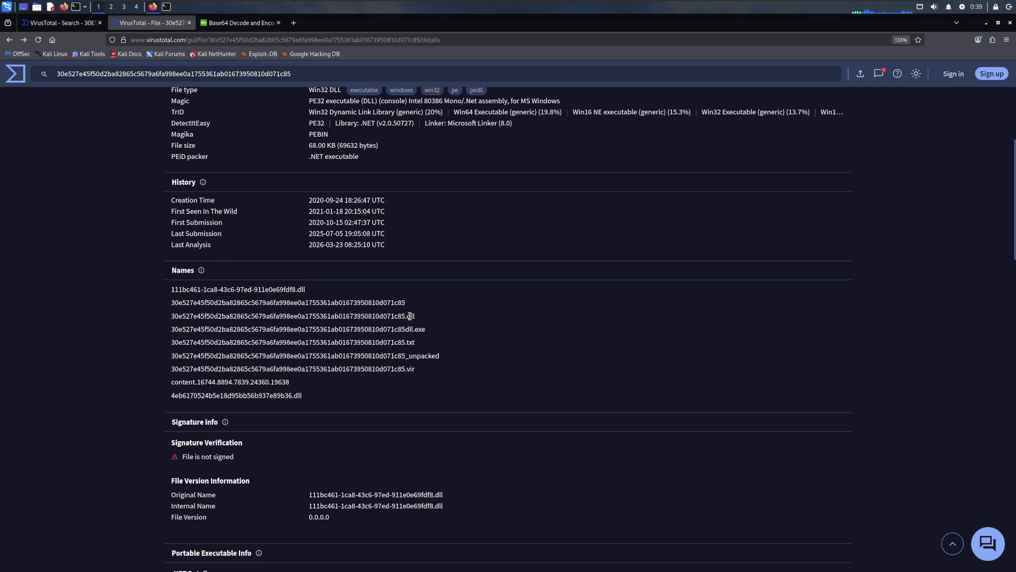
{"action": "left_click_drag", "start_coordinate": [421, 320], "coordinate": [171, 322]}
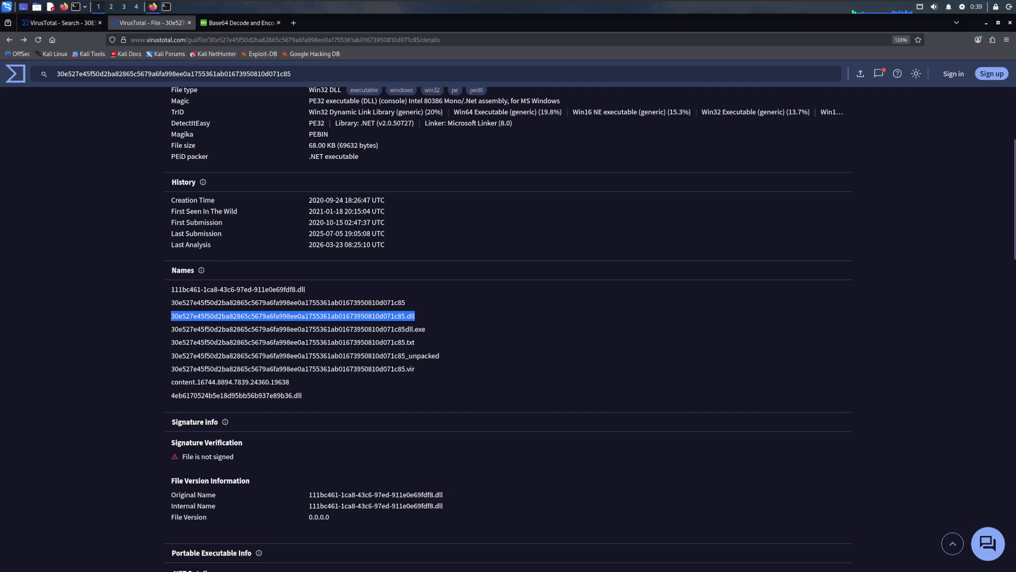
{"action": "key", "text": "alt+Tab"}
Step: Submit the hash-named .dll as Q2's answer, get it rejected, and clear the field
{"action": "left_click", "coordinate": [490, 392]}
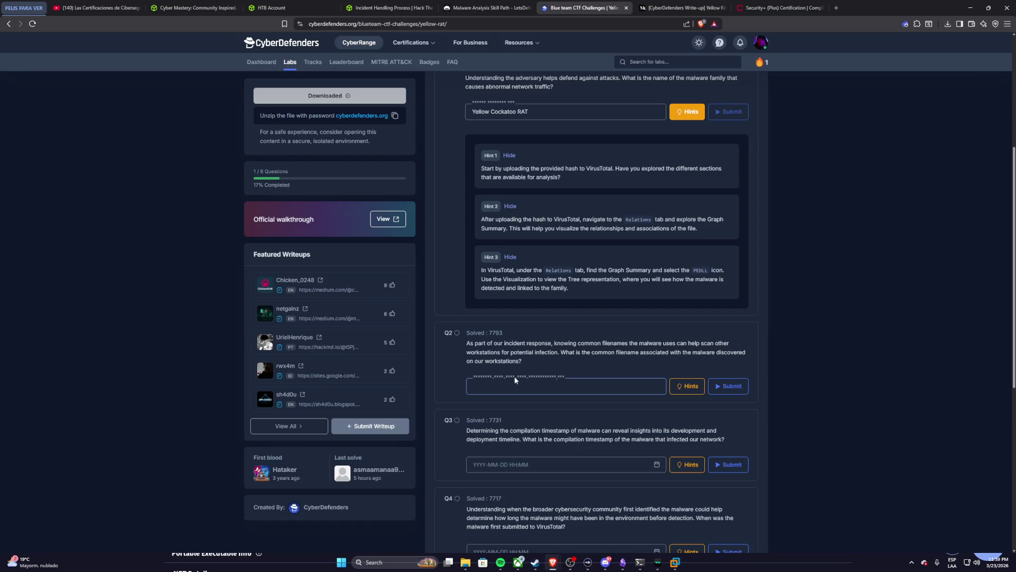
{"action": "key", "text": "ctrl+v"}
{"action": "key", "text": "Return"}
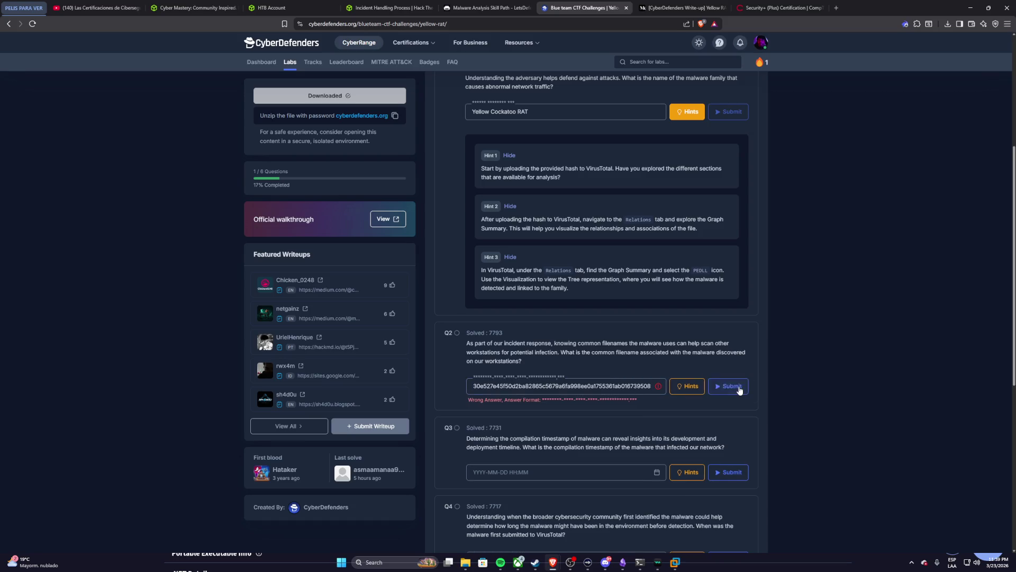
{"action": "triple_click", "coordinate": [648, 385]}
{"action": "key", "text": "BackSpace"}
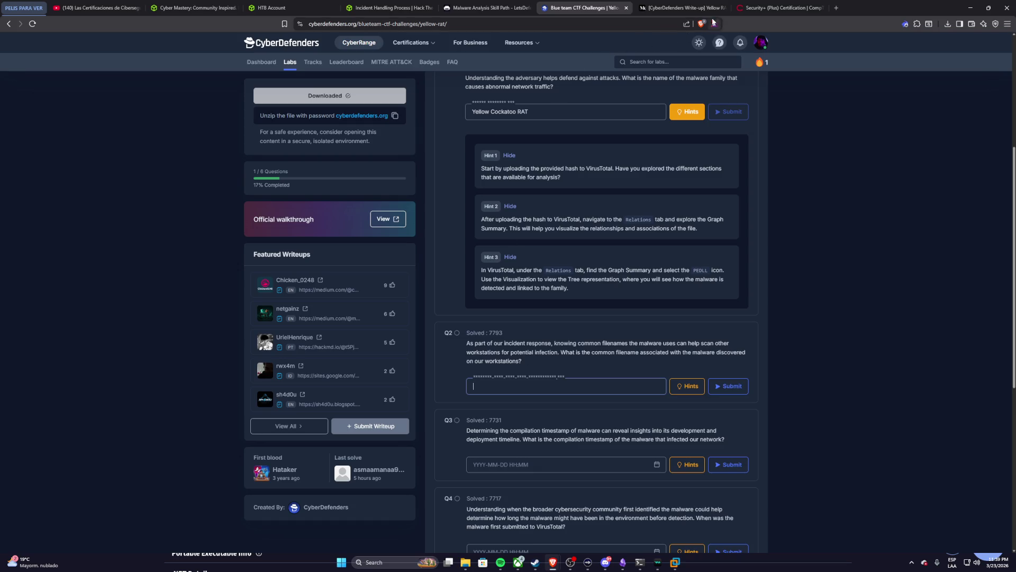
{"action": "left_click", "coordinate": [673, 561]}
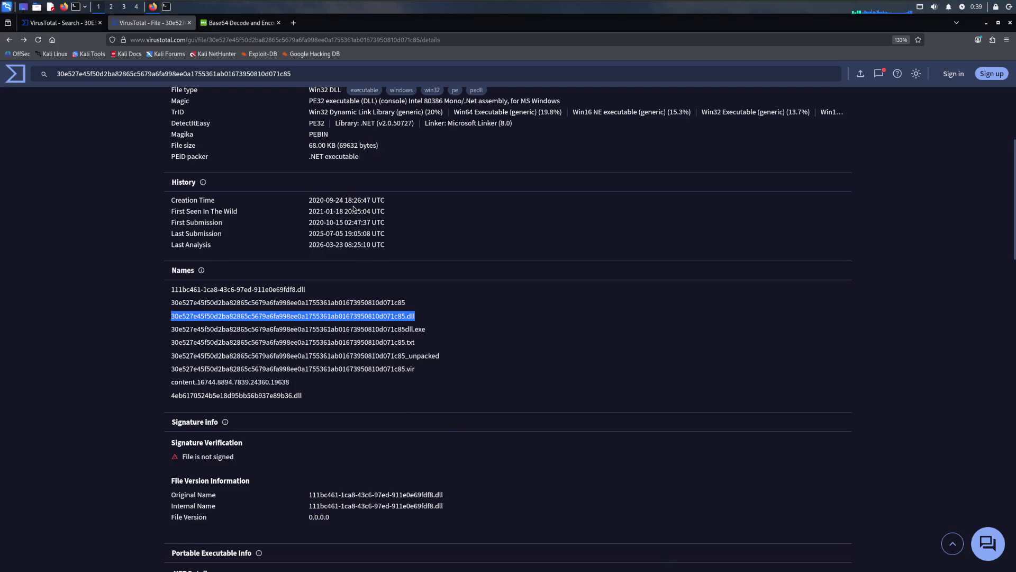
{"action": "scroll", "coordinate": [440, 242], "scroll_direction": "up", "scroll_amount": 3}
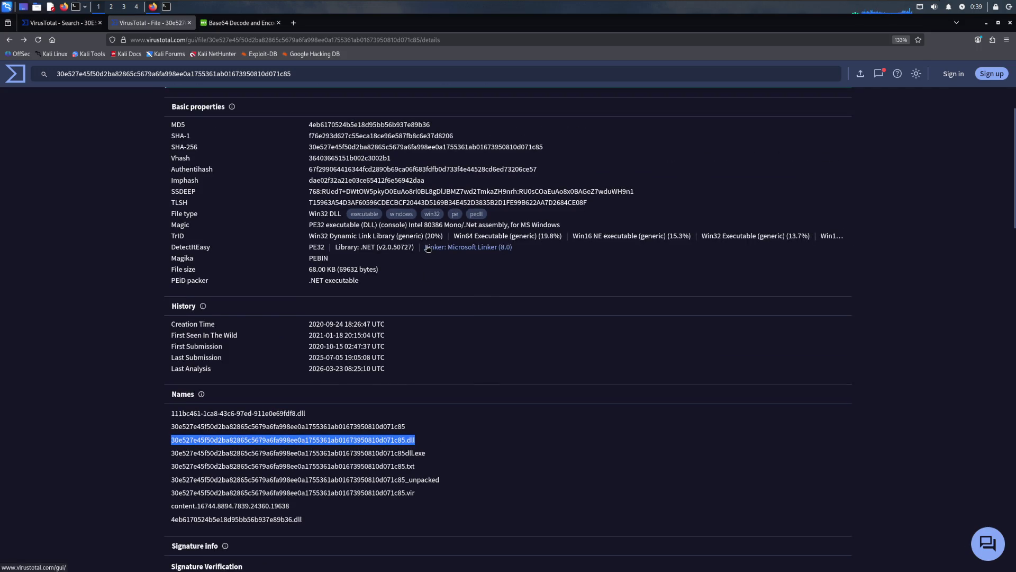
{"action": "scroll", "coordinate": [427, 247], "scroll_direction": "down", "scroll_amount": 6}
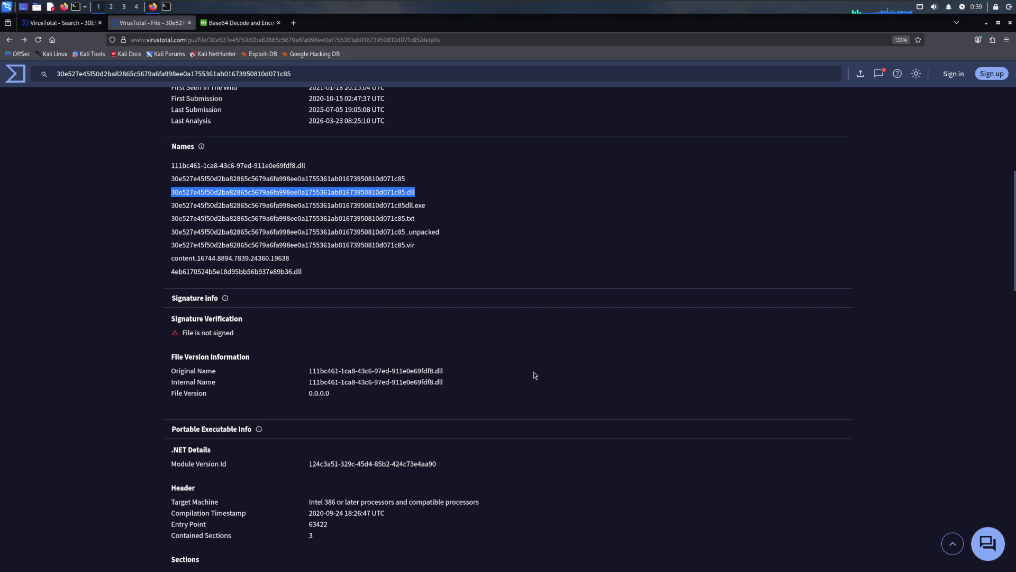
Step: Return to the Kali VM and review the DLL's PE, .NET assembly and imports details
{"action": "key", "text": "super"}
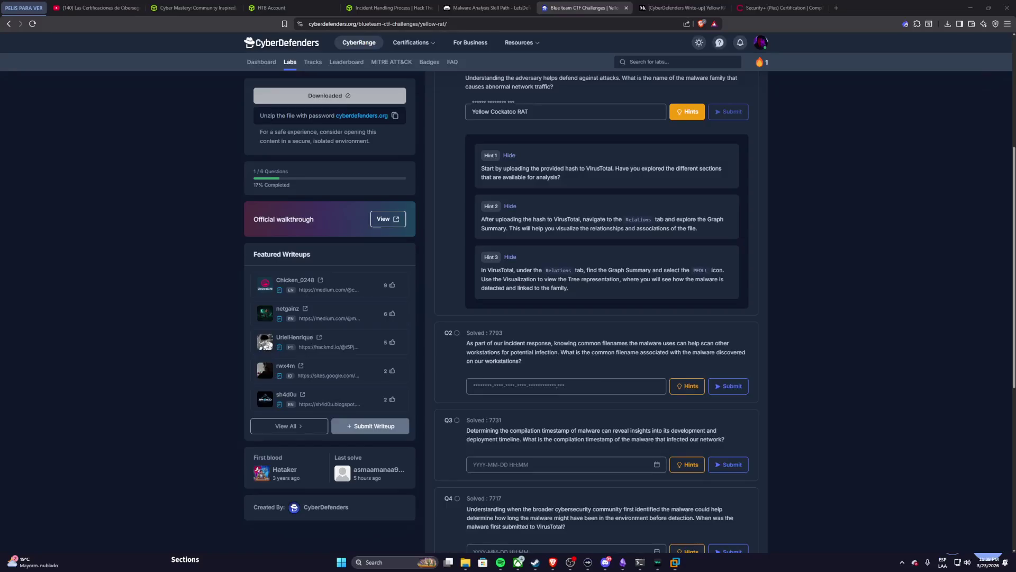
{"action": "key", "text": "super"}
{"action": "key", "text": "super"}
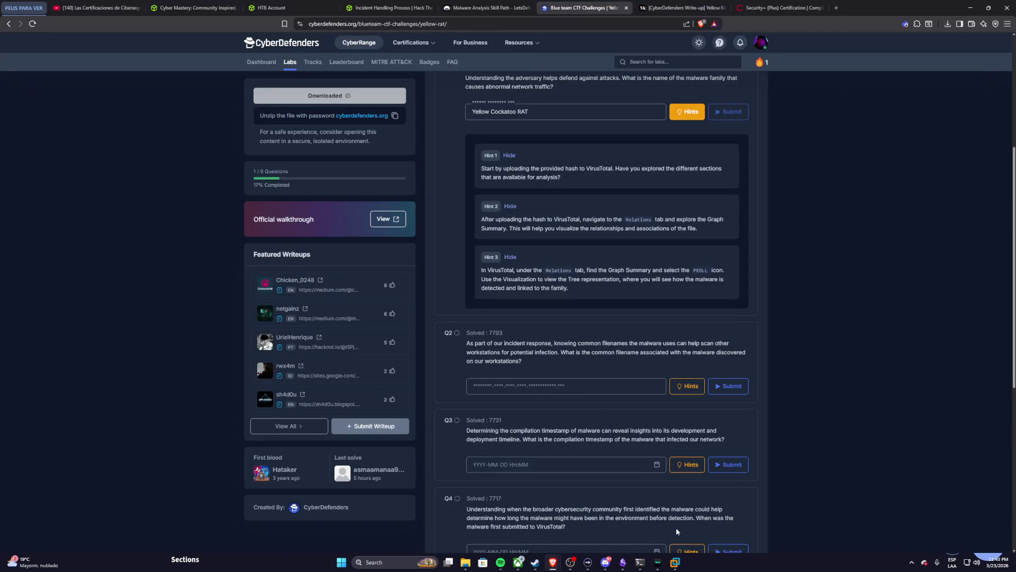
{"action": "left_click", "coordinate": [675, 562]}
{"action": "left_click", "coordinate": [435, 283]}
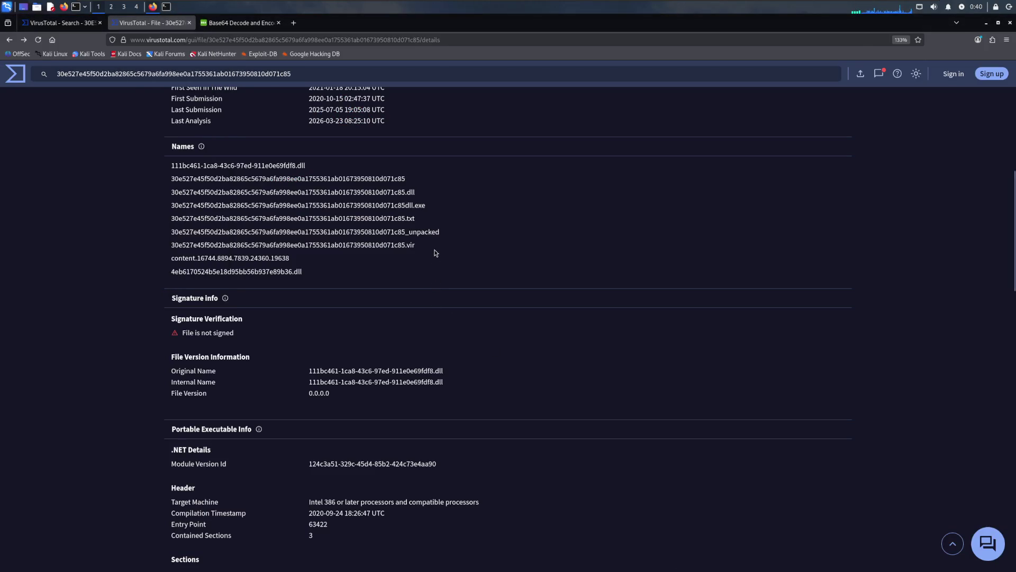
{"action": "scroll", "coordinate": [427, 244], "scroll_direction": "down", "scroll_amount": 2}
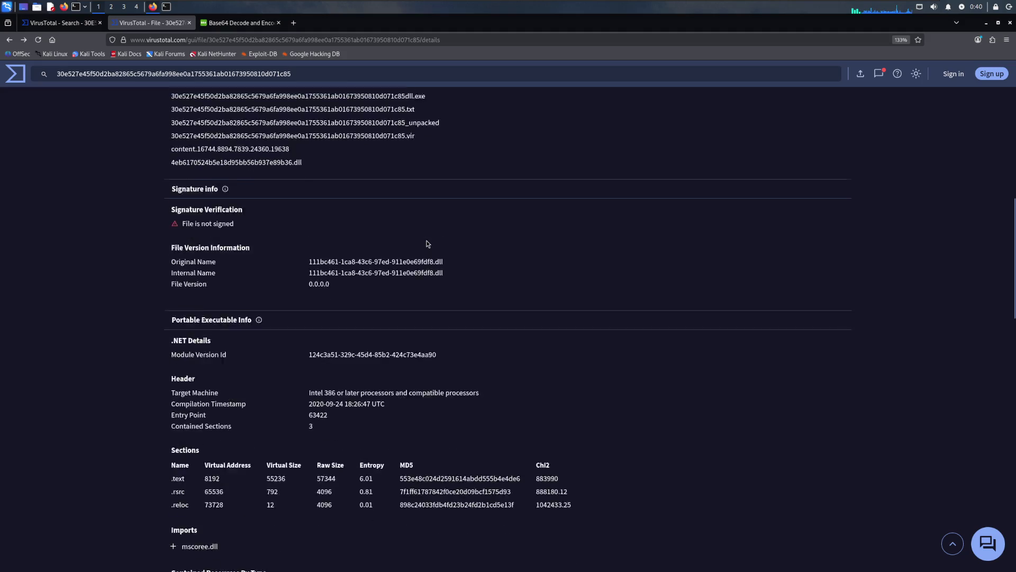
{"action": "scroll", "coordinate": [426, 243], "scroll_direction": "down", "scroll_amount": 2}
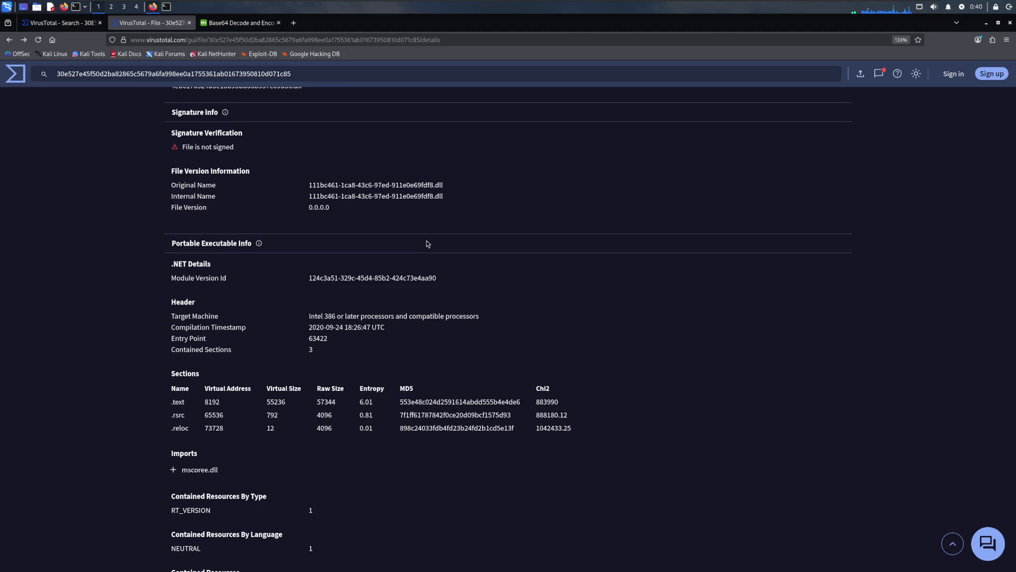
{"action": "scroll", "coordinate": [426, 244], "scroll_direction": "down", "scroll_amount": 4}
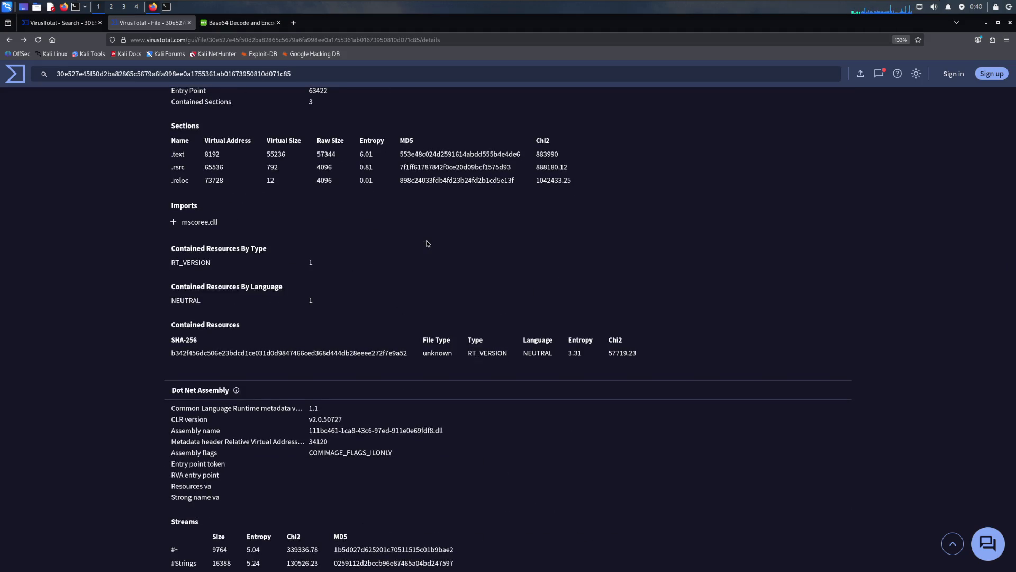
{"action": "scroll", "coordinate": [426, 244], "scroll_direction": "down", "scroll_amount": 2}
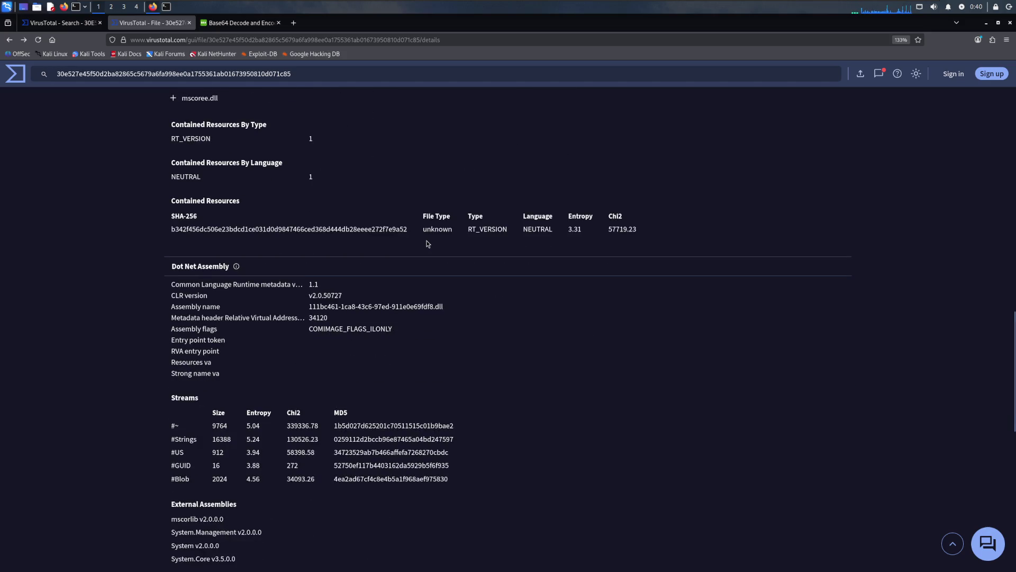
{"action": "scroll", "coordinate": [426, 243], "scroll_direction": "down", "scroll_amount": 2}
{"action": "scroll", "coordinate": [426, 244], "scroll_direction": "down", "scroll_amount": 3}
{"action": "scroll", "coordinate": [427, 243], "scroll_direction": "down", "scroll_amount": 2}
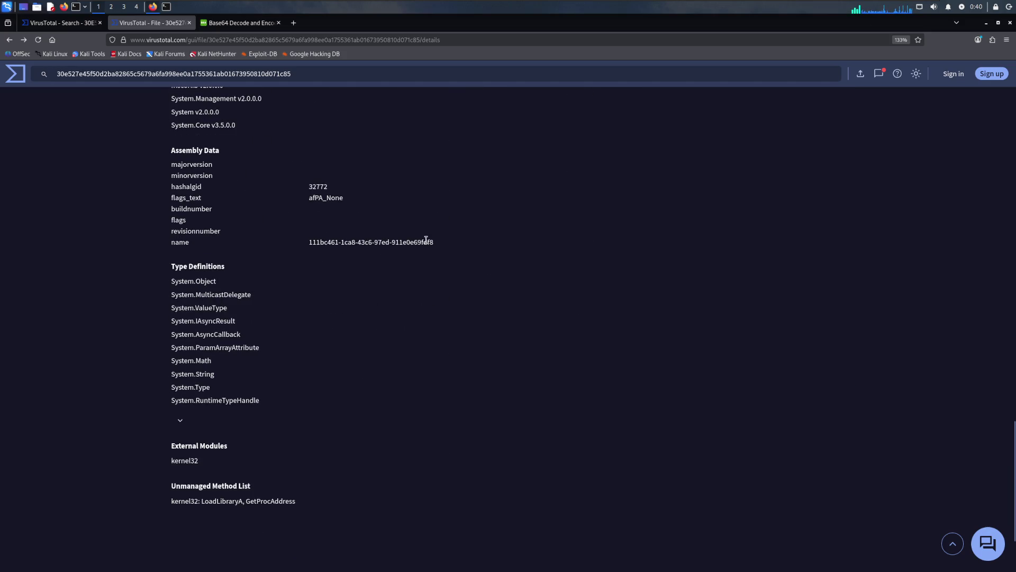
{"action": "scroll", "coordinate": [427, 240], "scroll_direction": "down", "scroll_amount": 2}
{"action": "scroll", "coordinate": [427, 240], "scroll_direction": "up", "scroll_amount": 3}
{"action": "scroll", "coordinate": [420, 244], "scroll_direction": "up", "scroll_amount": 4}
{"action": "scroll", "coordinate": [412, 252], "scroll_direction": "up", "scroll_amount": 5}
{"action": "scroll", "coordinate": [410, 248], "scroll_direction": "up", "scroll_amount": 5}
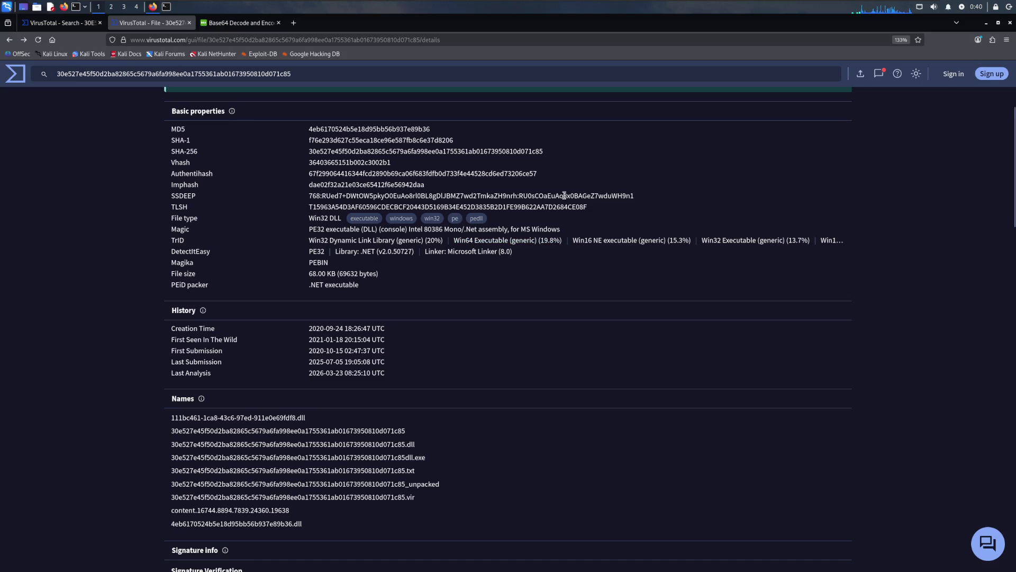
{"action": "scroll", "coordinate": [565, 196], "scroll_direction": "up", "scroll_amount": 3}
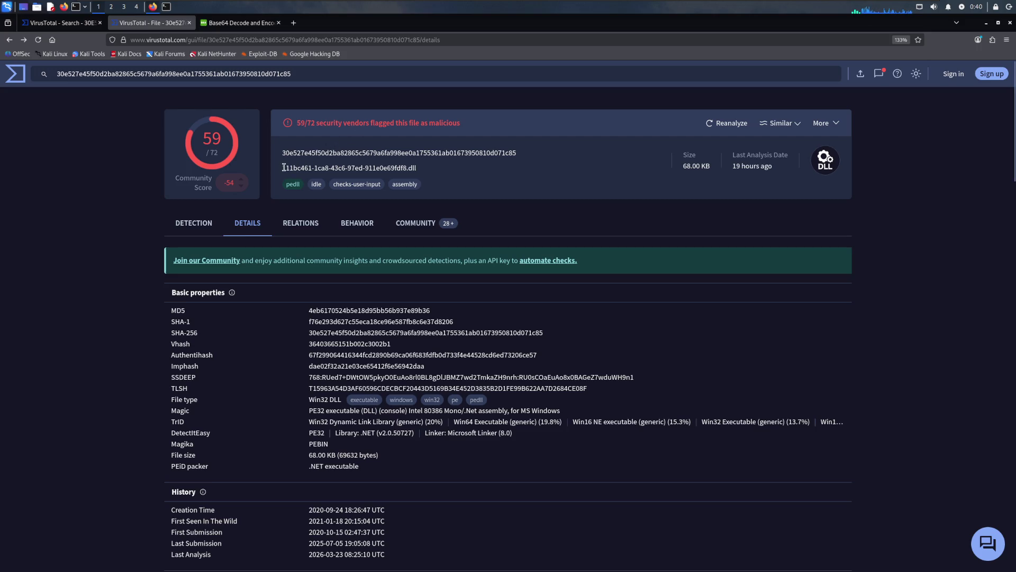
Step: Select the header filename 111bc461-1ca8-43c6-97ed-911e0e69fdf8.dll and leave the VM
{"action": "left_click_drag", "start_coordinate": [282, 168], "coordinate": [436, 170]}
{"action": "key", "text": "ctrl+c"}
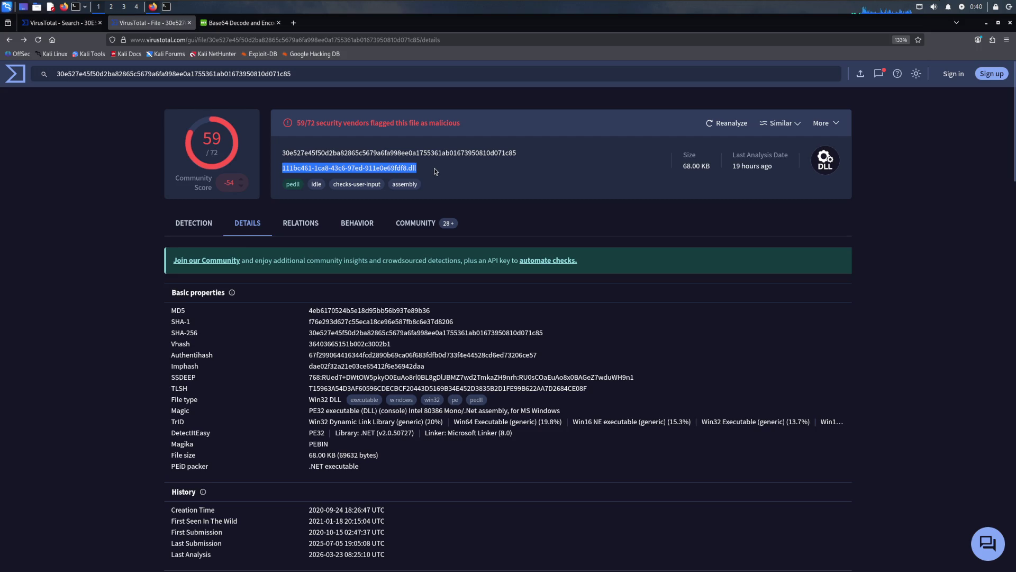
{"action": "key", "text": "super"}
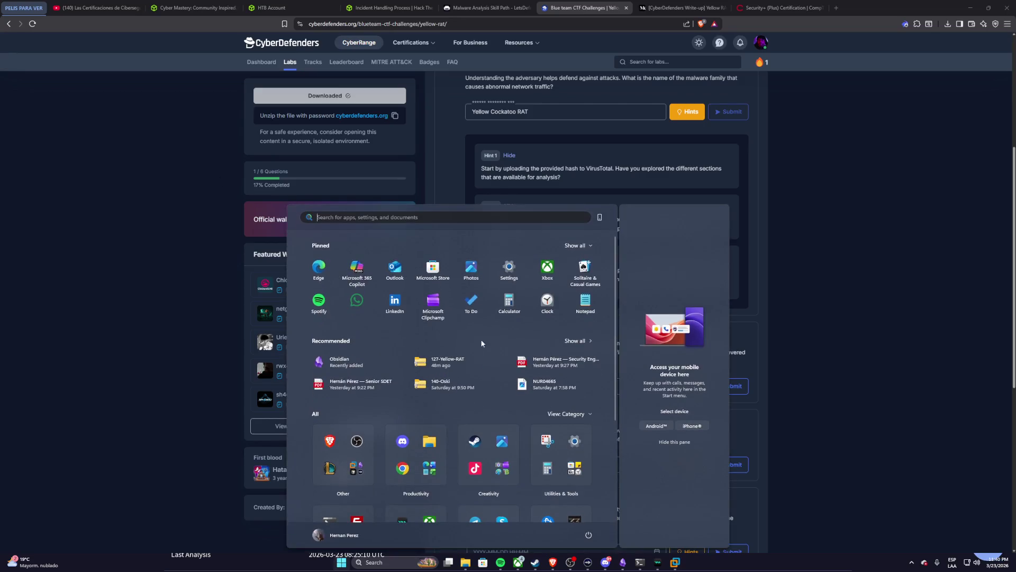
Step: Submit 111bc461-1ca8-43c6-97ed-911e0e69fdf8.dll as Q2's answer, reaching 2/6 solved
{"action": "left_click", "coordinate": [131, 221]}
{"action": "left_click", "coordinate": [552, 390]}
{"action": "key", "text": "ctrl+v"}
{"action": "left_click", "coordinate": [727, 390]}
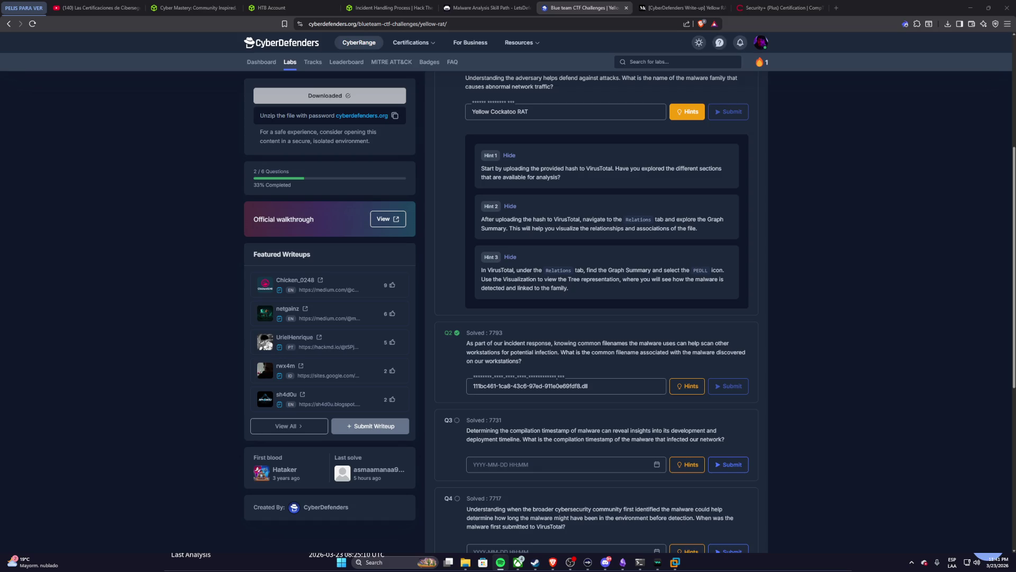
{"action": "left_click", "coordinate": [675, 564]}
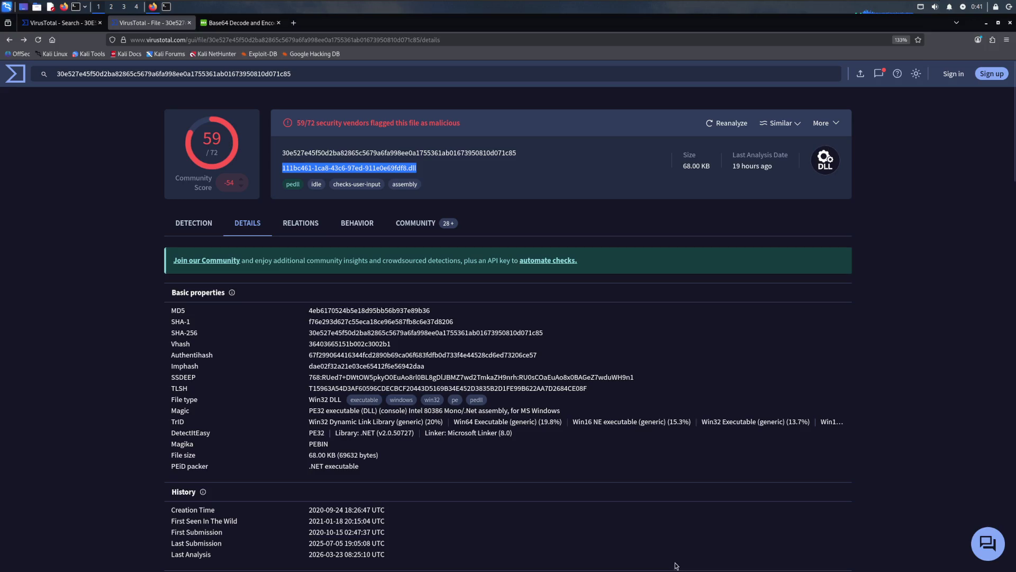
Step: Select the DLL's SHA-256 hash, then its GUID-style filename again, and leave the VM
{"action": "left_click", "coordinate": [551, 188]}
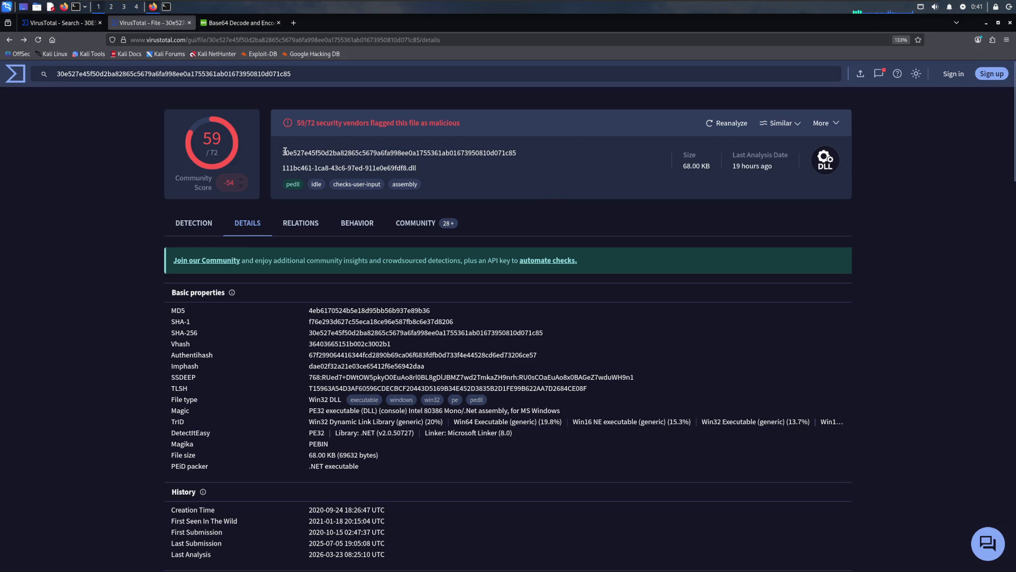
{"action": "left_click_drag", "start_coordinate": [284, 152], "coordinate": [526, 150]}
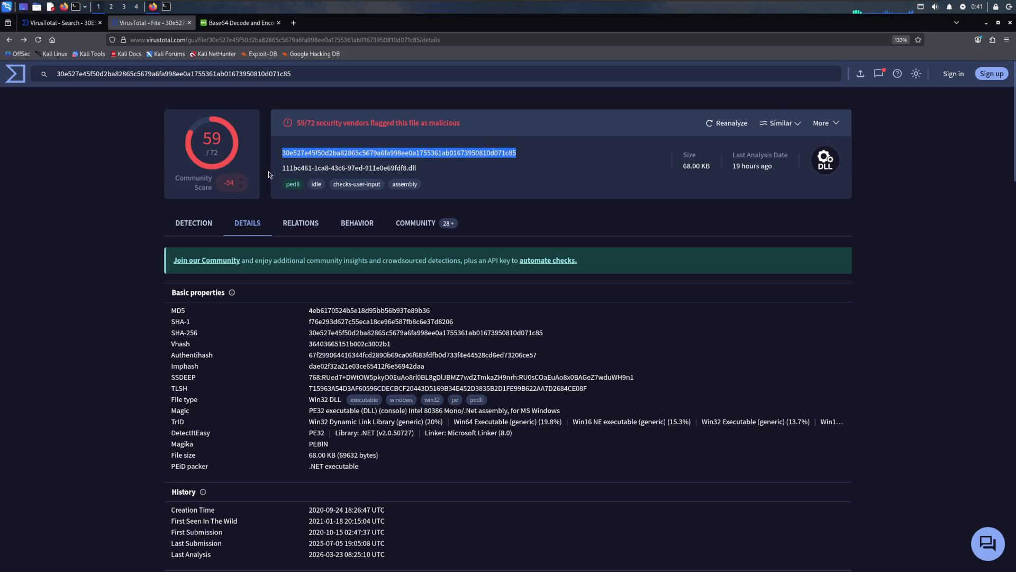
{"action": "left_click", "coordinate": [288, 166]}
{"action": "left_click_drag", "start_coordinate": [283, 167], "coordinate": [418, 168]}
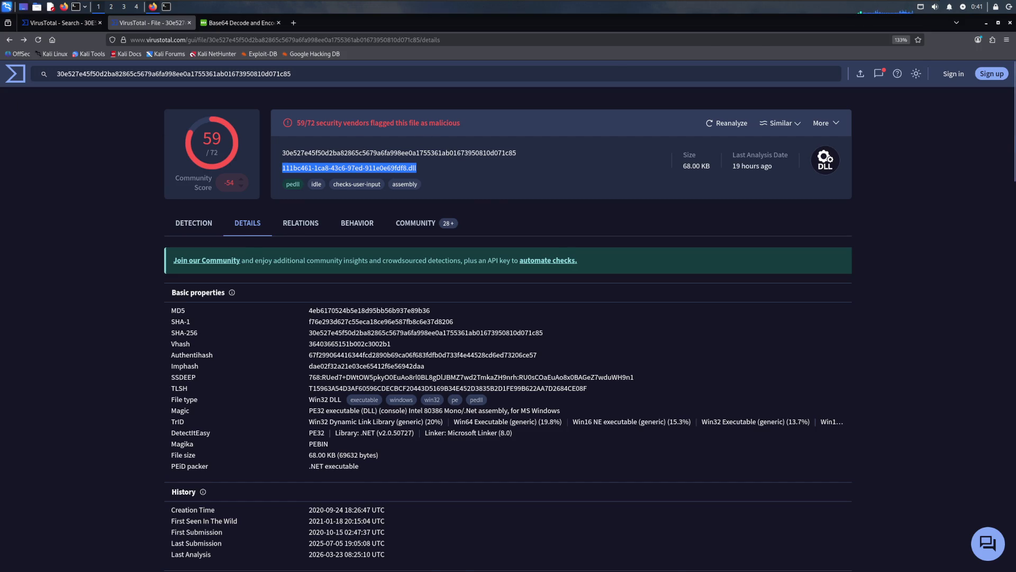
{"action": "key", "text": "super"}
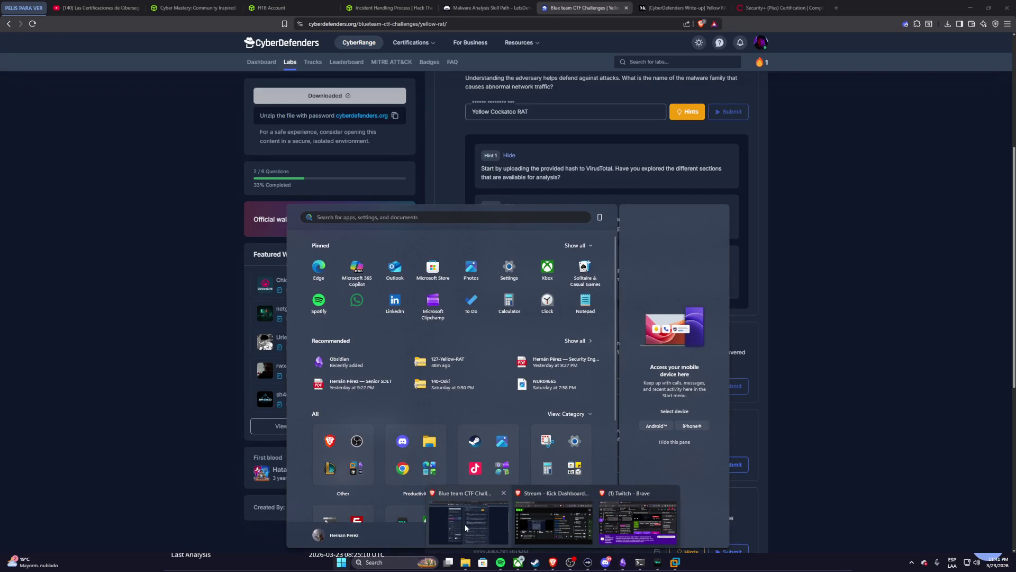
Step: Read over the remaining lab questions, then switch back to the VirusTotal report in the VM
{"action": "mouse_move", "coordinate": [570, 563]}
{"action": "left_click", "coordinate": [464, 525]}
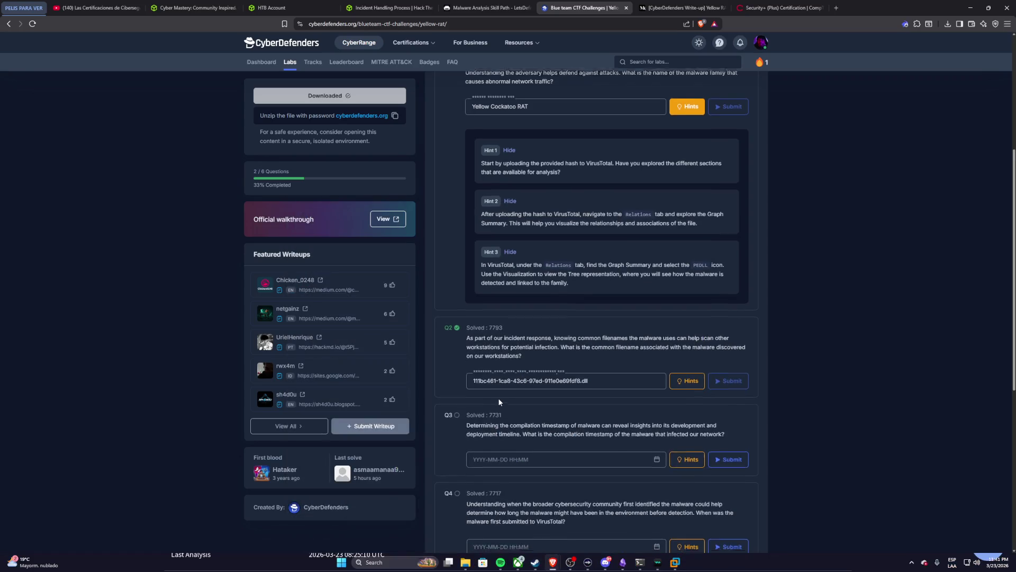
{"action": "scroll", "coordinate": [499, 398], "scroll_direction": "down", "scroll_amount": 1}
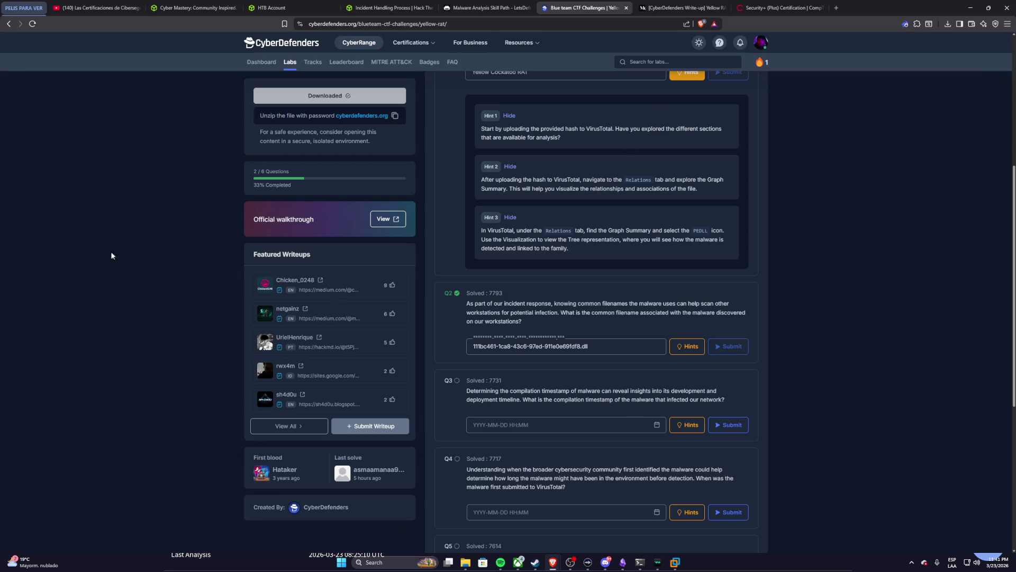
{"action": "key", "text": "super"}
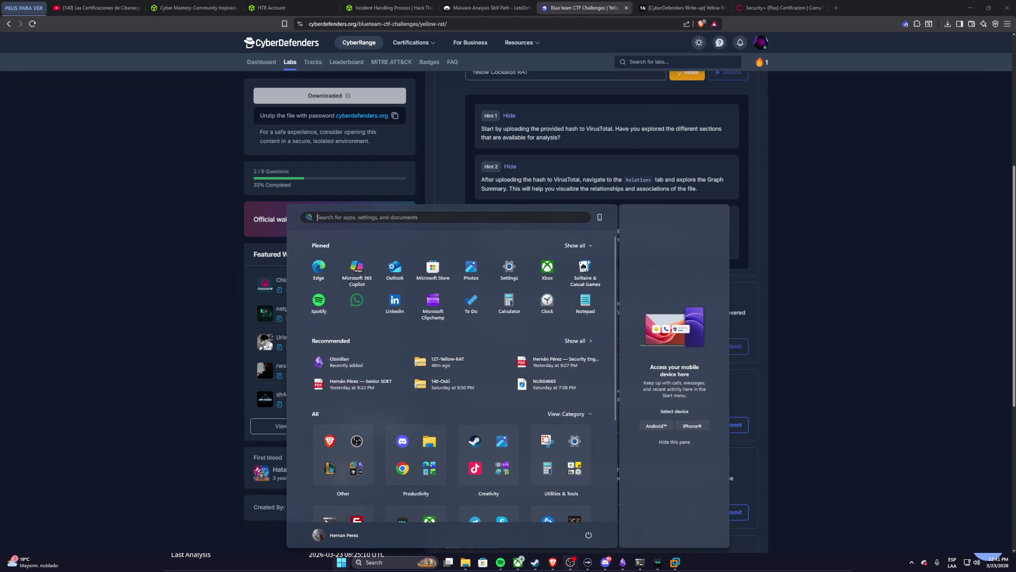
{"action": "key", "text": "alt+Tab"}
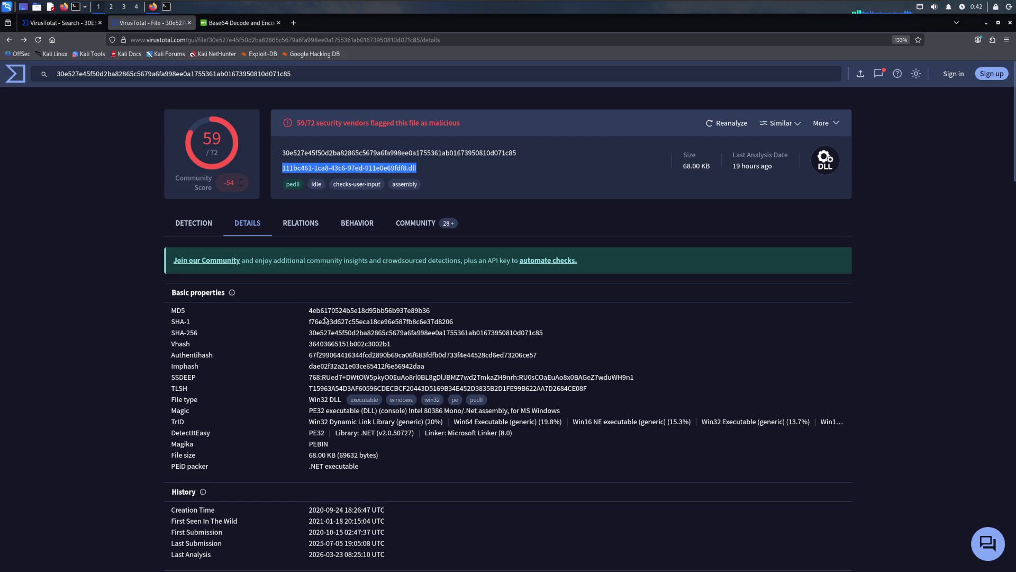
{"action": "scroll", "coordinate": [324, 326], "scroll_direction": "down", "scroll_amount": 3}
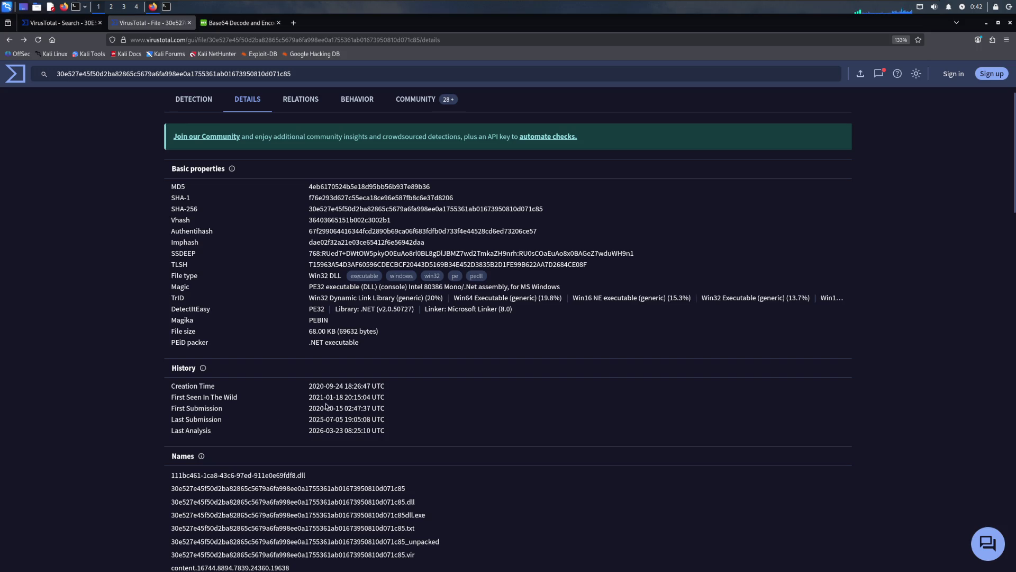
{"action": "scroll", "coordinate": [300, 415], "scroll_direction": "down", "scroll_amount": 3}
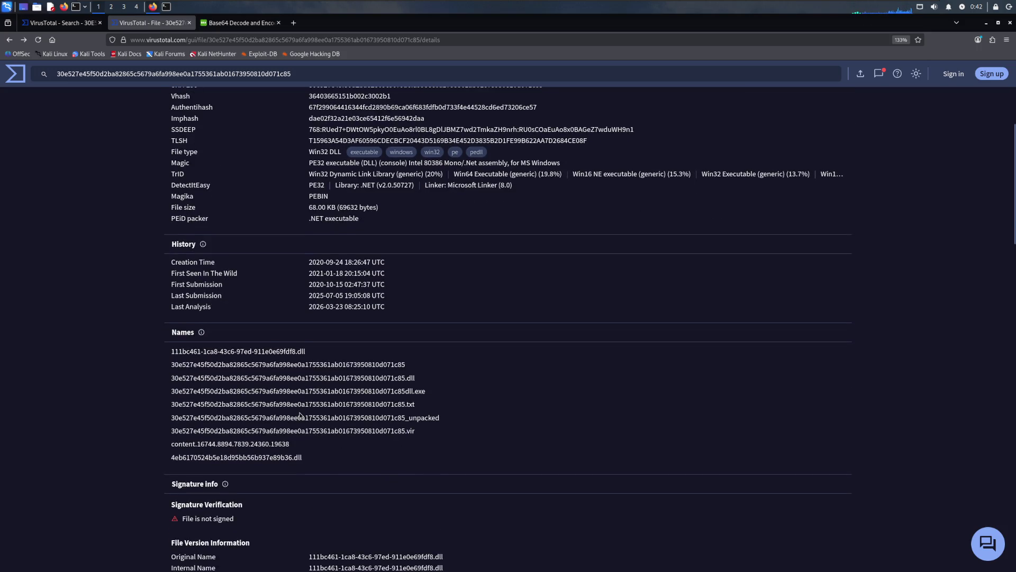
{"action": "scroll", "coordinate": [300, 415], "scroll_direction": "down", "scroll_amount": 3}
{"action": "scroll", "coordinate": [300, 415], "scroll_direction": "down", "scroll_amount": 3}
{"action": "scroll", "coordinate": [300, 415], "scroll_direction": "down", "scroll_amount": 2}
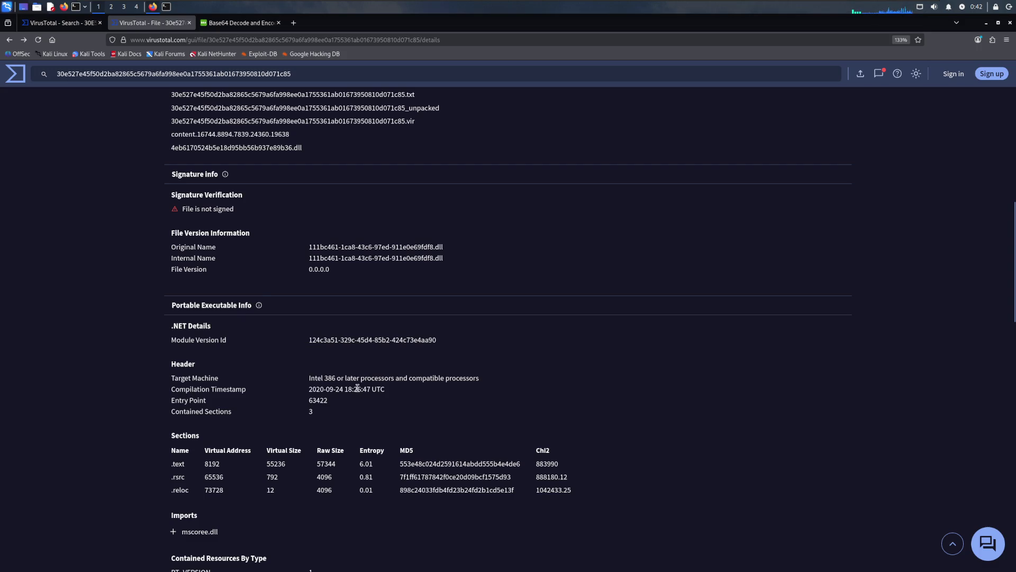
{"action": "left_click_drag", "start_coordinate": [310, 388], "coordinate": [371, 389]}
{"action": "left_click", "coordinate": [327, 387]}
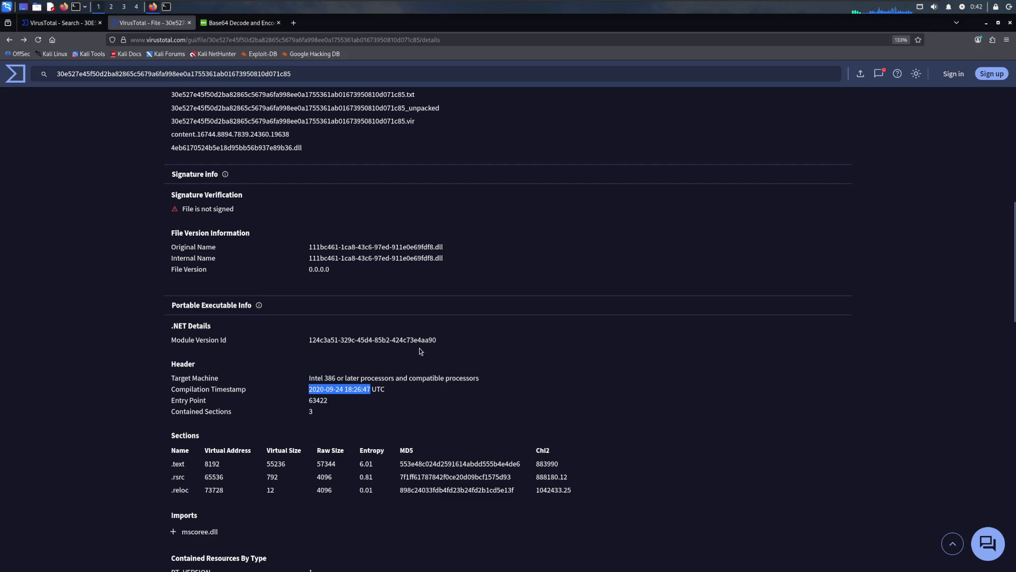
{"action": "key", "text": "alt+Tab"}
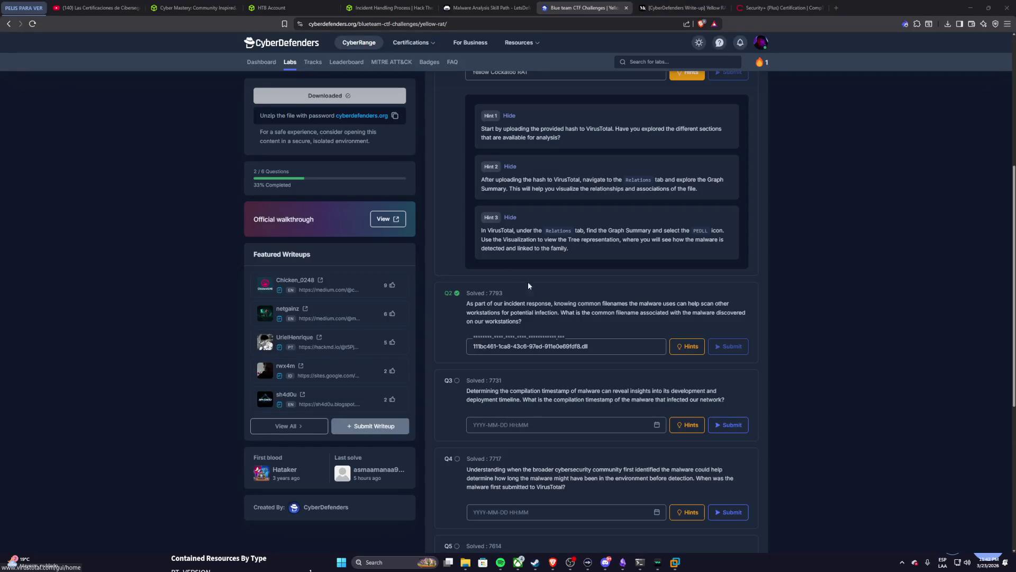
{"action": "left_click", "coordinate": [499, 425]}
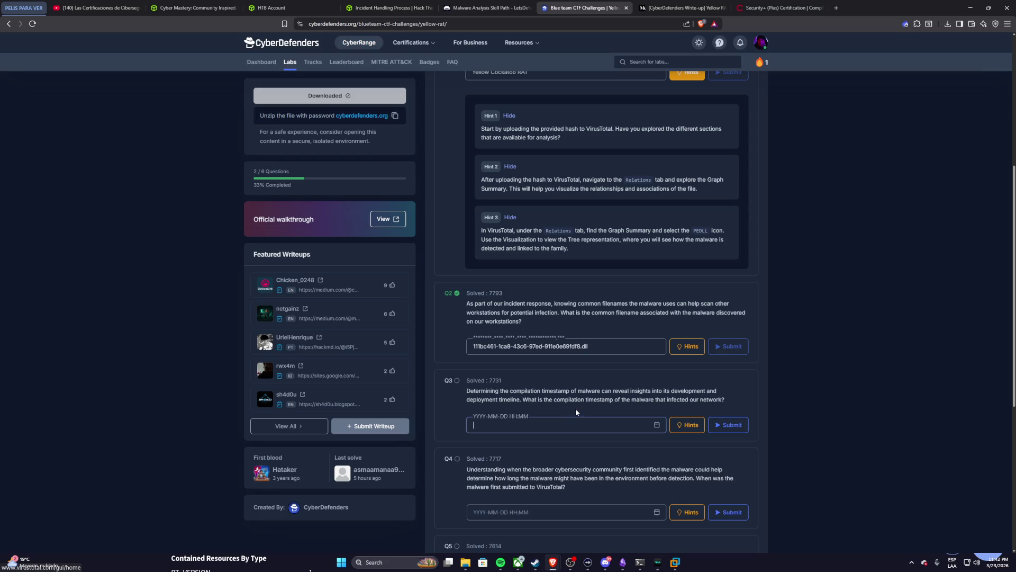
{"action": "key", "text": "ctrl+v"}
{"action": "key", "text": "BackSpace"}
{"action": "key", "text": "BackSpace"}
{"action": "key", "text": "BackSpace"}
{"action": "scroll", "coordinate": [603, 270], "scroll_direction": "up", "scroll_amount": 3}
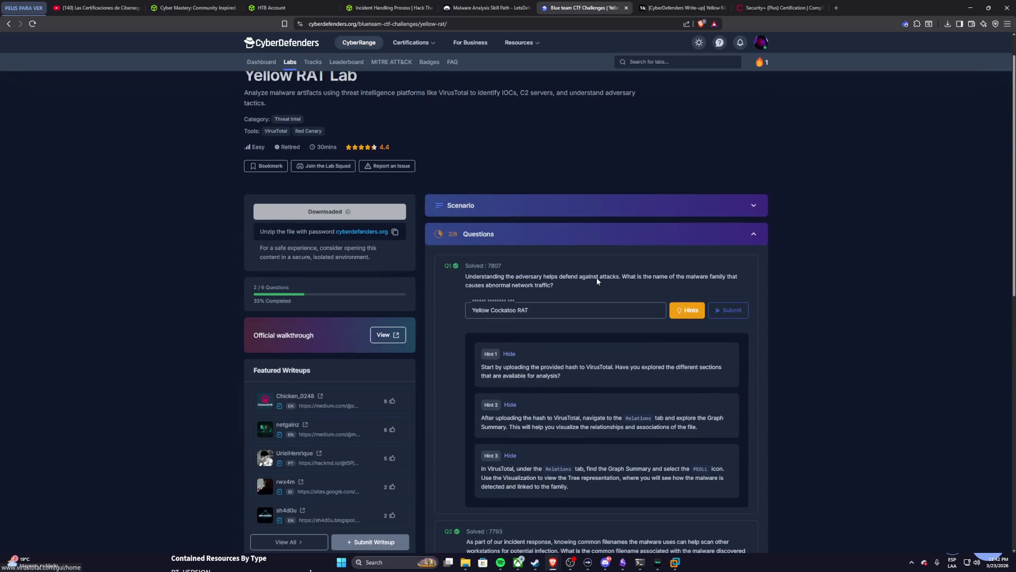
{"action": "scroll", "coordinate": [543, 313], "scroll_direction": "down", "scroll_amount": 3}
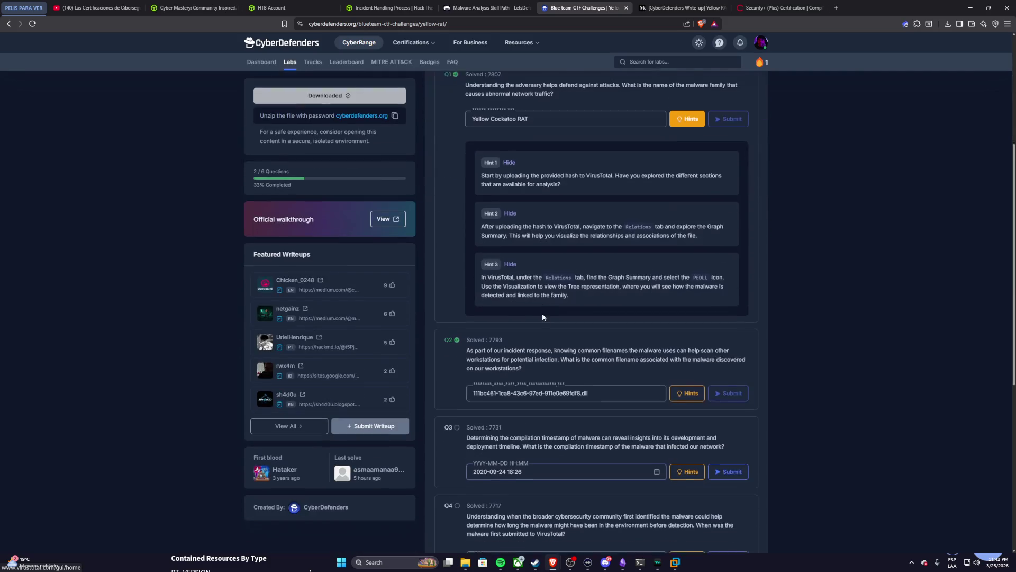
{"action": "scroll", "coordinate": [543, 313], "scroll_direction": "up", "scroll_amount": 1}
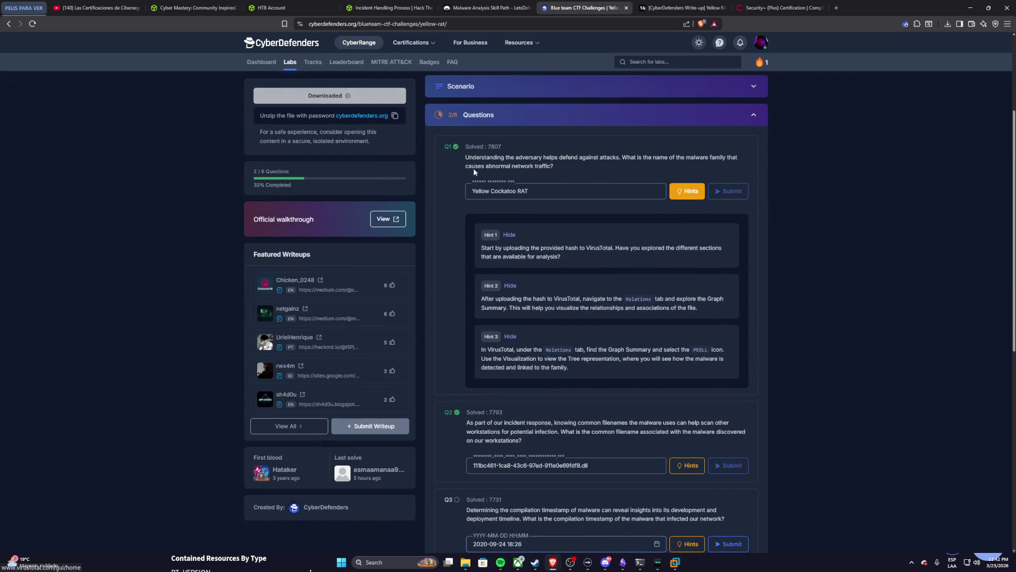
{"action": "left_click_drag", "start_coordinate": [465, 157], "coordinate": [580, 176]}
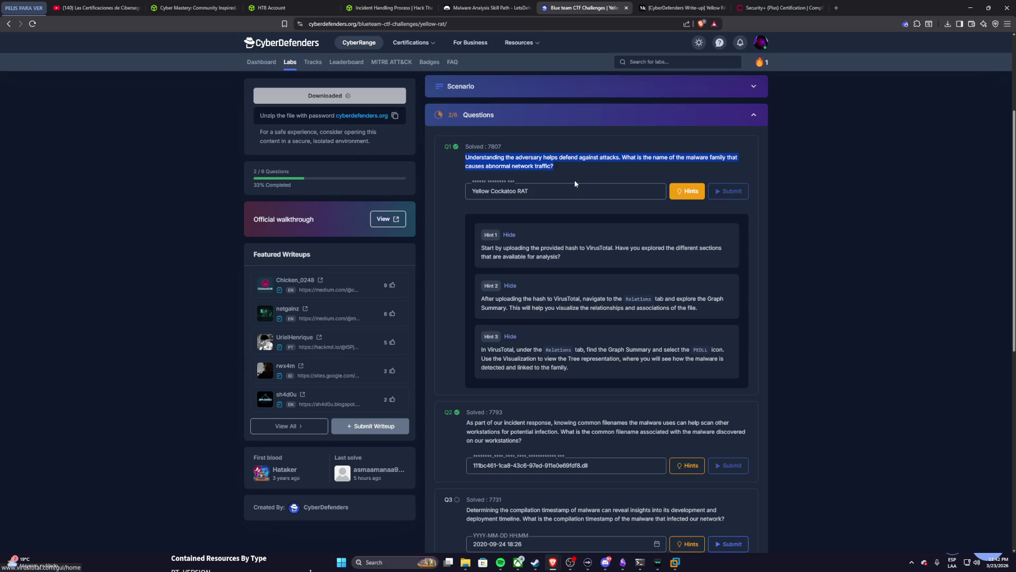
{"action": "scroll", "coordinate": [568, 255], "scroll_direction": "down", "scroll_amount": 3}
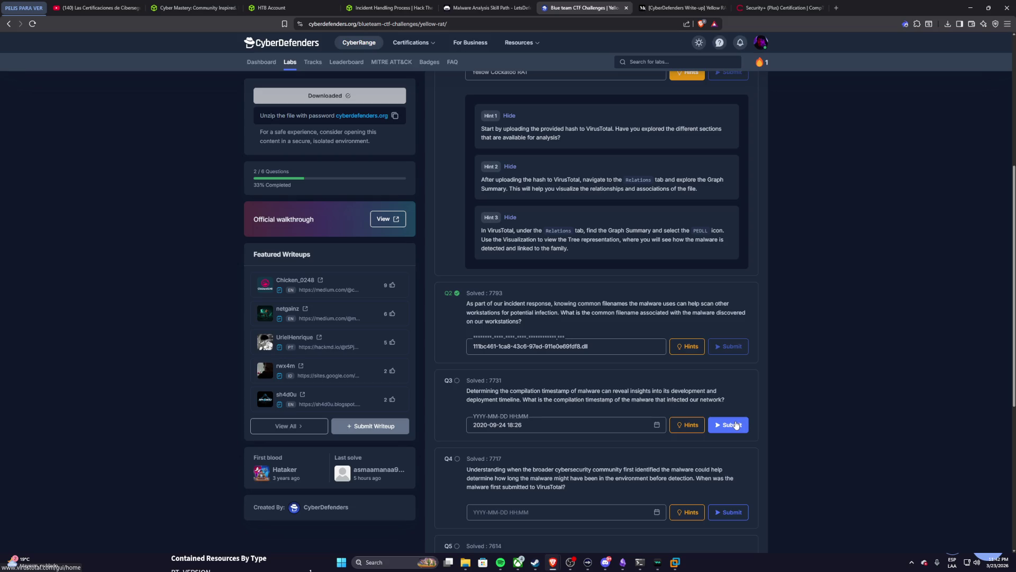
{"action": "scroll", "coordinate": [735, 426], "scroll_direction": "down", "scroll_amount": 2}
{"action": "left_click", "coordinate": [728, 351]}
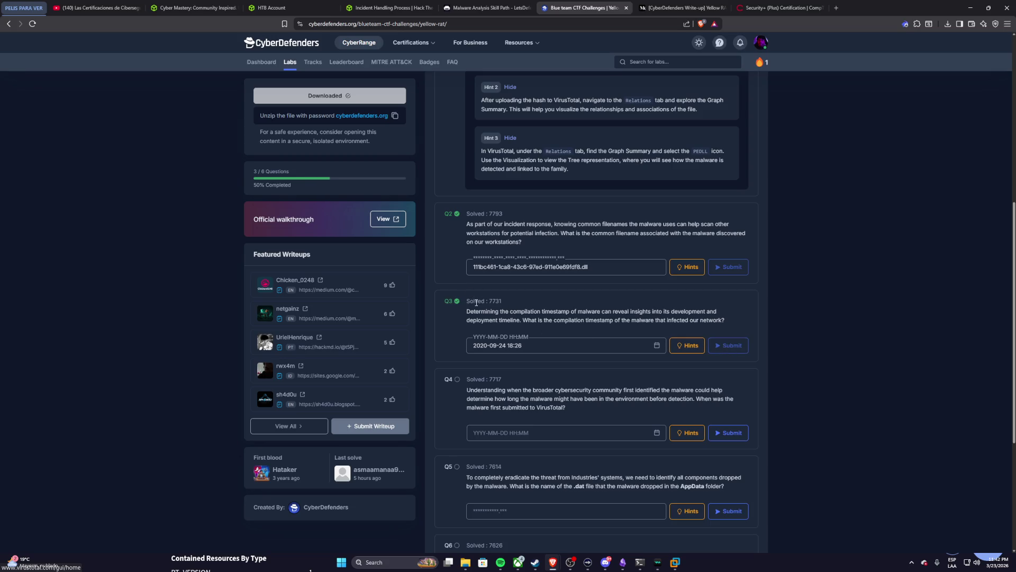
{"action": "scroll", "coordinate": [475, 303], "scroll_direction": "down", "scroll_amount": 1}
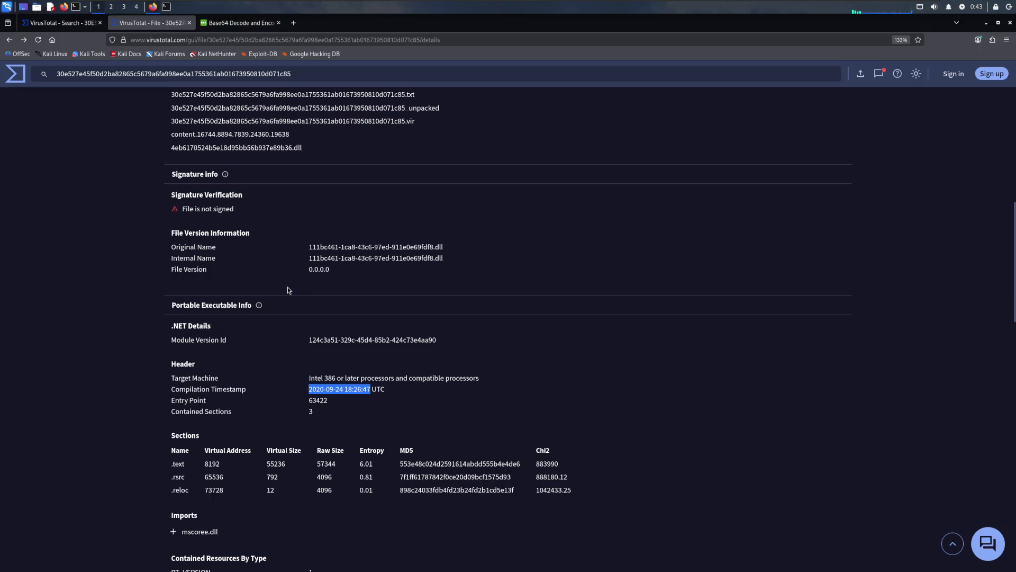
{"action": "scroll", "coordinate": [286, 288], "scroll_direction": "up", "scroll_amount": 3}
{"action": "scroll", "coordinate": [287, 288], "scroll_direction": "up", "scroll_amount": 3}
{"action": "scroll", "coordinate": [286, 288], "scroll_direction": "up", "scroll_amount": 1}
{"action": "scroll", "coordinate": [294, 286], "scroll_direction": "down", "scroll_amount": 3}
{"action": "scroll", "coordinate": [311, 272], "scroll_direction": "up", "scroll_amount": 1}
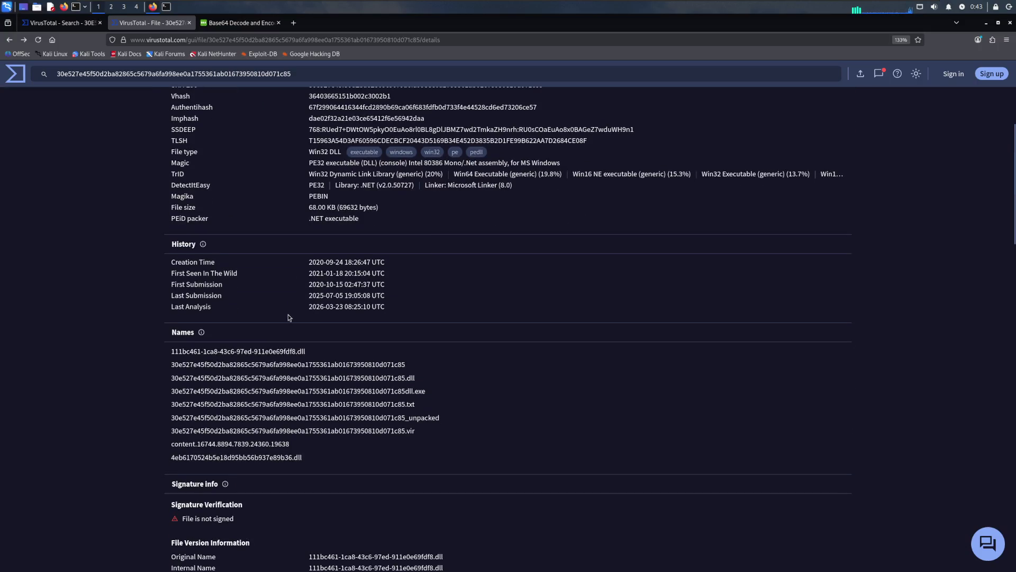
{"action": "left_click_drag", "start_coordinate": [310, 260], "coordinate": [370, 265]}
{"action": "key", "text": "ctrl+c"}
{"action": "left_click", "coordinate": [311, 261]}
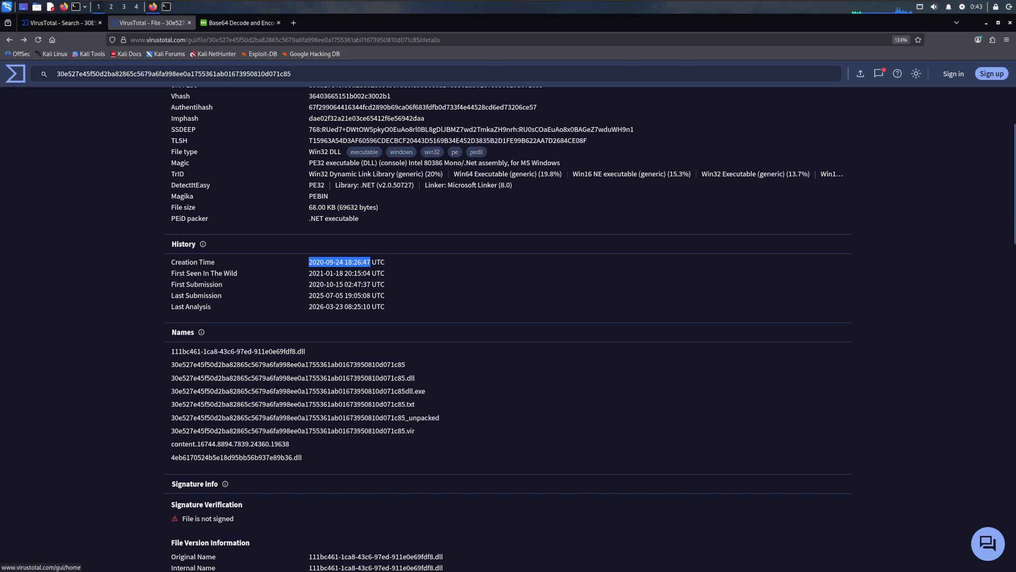
{"action": "key", "text": "super"}
{"action": "key", "text": "super"}
{"action": "left_click", "coordinate": [482, 349]}
{"action": "key", "text": "ctrl+v"}
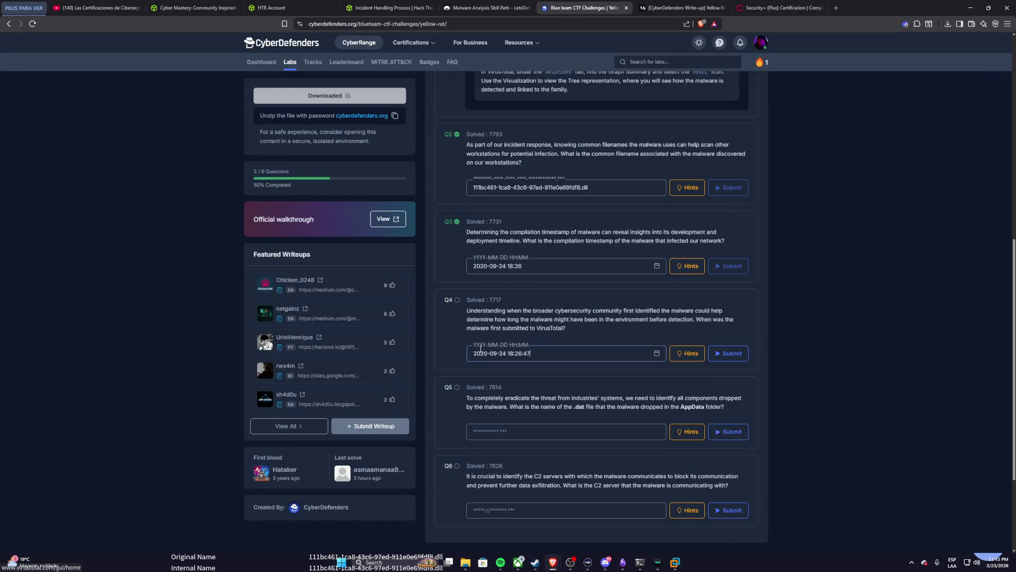
{"action": "key", "text": "BackSpace"}
{"action": "key", "text": "BackSpace"}
{"action": "key", "text": "BackSpace"}
{"action": "left_click", "coordinate": [727, 353]}
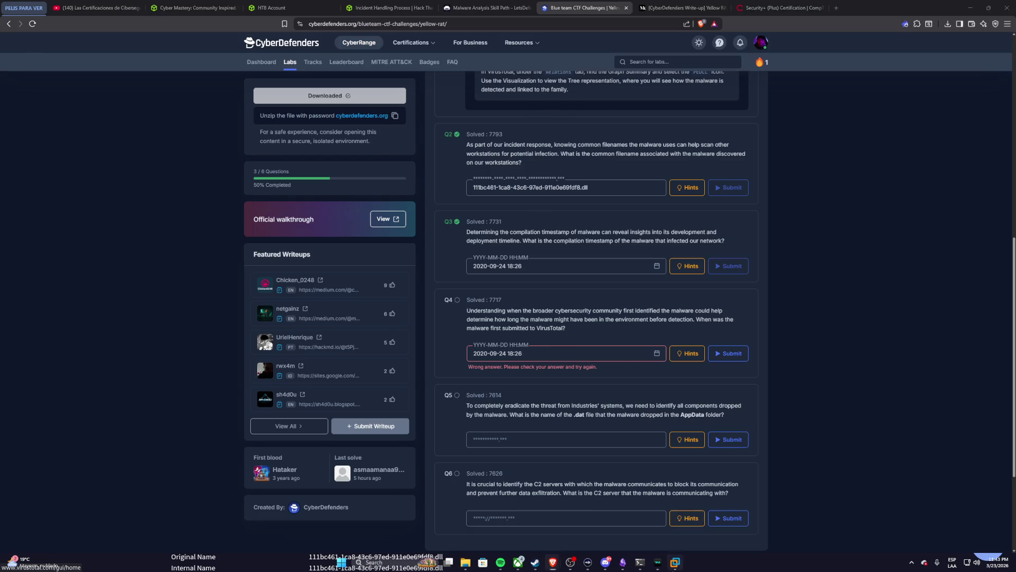
{"action": "left_click", "coordinate": [676, 561]}
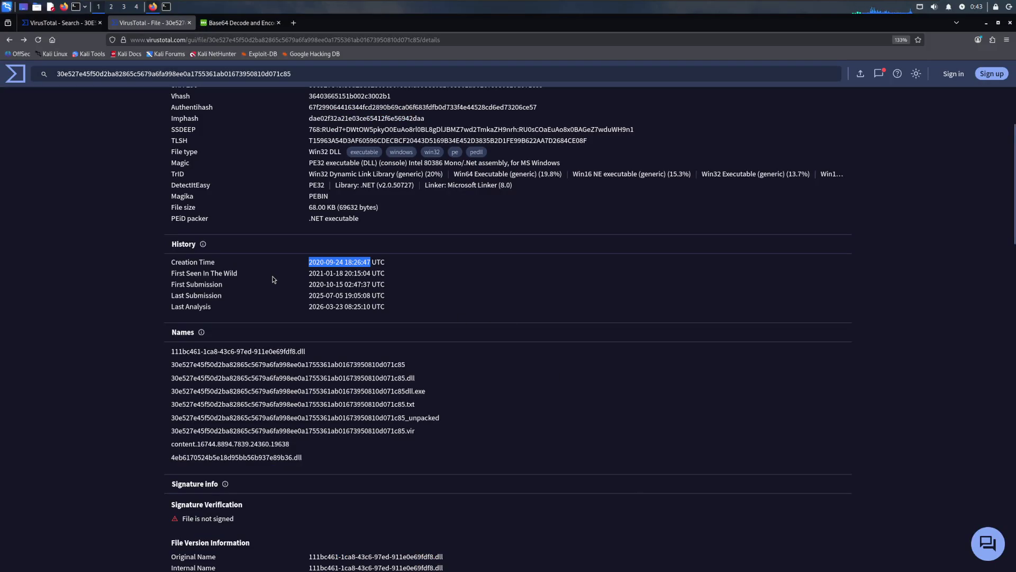
{"action": "scroll", "coordinate": [272, 278], "scroll_direction": "down", "scroll_amount": 3}
Step: Search the report for 'first' to reach the History dates and dismiss the notifications panel
{"action": "key", "text": "ctrl+f"}
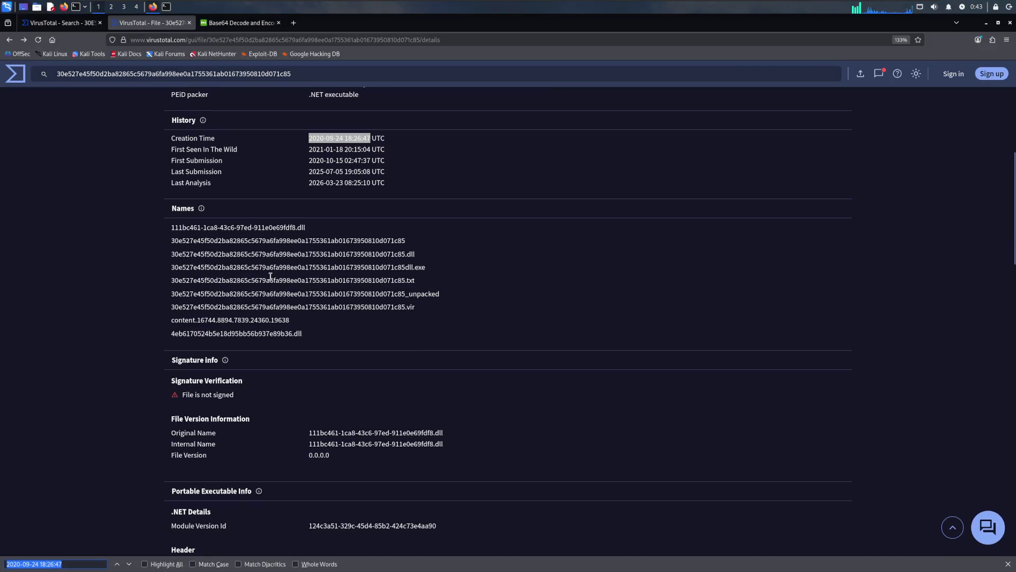
{"action": "type", "text": "submited"}
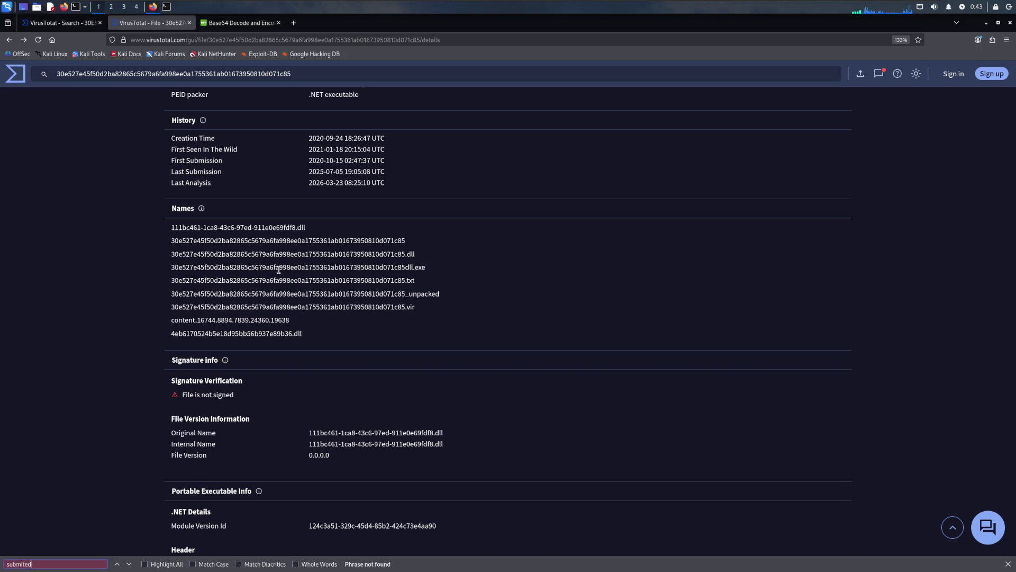
{"action": "key", "text": "BackSpace"}
{"action": "key", "text": "BackSpace"}
{"action": "key", "text": "BackSpace"}
{"action": "type", "text": "f"}
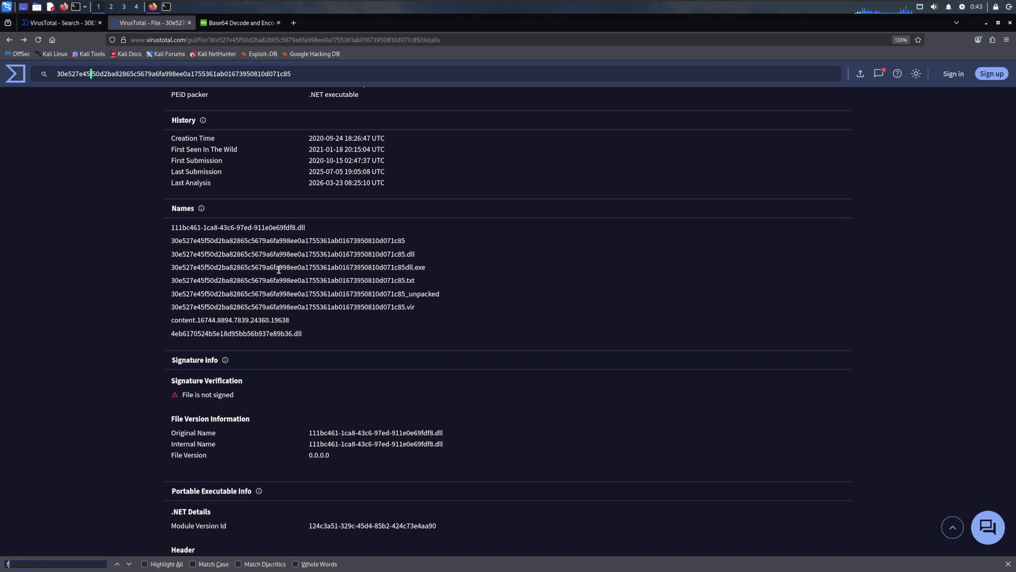
{"action": "type", "text": "irst"}
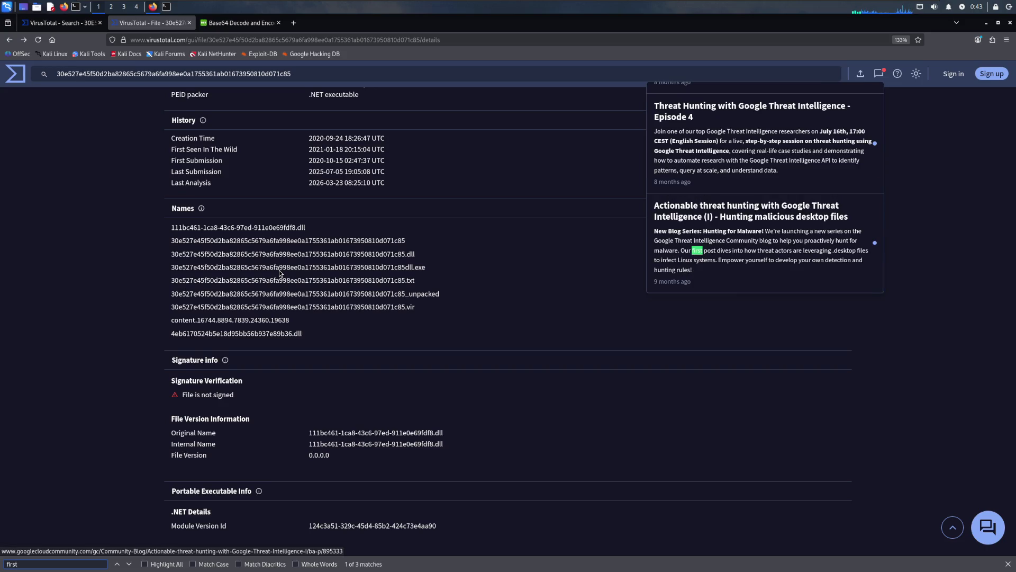
{"action": "key", "text": "Return"}
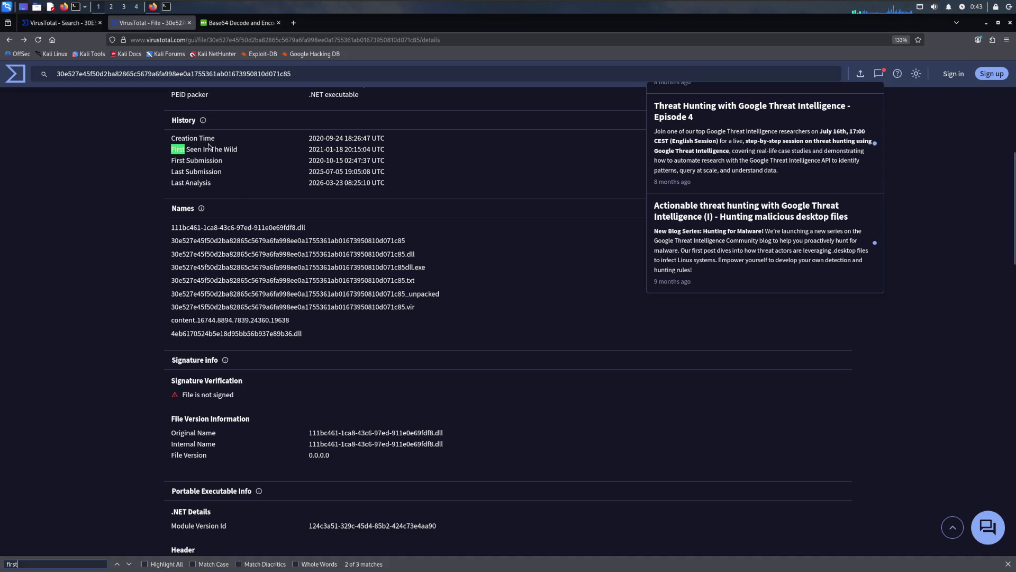
{"action": "left_click", "coordinate": [309, 148]}
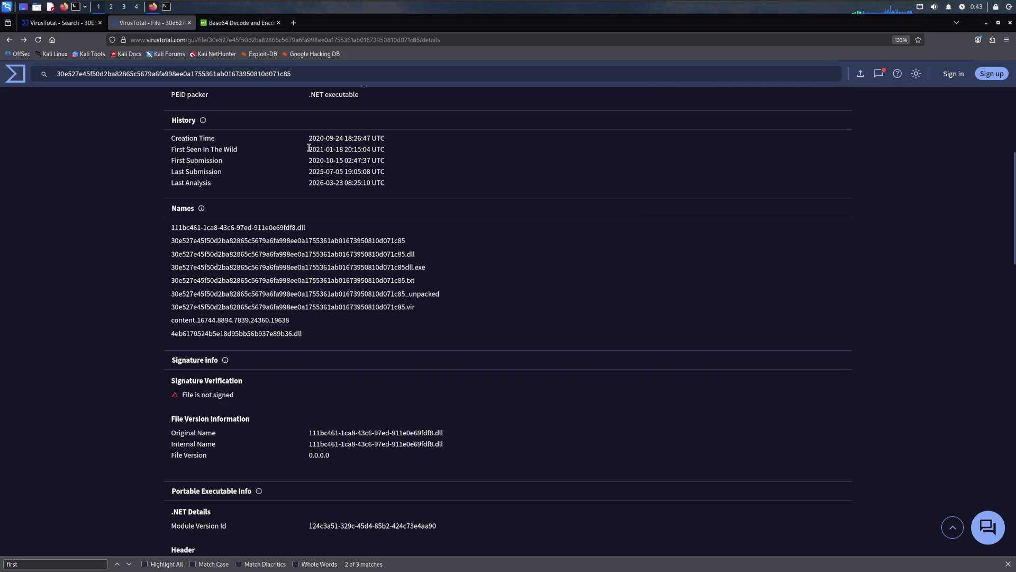
{"action": "left_click_drag", "start_coordinate": [309, 148], "coordinate": [316, 149]}
{"action": "left_click", "coordinate": [301, 166]}
{"action": "left_click_drag", "start_coordinate": [309, 160], "coordinate": [371, 160]}
{"action": "key", "text": "ctrl+c"}
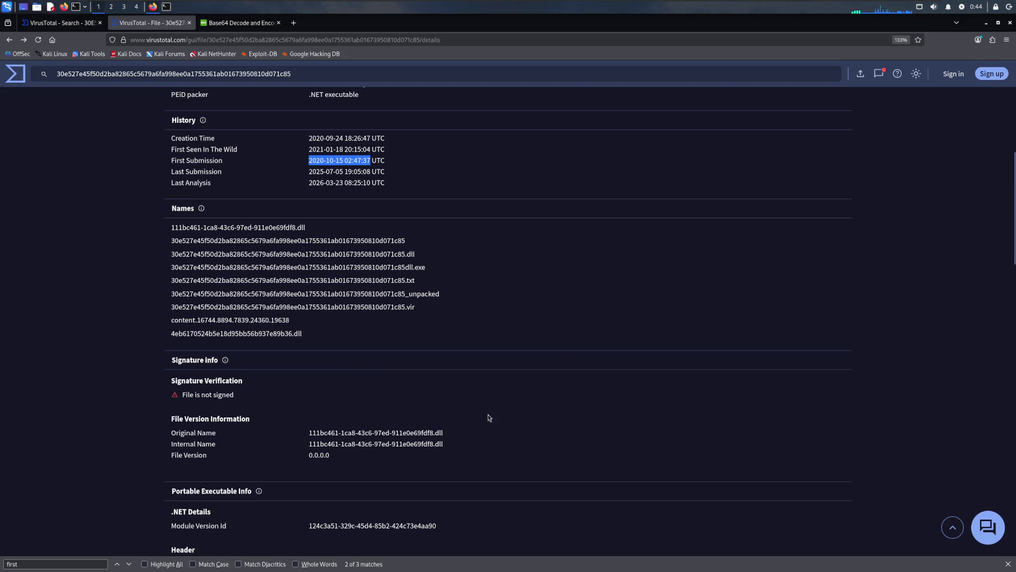
{"action": "key", "text": "super"}
{"action": "left_click", "coordinate": [753, 455]}
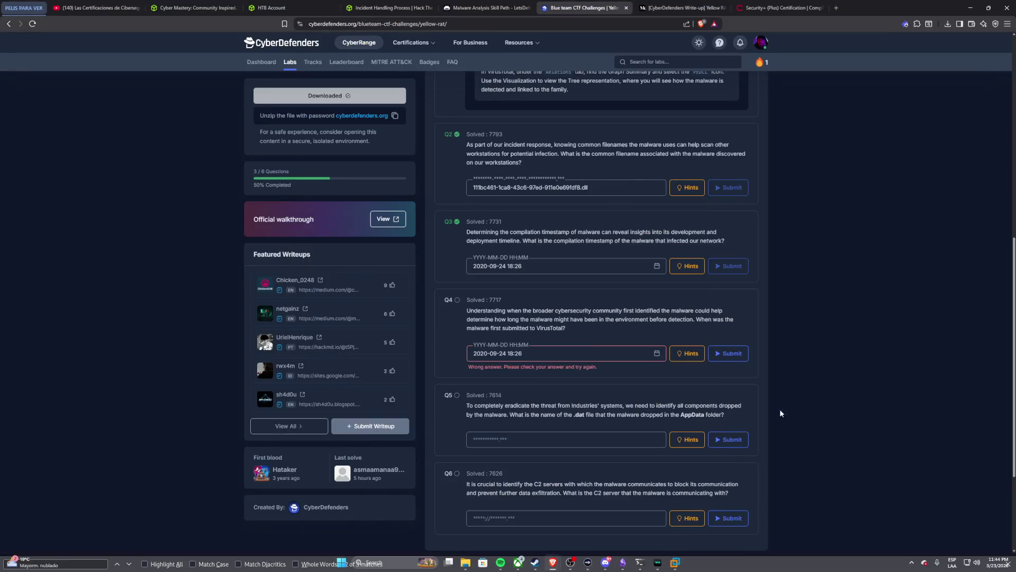
{"action": "left_click_drag", "start_coordinate": [539, 352], "coordinate": [509, 352]}
{"action": "key", "text": "ctrl+a"}
{"action": "key", "text": "ctrl+v"}
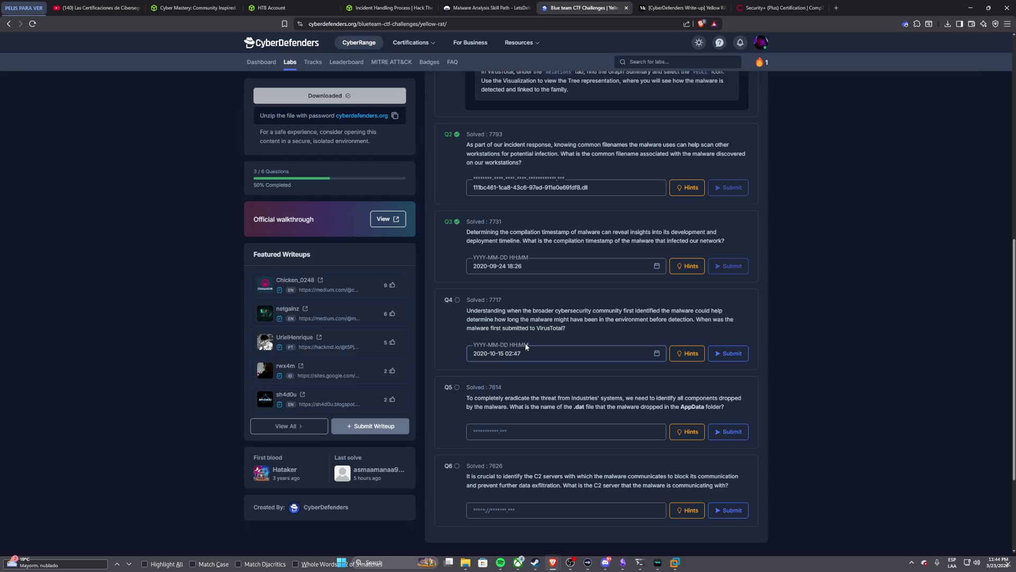
{"action": "left_click", "coordinate": [739, 354]}
{"action": "scroll", "coordinate": [528, 299], "scroll_direction": "down", "scroll_amount": 1}
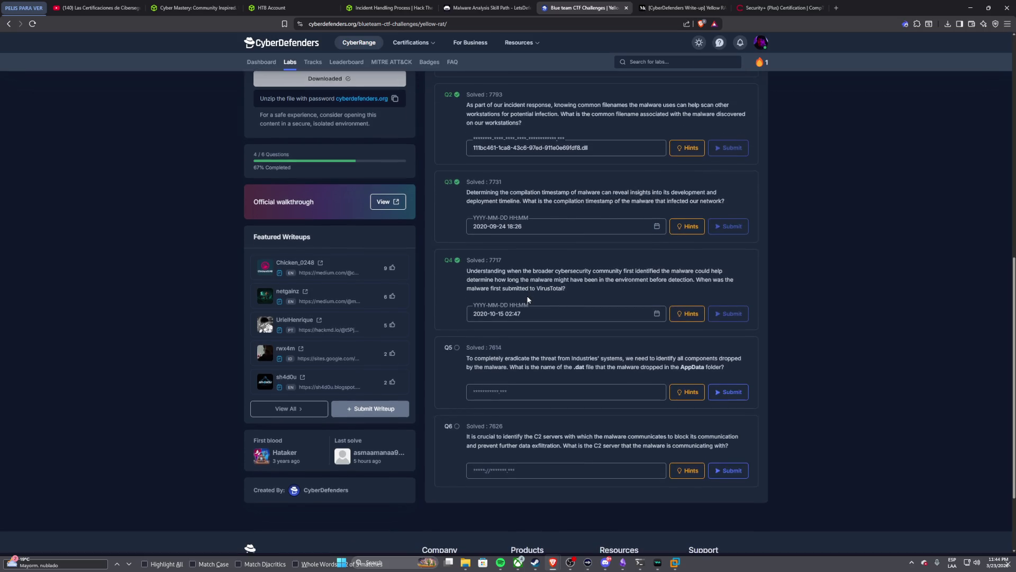
{"action": "scroll", "coordinate": [528, 300], "scroll_direction": "down", "scroll_amount": 1}
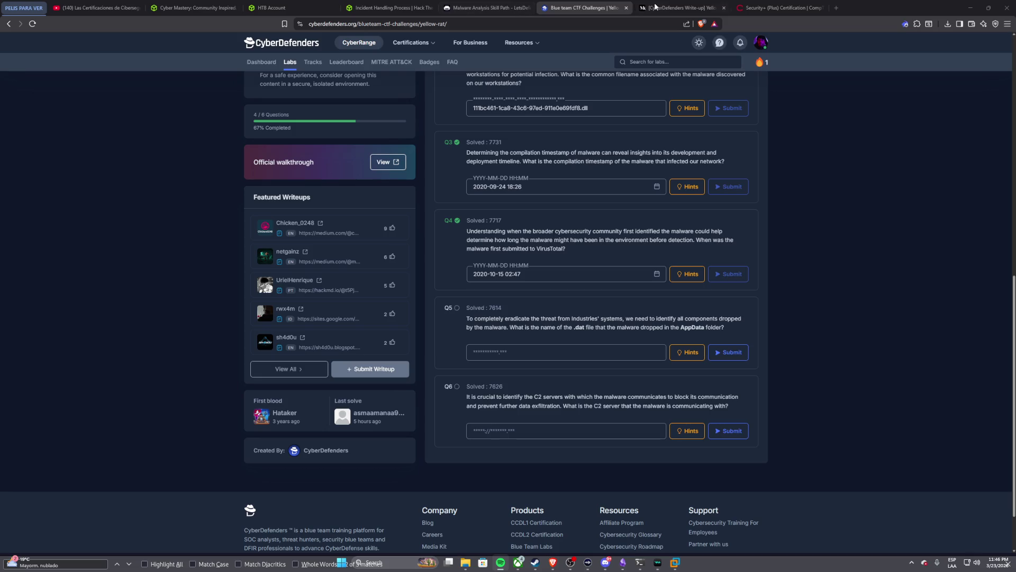
Step: Return to the VirusTotal details report to review PE, imports and .NET assembly info
{"action": "left_click", "coordinate": [675, 562]}
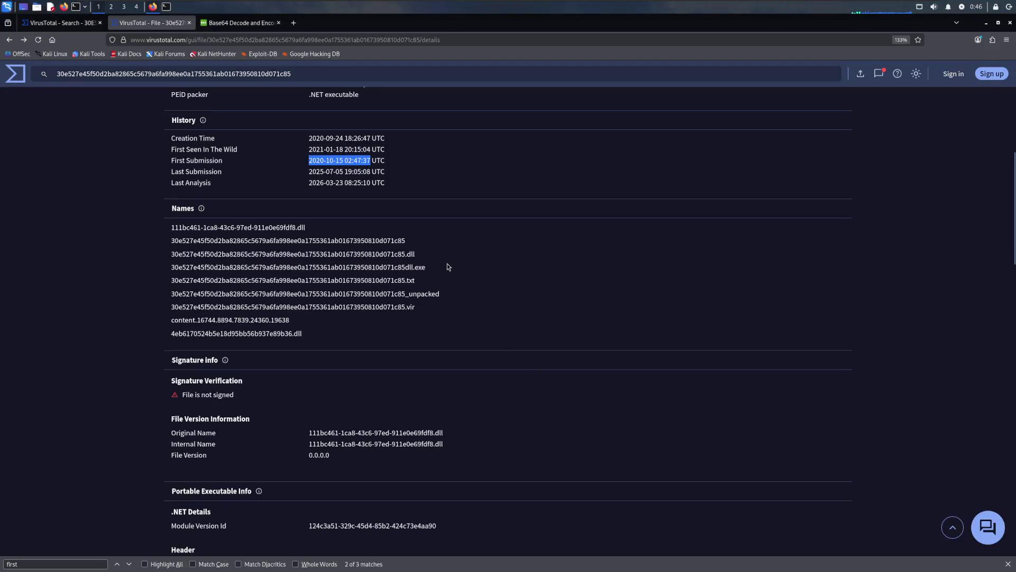
{"action": "scroll", "coordinate": [446, 265], "scroll_direction": "down", "scroll_amount": 1}
{"action": "scroll", "coordinate": [445, 264], "scroll_direction": "down", "scroll_amount": 2}
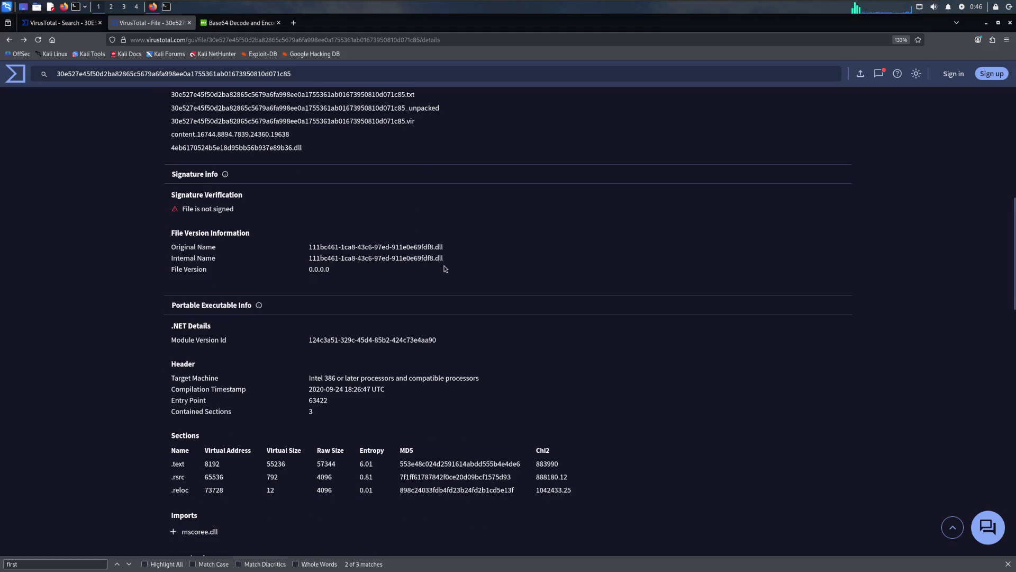
{"action": "scroll", "coordinate": [441, 268], "scroll_direction": "down", "scroll_amount": 1}
{"action": "scroll", "coordinate": [439, 269], "scroll_direction": "down", "scroll_amount": 3}
{"action": "scroll", "coordinate": [439, 272], "scroll_direction": "down", "scroll_amount": 4}
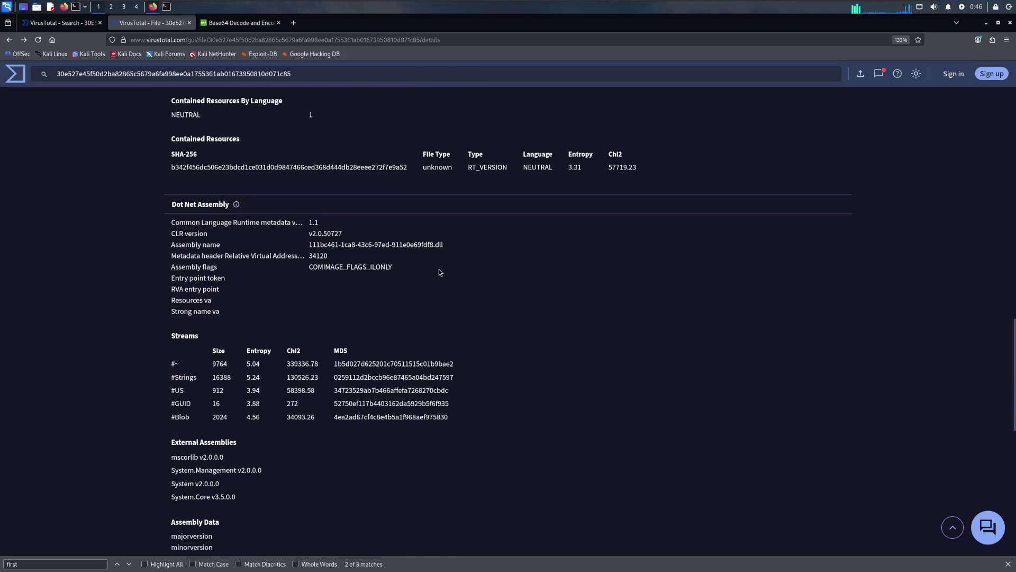
{"action": "scroll", "coordinate": [438, 273], "scroll_direction": "down", "scroll_amount": 3}
{"action": "scroll", "coordinate": [438, 273], "scroll_direction": "down", "scroll_amount": 3}
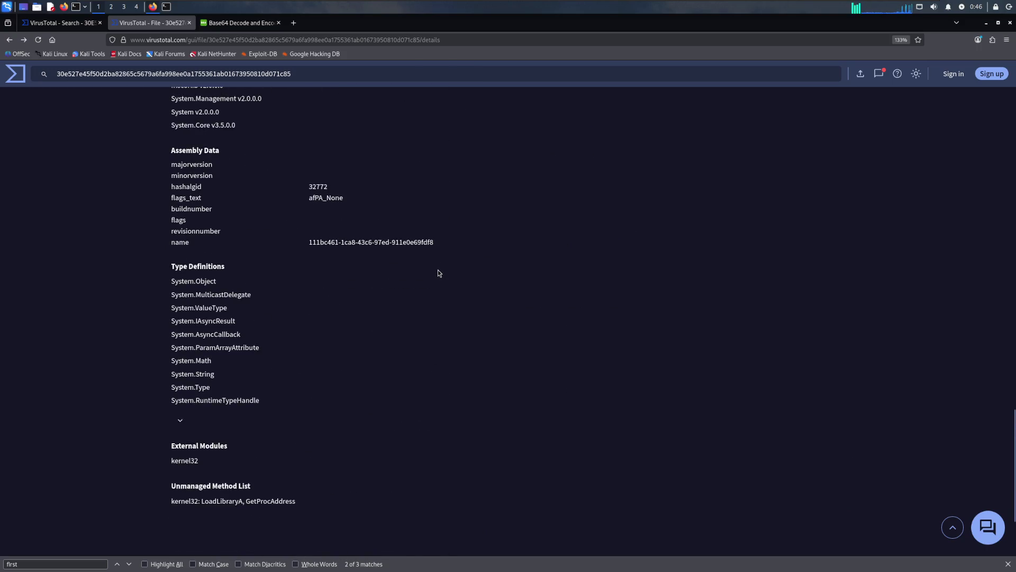
{"action": "scroll", "coordinate": [437, 273], "scroll_direction": "down", "scroll_amount": 2}
{"action": "scroll", "coordinate": [438, 273], "scroll_direction": "up", "scroll_amount": 5}
{"action": "scroll", "coordinate": [437, 273], "scroll_direction": "up", "scroll_amount": 8}
{"action": "scroll", "coordinate": [438, 274], "scroll_direction": "up", "scroll_amount": 6}
{"action": "scroll", "coordinate": [437, 273], "scroll_direction": "up", "scroll_amount": 3}
{"action": "scroll", "coordinate": [436, 269], "scroll_direction": "up", "scroll_amount": 2}
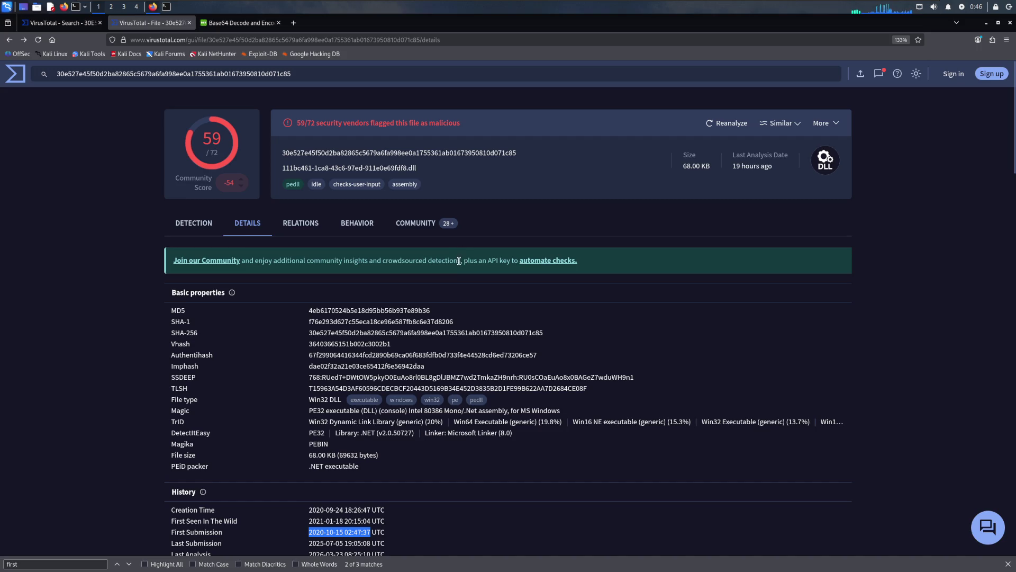
Step: Review the BEHAVIOR tab's processes, loaded modules and gogohid.com domain, then bring up the start menu
{"action": "left_click", "coordinate": [357, 224]}
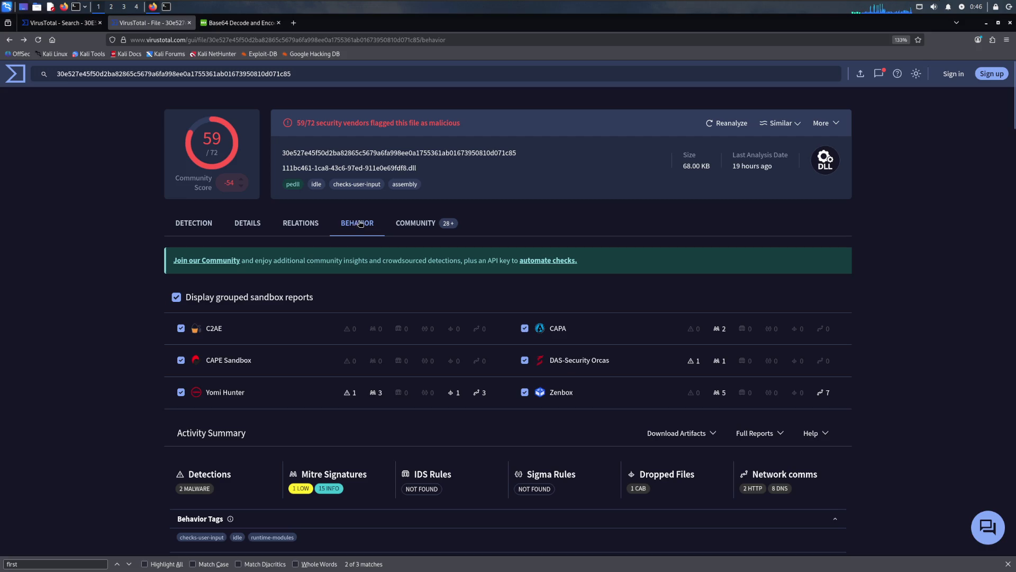
{"action": "scroll", "coordinate": [360, 331], "scroll_direction": "down", "scroll_amount": 2}
{"action": "scroll", "coordinate": [350, 311], "scroll_direction": "down", "scroll_amount": 3}
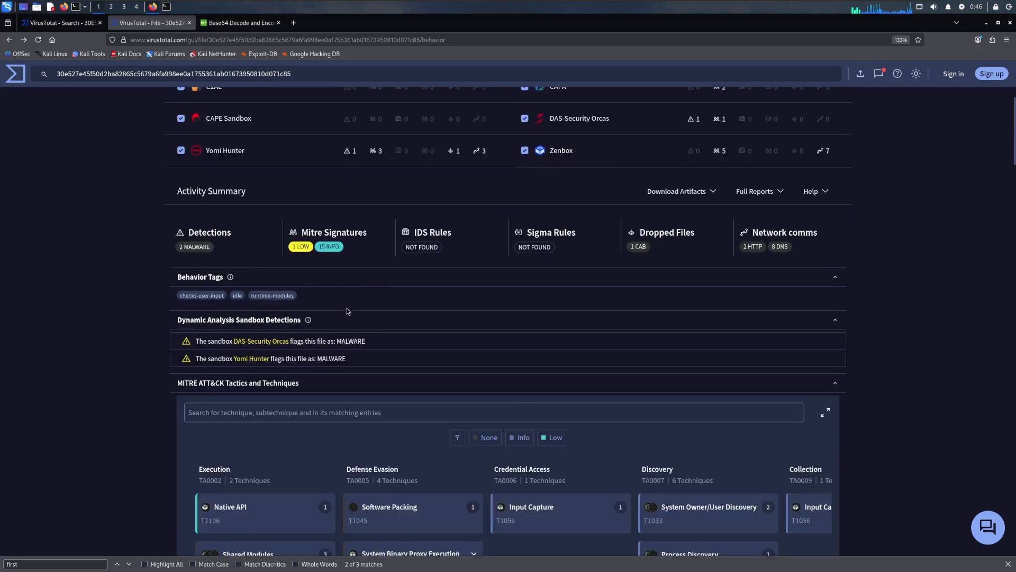
{"action": "scroll", "coordinate": [347, 298], "scroll_direction": "down", "scroll_amount": 2}
{"action": "scroll", "coordinate": [176, 299], "scroll_direction": "down", "scroll_amount": 2}
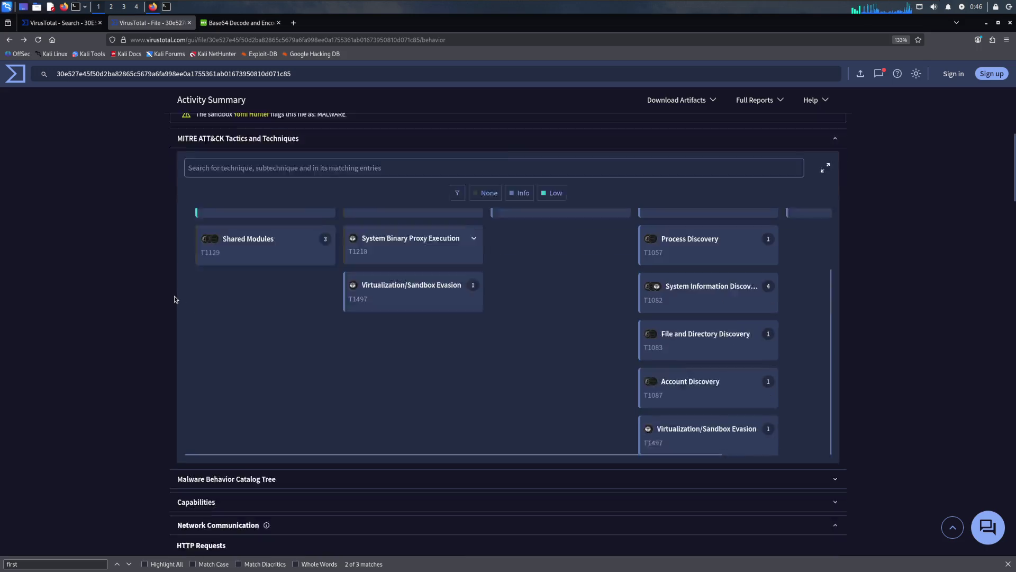
{"action": "scroll", "coordinate": [176, 299], "scroll_direction": "down", "scroll_amount": 1}
{"action": "scroll", "coordinate": [178, 292], "scroll_direction": "down", "scroll_amount": 2}
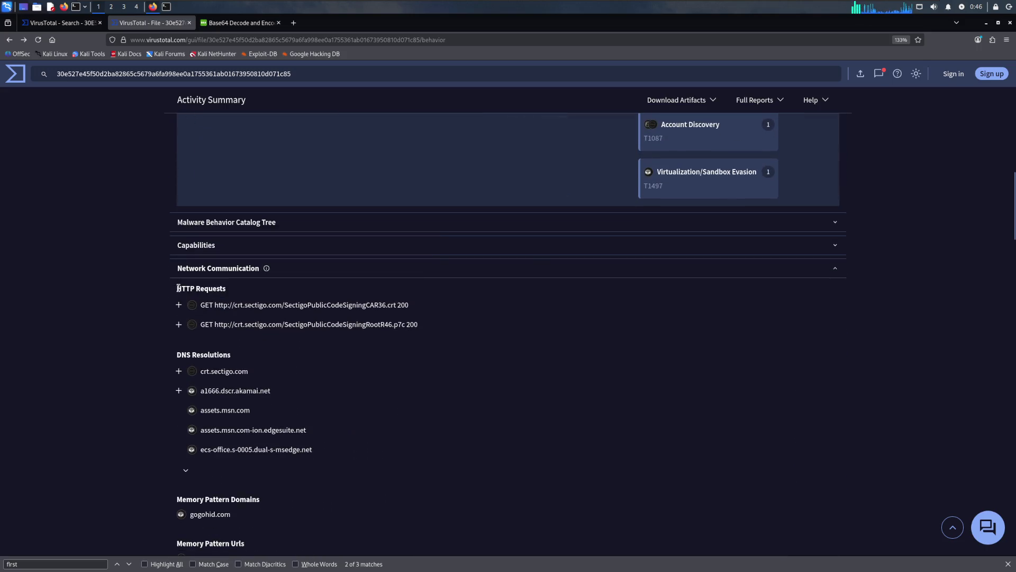
{"action": "scroll", "coordinate": [181, 288], "scroll_direction": "down", "scroll_amount": 2}
{"action": "scroll", "coordinate": [181, 287], "scroll_direction": "down", "scroll_amount": 2}
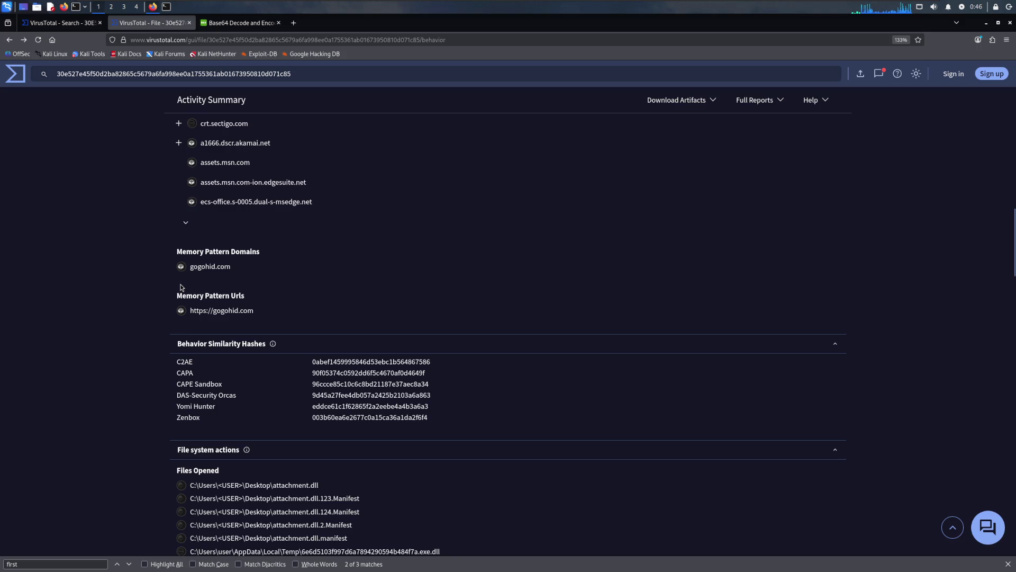
{"action": "scroll", "coordinate": [180, 281], "scroll_direction": "down", "scroll_amount": 3}
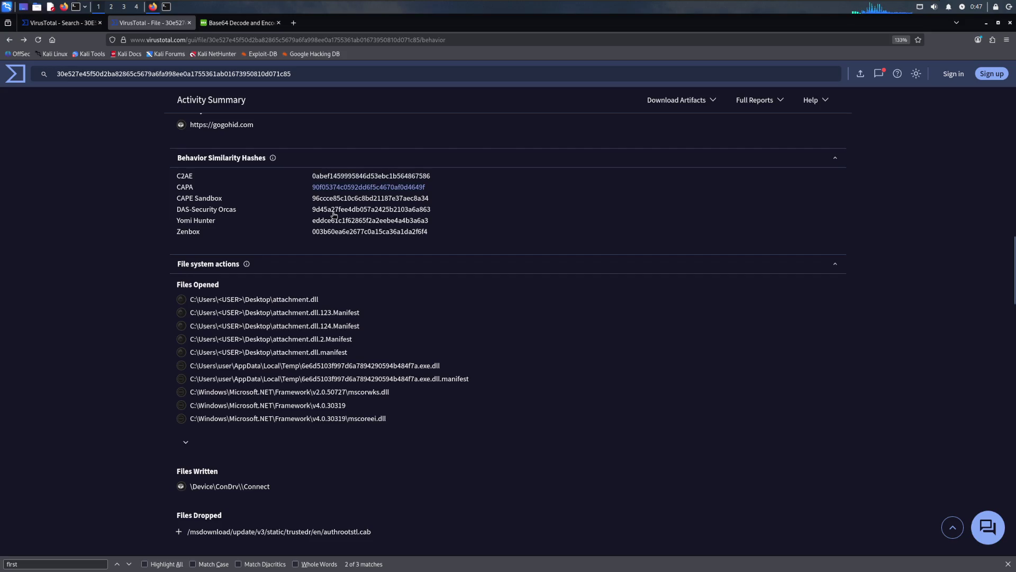
{"action": "scroll", "coordinate": [380, 376], "scroll_direction": "down", "scroll_amount": 3}
{"action": "scroll", "coordinate": [379, 376], "scroll_direction": "down", "scroll_amount": 2}
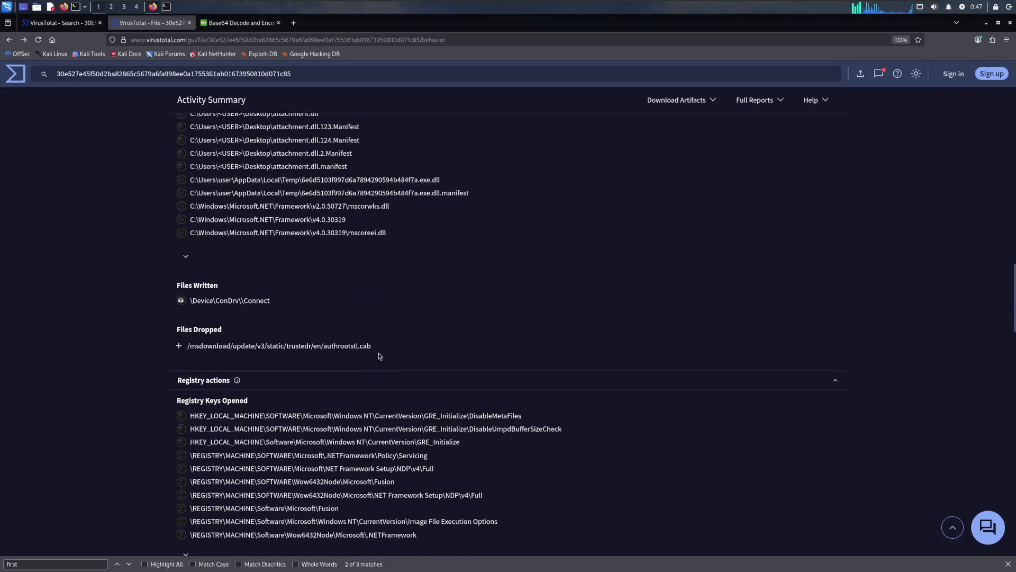
{"action": "scroll", "coordinate": [378, 345], "scroll_direction": "down", "scroll_amount": 2}
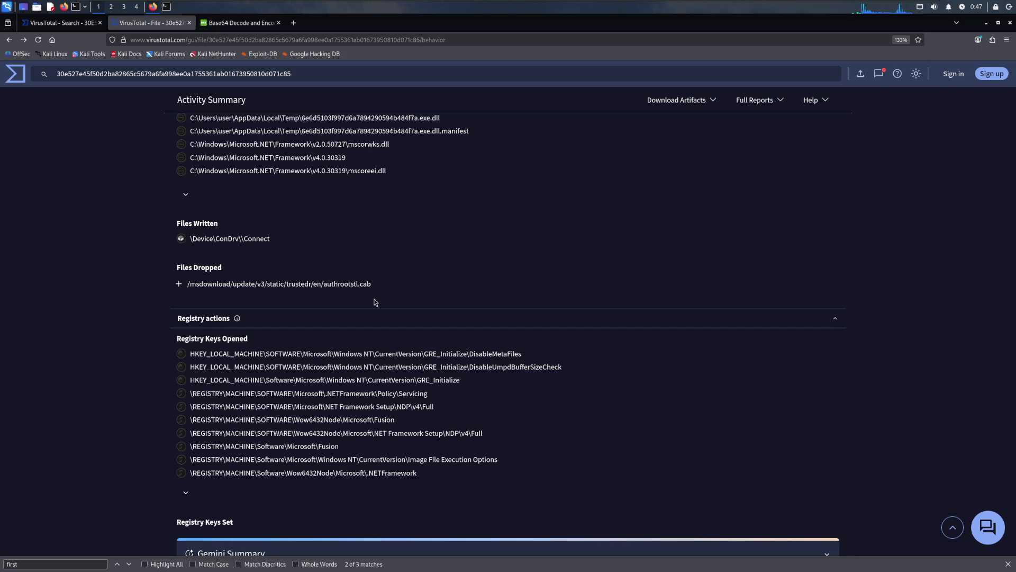
{"action": "scroll", "coordinate": [337, 367], "scroll_direction": "down", "scroll_amount": 4}
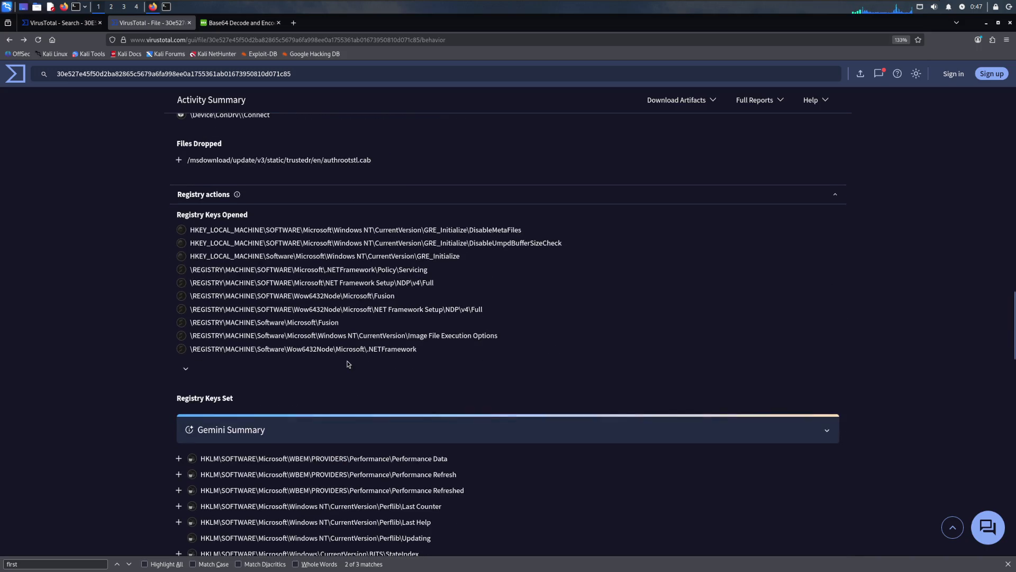
{"action": "scroll", "coordinate": [373, 345], "scroll_direction": "down", "scroll_amount": 2}
{"action": "scroll", "coordinate": [381, 343], "scroll_direction": "down", "scroll_amount": 4}
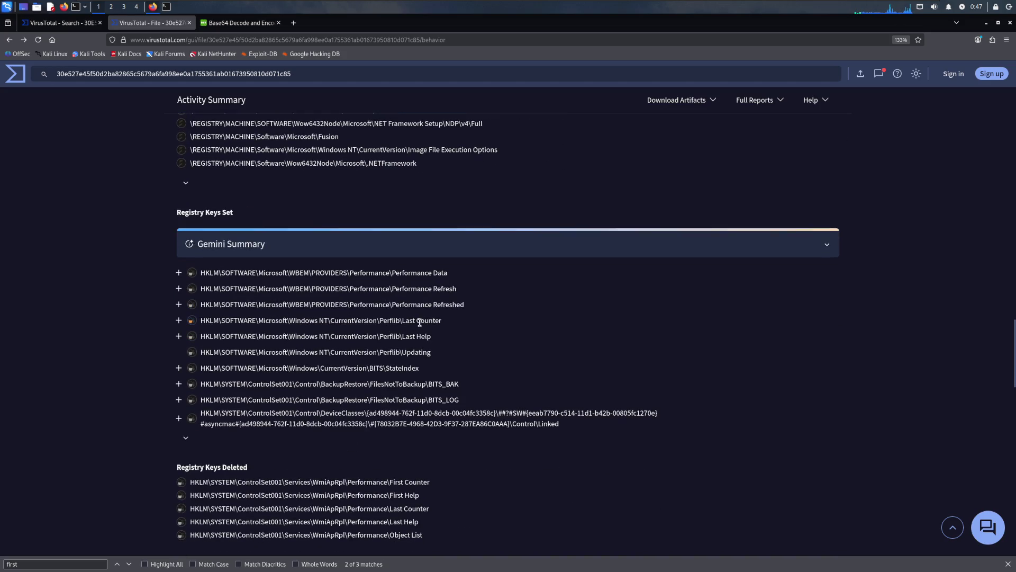
{"action": "scroll", "coordinate": [419, 322], "scroll_direction": "down", "scroll_amount": 2}
{"action": "scroll", "coordinate": [420, 321], "scroll_direction": "down", "scroll_amount": 2}
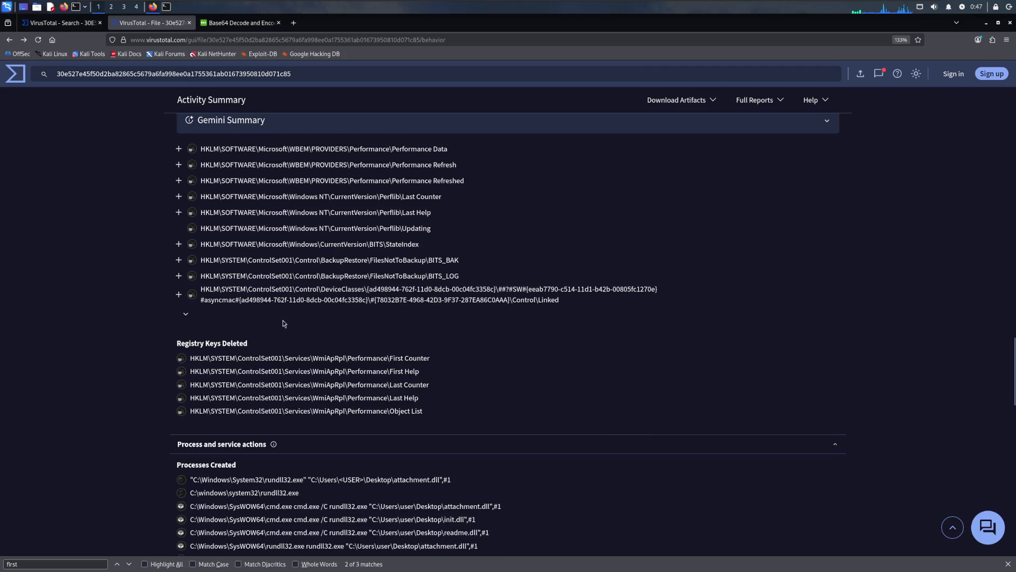
{"action": "scroll", "coordinate": [343, 419], "scroll_direction": "down", "scroll_amount": 6}
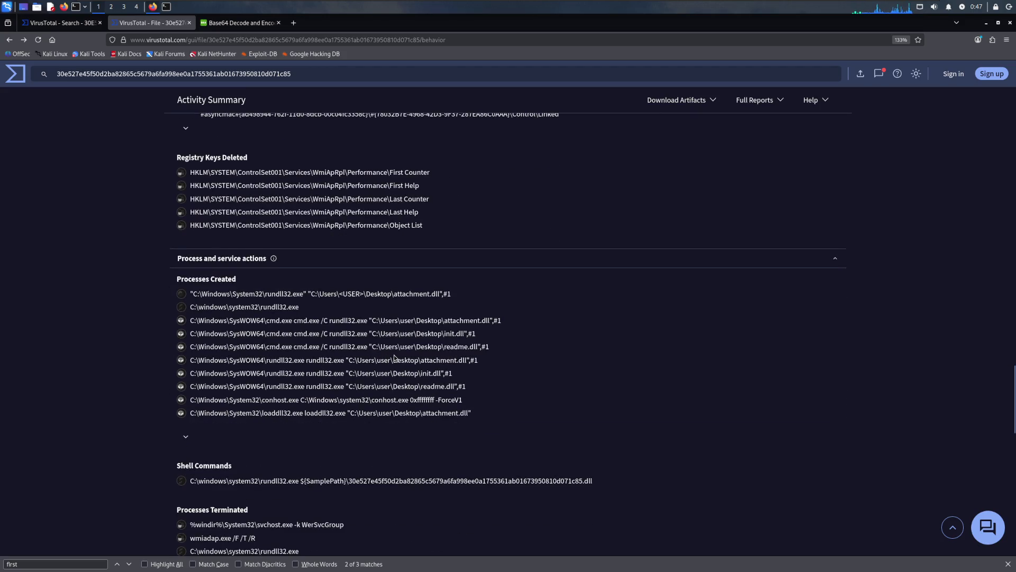
{"action": "scroll", "coordinate": [394, 360], "scroll_direction": "down", "scroll_amount": 3}
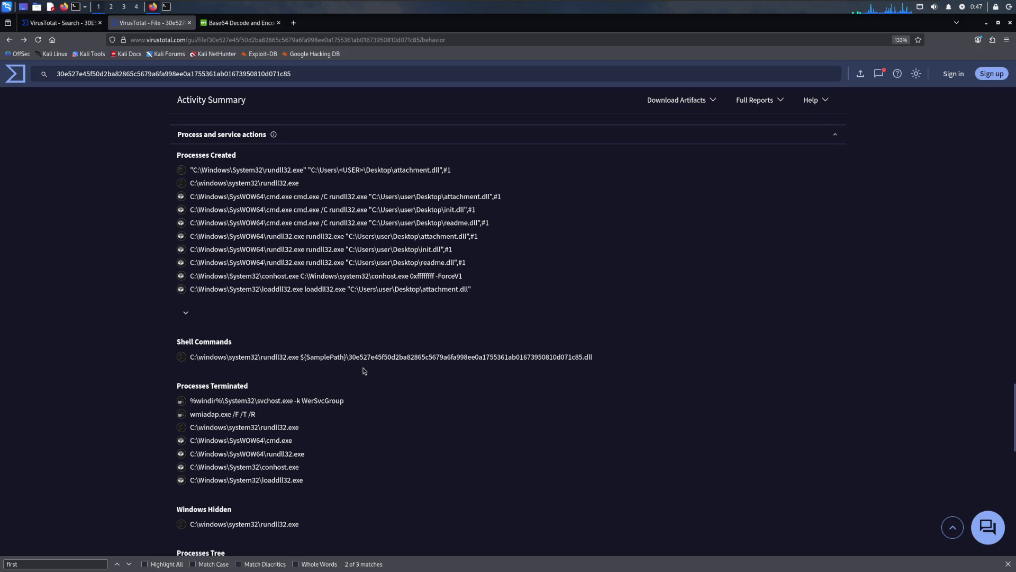
{"action": "scroll", "coordinate": [369, 363], "scroll_direction": "down", "scroll_amount": 3}
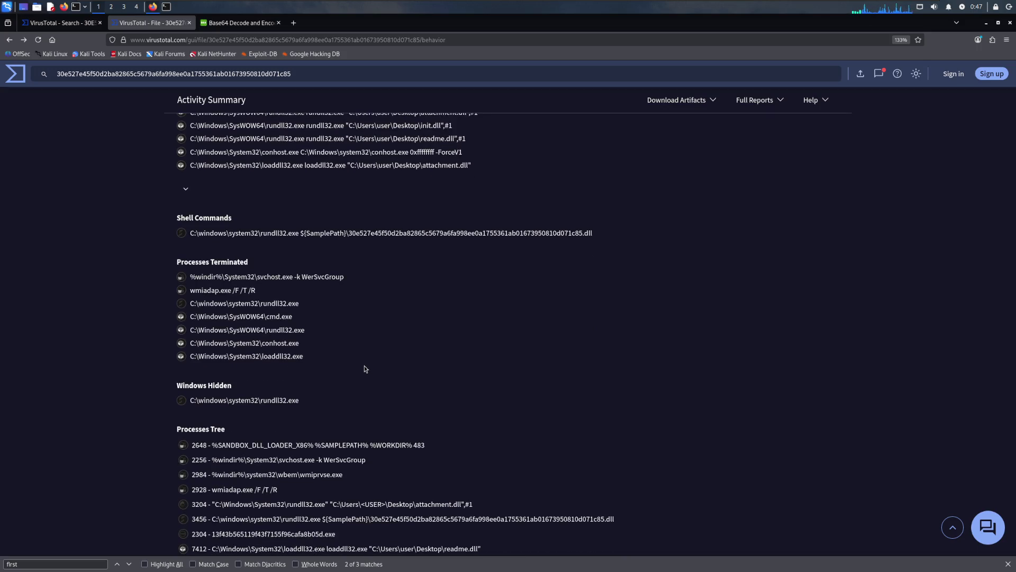
{"action": "scroll", "coordinate": [364, 368], "scroll_direction": "down", "scroll_amount": 2}
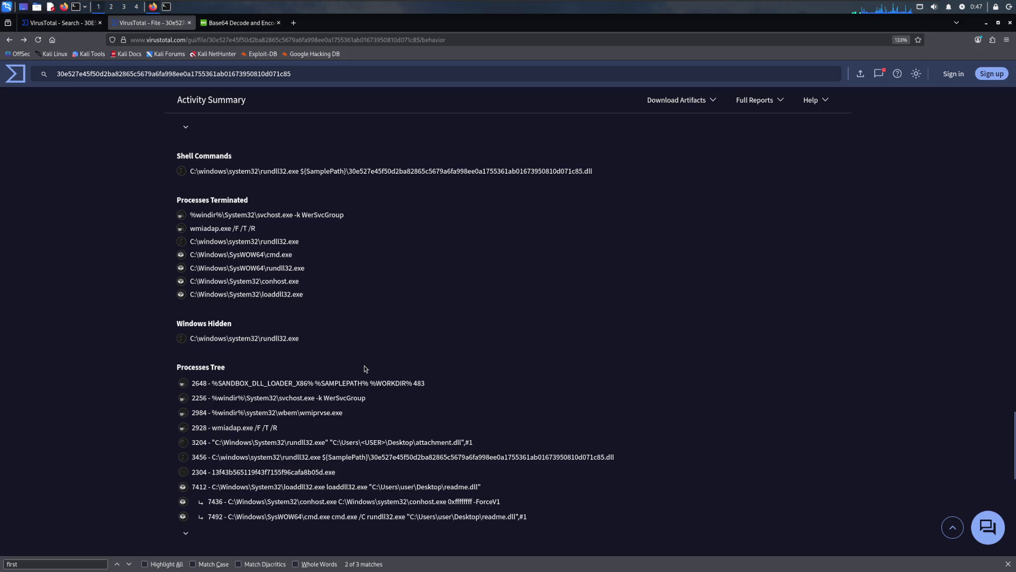
{"action": "scroll", "coordinate": [364, 367], "scroll_direction": "down", "scroll_amount": 2}
{"action": "scroll", "coordinate": [364, 368], "scroll_direction": "down", "scroll_amount": 3}
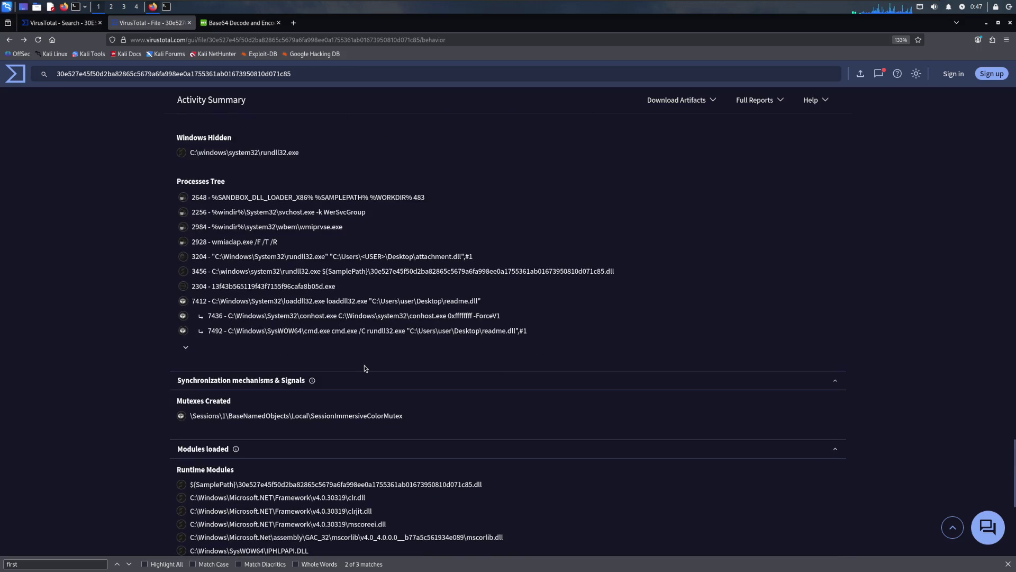
{"action": "scroll", "coordinate": [363, 368], "scroll_direction": "down", "scroll_amount": 1}
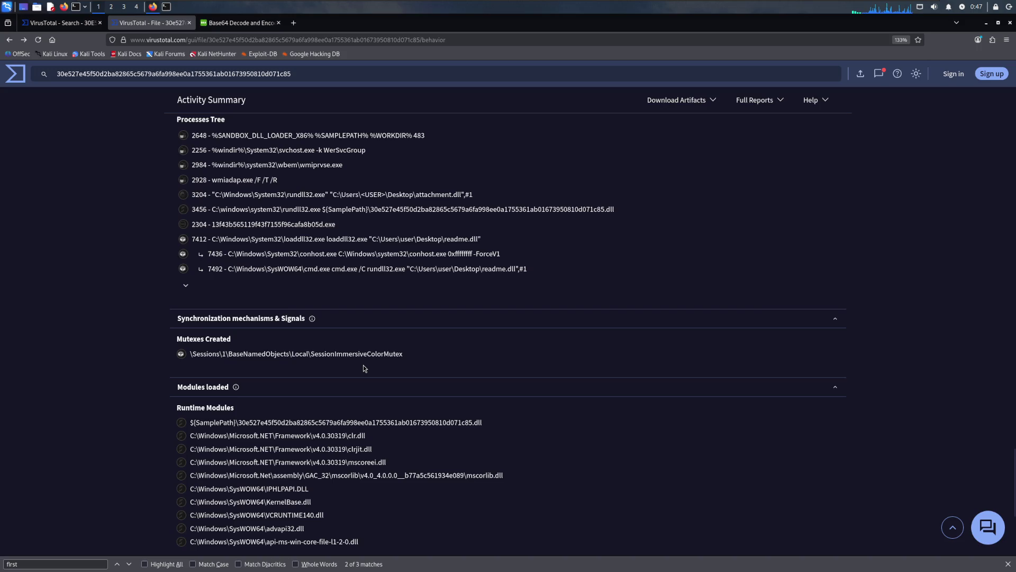
{"action": "scroll", "coordinate": [362, 368], "scroll_direction": "down", "scroll_amount": 2}
{"action": "scroll", "coordinate": [363, 365], "scroll_direction": "down", "scroll_amount": 1}
{"action": "scroll", "coordinate": [362, 364], "scroll_direction": "down", "scroll_amount": 1}
{"action": "scroll", "coordinate": [363, 365], "scroll_direction": "up", "scroll_amount": 5}
{"action": "scroll", "coordinate": [358, 362], "scroll_direction": "up", "scroll_amount": 5}
{"action": "scroll", "coordinate": [356, 359], "scroll_direction": "up", "scroll_amount": 5}
{"action": "scroll", "coordinate": [353, 356], "scroll_direction": "up", "scroll_amount": 5}
{"action": "scroll", "coordinate": [353, 359], "scroll_direction": "up", "scroll_amount": 3}
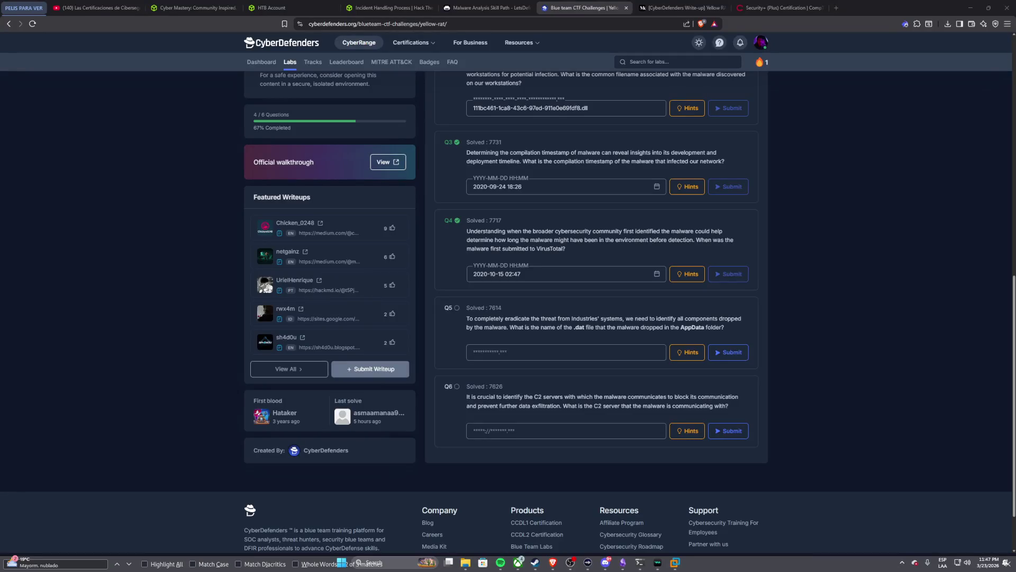
{"action": "key", "text": "super"}
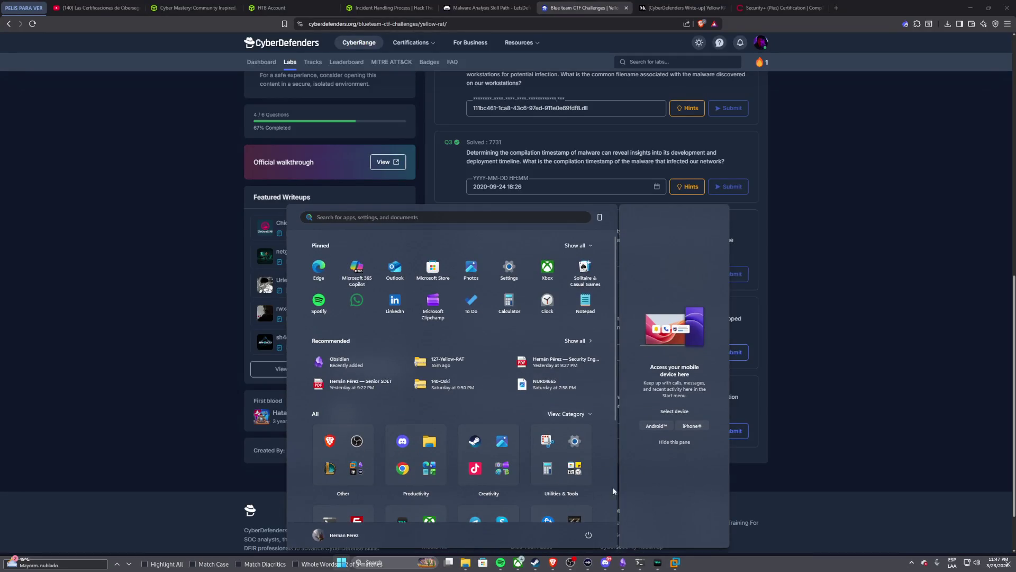
Step: Close the start menu and highlight the '.dat' extension in the Q5 question text
{"action": "left_click", "coordinate": [816, 423]}
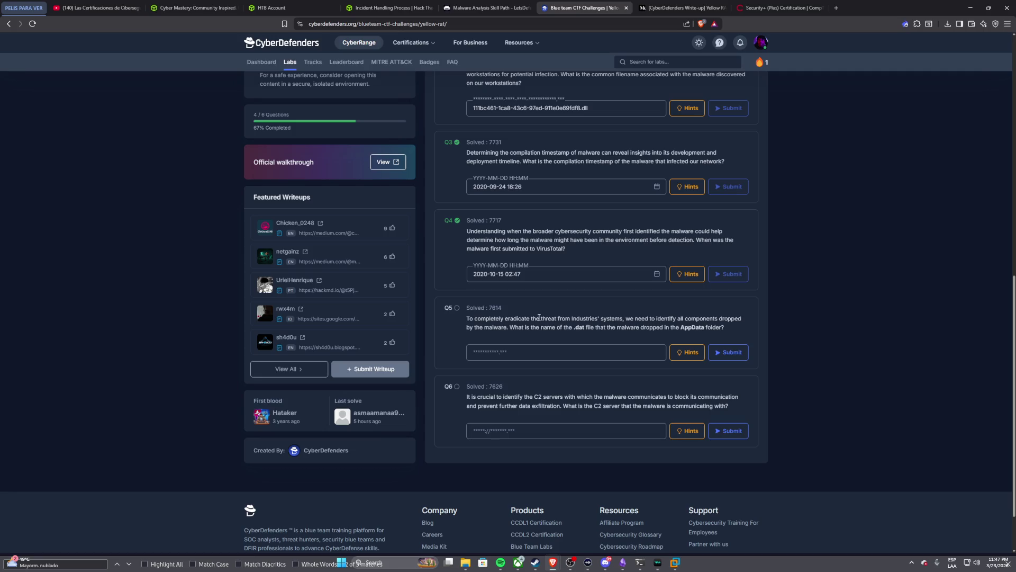
{"action": "left_click_drag", "start_coordinate": [574, 327], "coordinate": [585, 328]}
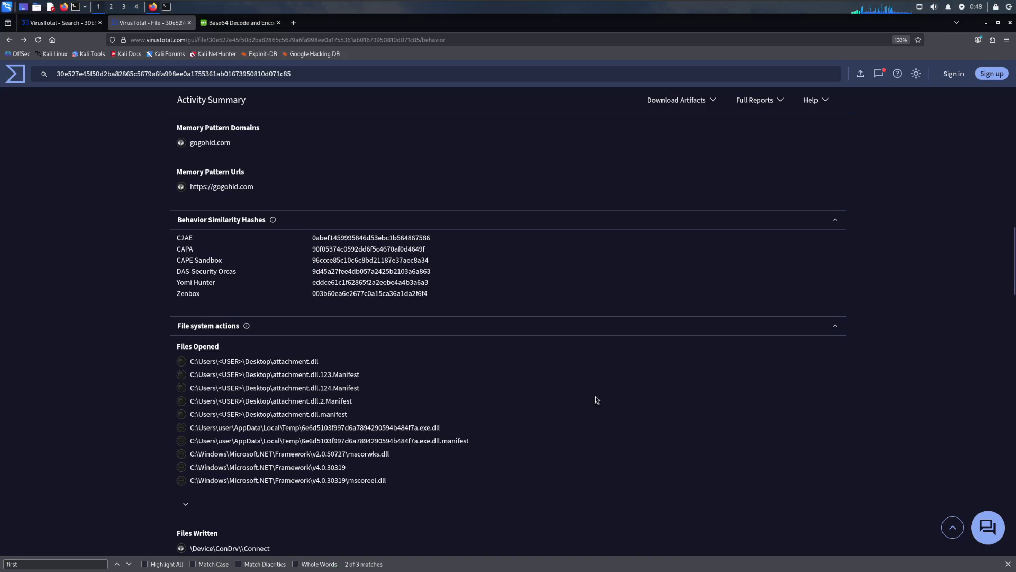
{"action": "scroll", "coordinate": [484, 361], "scroll_direction": "up", "scroll_amount": 3}
{"action": "scroll", "coordinate": [483, 361], "scroll_direction": "up", "scroll_amount": 5}
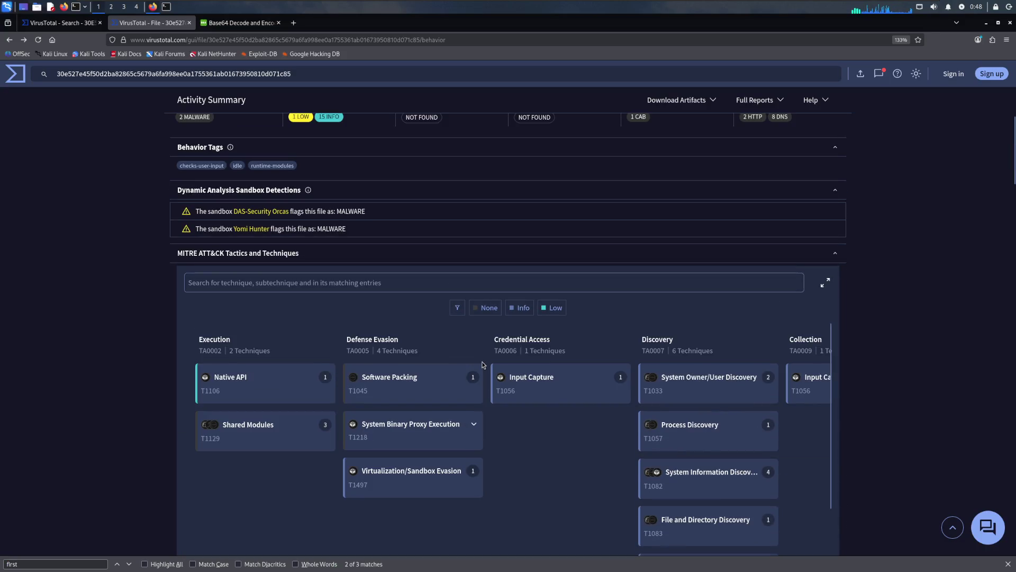
Step: Poke the MITRE ATT&CK search field, then show the DETECTION tab's 59/72 vendor results
{"action": "left_click", "coordinate": [680, 279]}
{"action": "scroll", "coordinate": [680, 279], "scroll_direction": "up", "scroll_amount": 3}
{"action": "scroll", "coordinate": [665, 279], "scroll_direction": "up", "scroll_amount": 2}
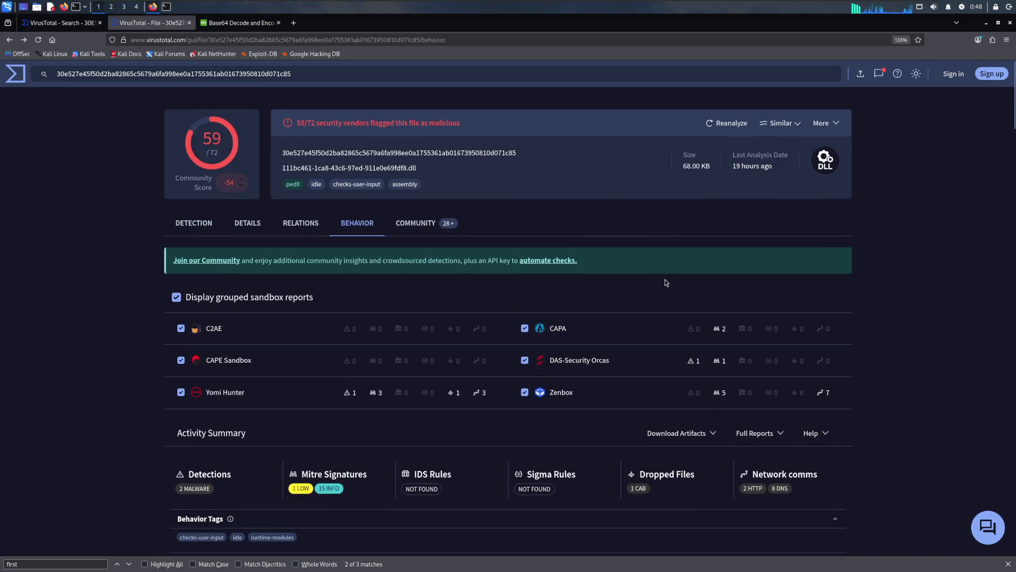
{"action": "left_click", "coordinate": [209, 225]}
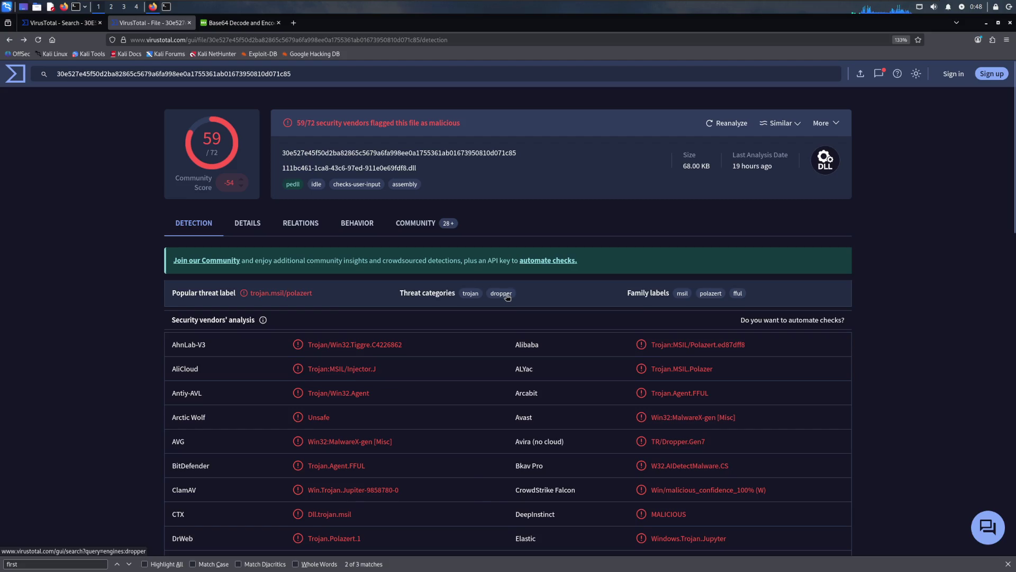
Step: Check the 'dropper' category tag, return to the report, and switch to the DLL's Details view
{"action": "left_click", "coordinate": [501, 293]}
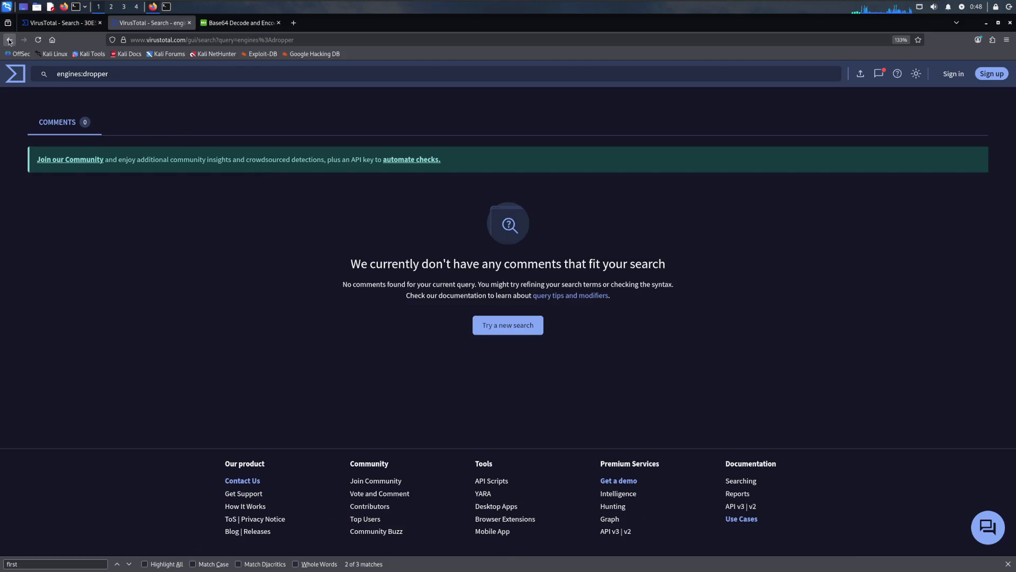
{"action": "left_click", "coordinate": [8, 40]}
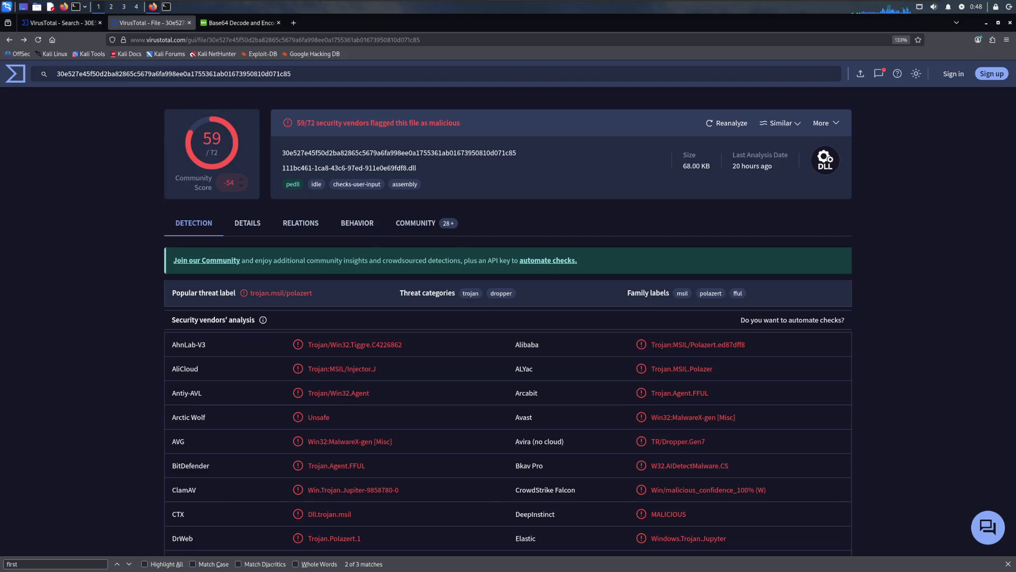
{"action": "scroll", "coordinate": [296, 331], "scroll_direction": "down", "scroll_amount": 3}
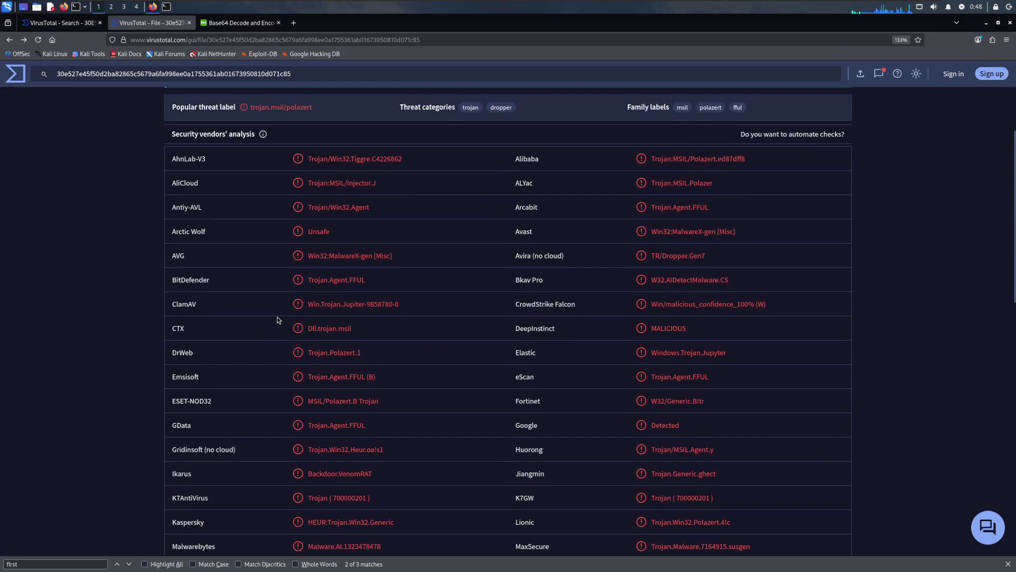
{"action": "scroll", "coordinate": [278, 318], "scroll_direction": "down", "scroll_amount": 6}
{"action": "scroll", "coordinate": [278, 318], "scroll_direction": "down", "scroll_amount": 5}
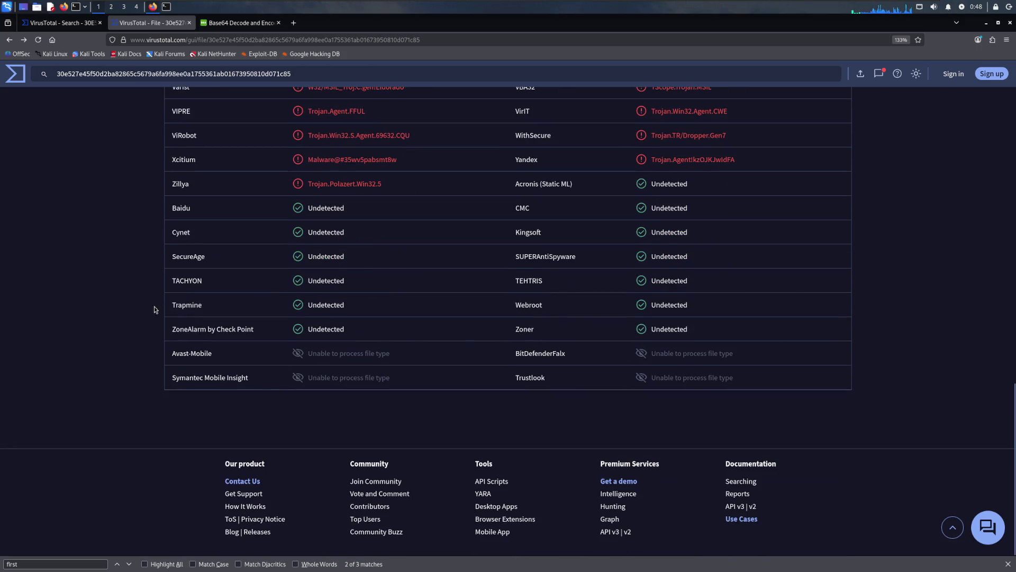
{"action": "scroll", "coordinate": [135, 302], "scroll_direction": "up", "scroll_amount": 6}
{"action": "scroll", "coordinate": [140, 297], "scroll_direction": "up", "scroll_amount": 4}
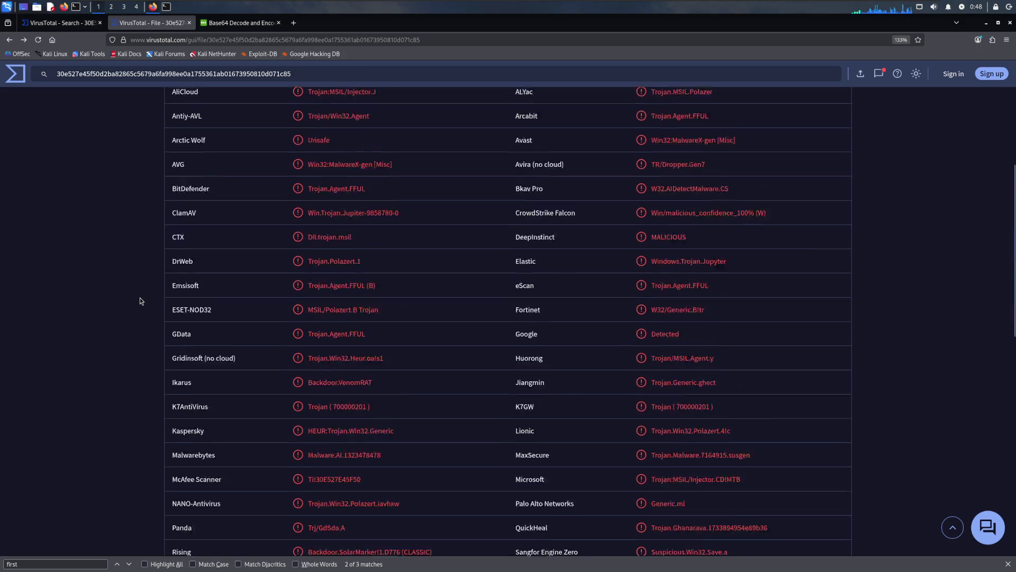
{"action": "scroll", "coordinate": [140, 297], "scroll_direction": "up", "scroll_amount": 3}
{"action": "scroll", "coordinate": [363, 199], "scroll_direction": "down", "scroll_amount": 2}
{"action": "scroll", "coordinate": [387, 214], "scroll_direction": "up", "scroll_amount": 2}
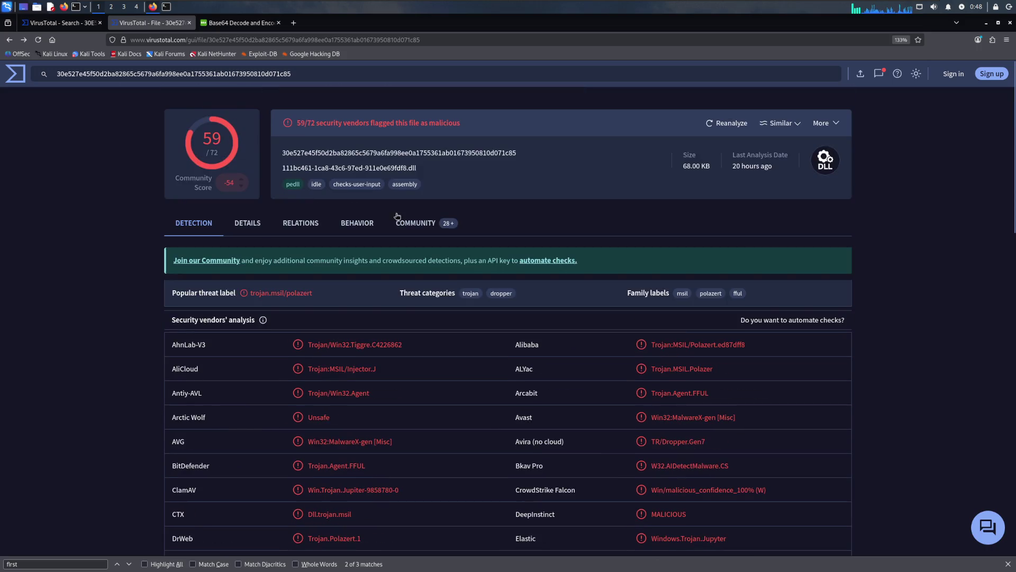
{"action": "scroll", "coordinate": [691, 358], "scroll_direction": "down", "scroll_amount": 3}
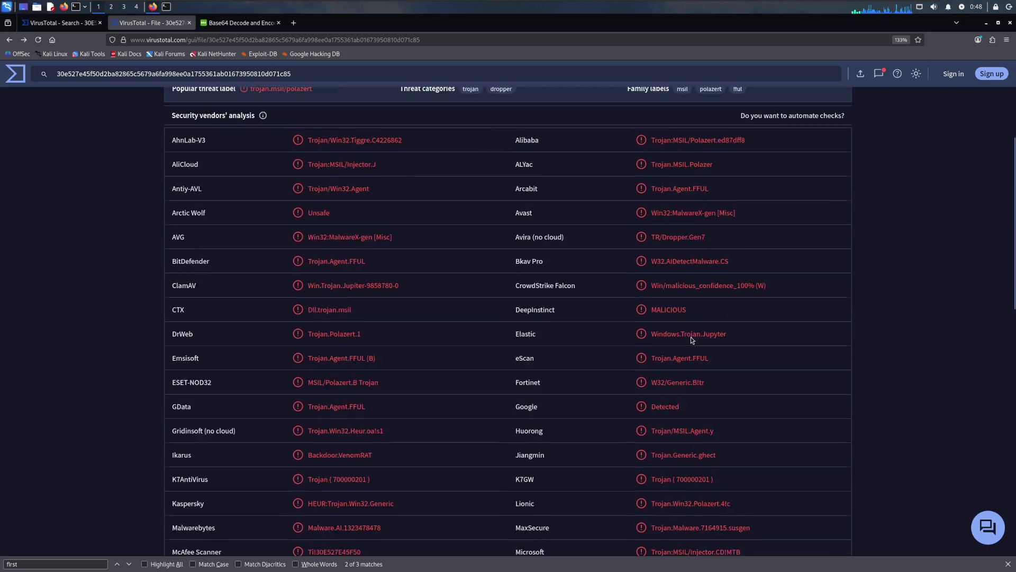
{"action": "scroll", "coordinate": [691, 339], "scroll_direction": "down", "scroll_amount": 2}
{"action": "scroll", "coordinate": [689, 337], "scroll_direction": "down", "scroll_amount": 2}
{"action": "scroll", "coordinate": [688, 335], "scroll_direction": "down", "scroll_amount": 2}
{"action": "scroll", "coordinate": [686, 334], "scroll_direction": "down", "scroll_amount": 1}
{"action": "scroll", "coordinate": [687, 336], "scroll_direction": "down", "scroll_amount": 3}
{"action": "scroll", "coordinate": [686, 336], "scroll_direction": "up", "scroll_amount": 5}
{"action": "scroll", "coordinate": [682, 332], "scroll_direction": "up", "scroll_amount": 3}
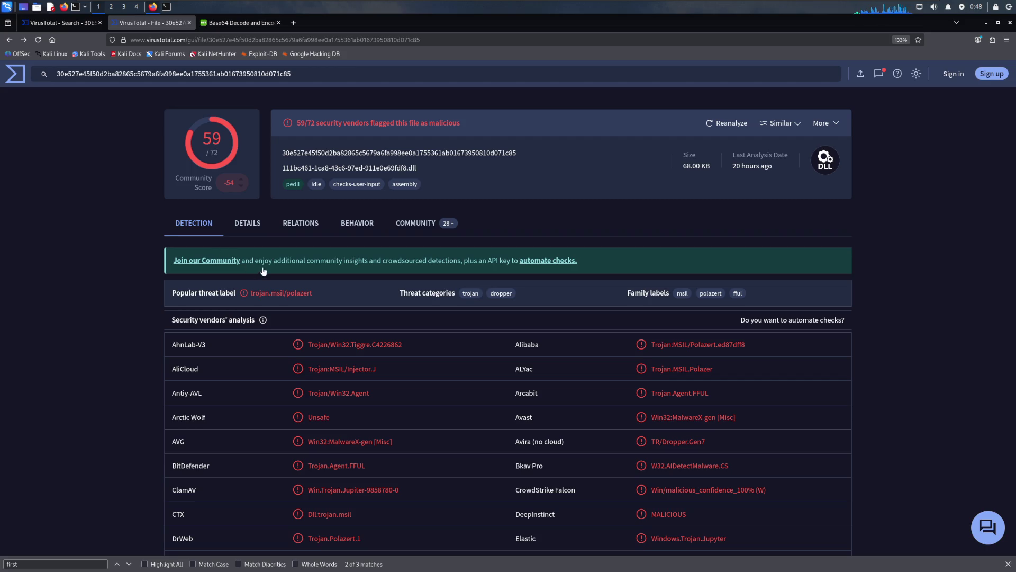
{"action": "left_click", "coordinate": [251, 225]}
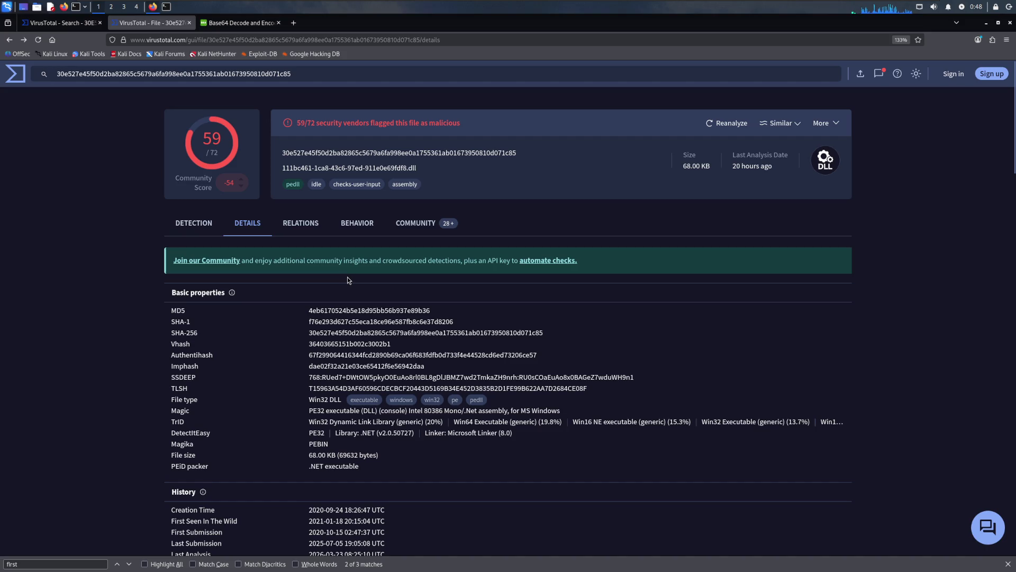
{"action": "type", "text": "dat"}
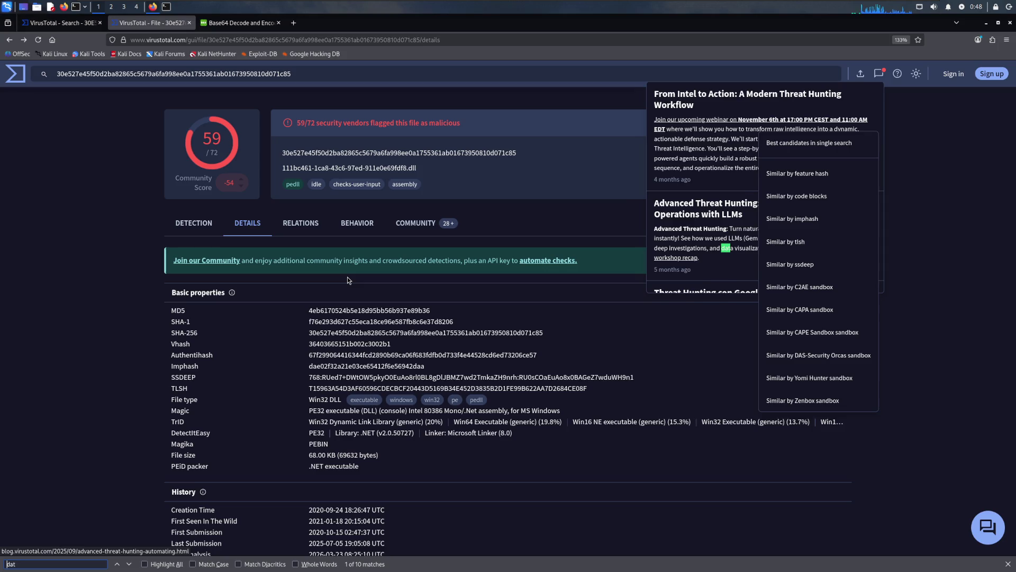
Step: Step through the page matches for 'dat' on the Details report
{"action": "key", "text": "Return"}
{"action": "key", "text": "Return"}
{"action": "key", "text": "Return"}
{"action": "key", "text": "Return"}
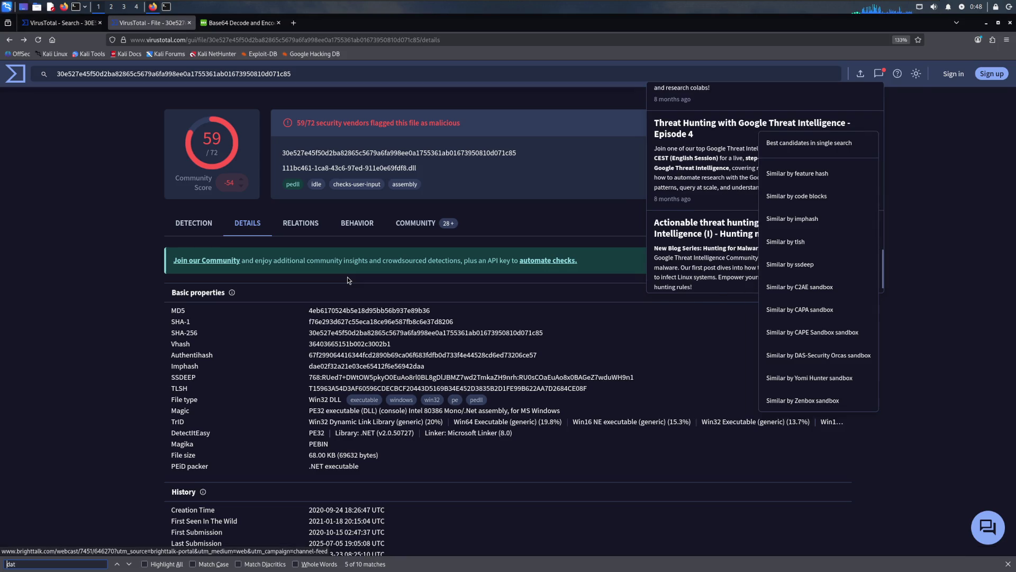
{"action": "key", "text": "Return"}
{"action": "key", "text": "Return"}
{"action": "key", "text": "Return"}
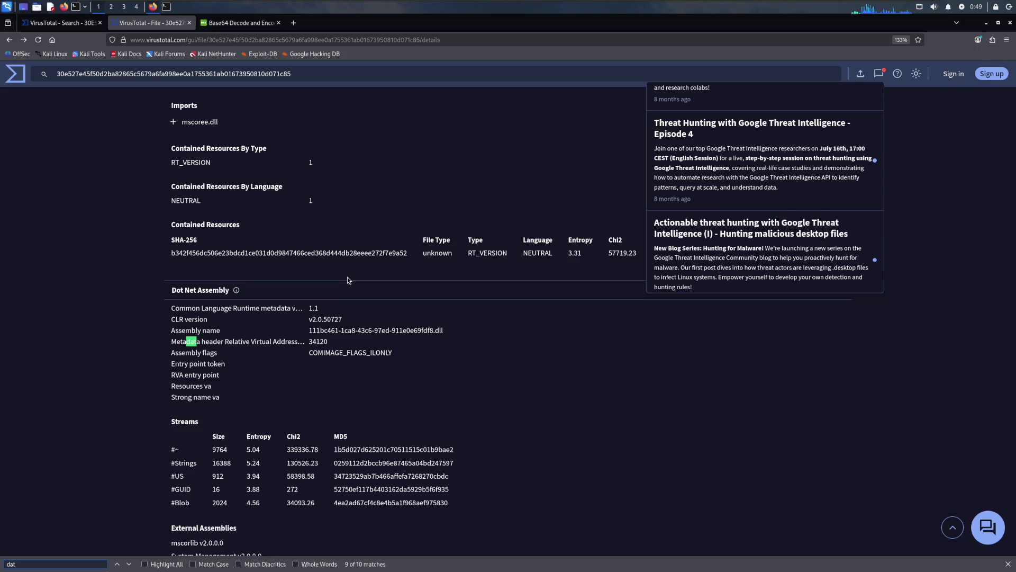
{"action": "key", "text": "Return"}
{"action": "key", "text": "Return"}
{"action": "key", "text": "Return"}
{"action": "key", "text": "Return"}
{"action": "key", "text": "Return"}
{"action": "key", "text": "Return"}
{"action": "key", "text": "Return"}
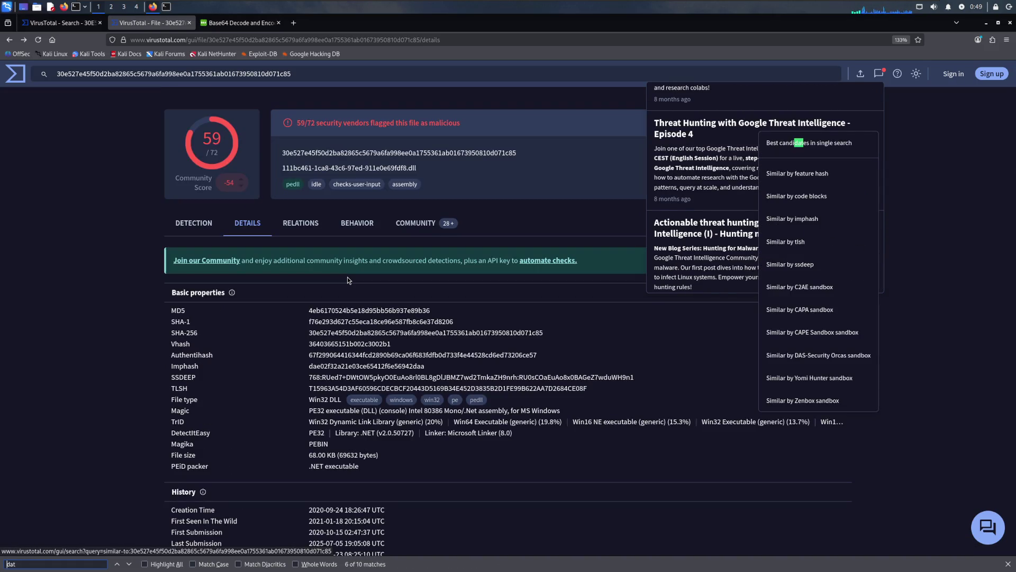
{"action": "key", "text": "Return"}
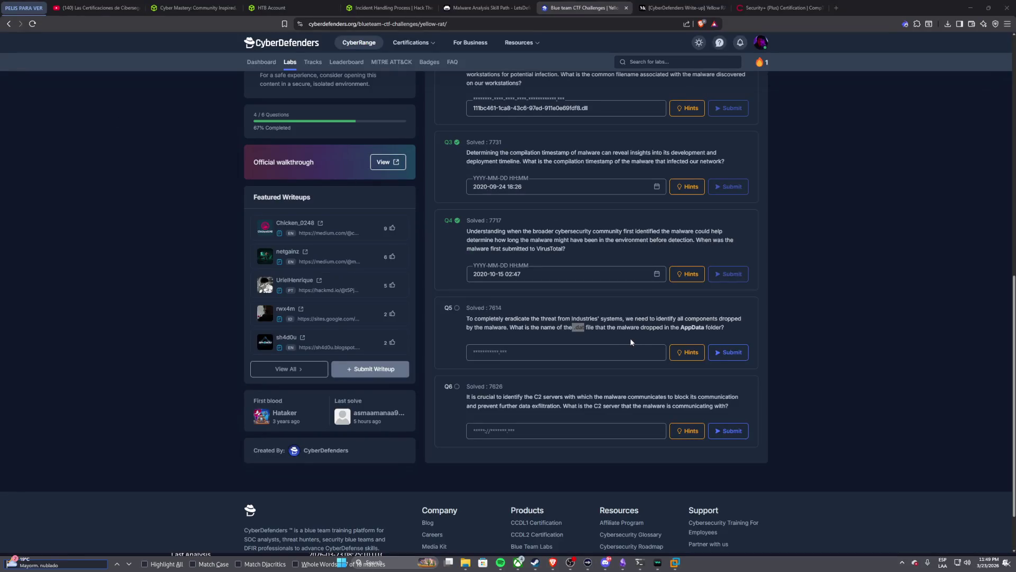
Step: Search the page instead for 'AppData' copied from Q5, finding no match, and dismiss the notifications panel
{"action": "left_click_drag", "start_coordinate": [680, 327], "coordinate": [706, 327]}
{"action": "key", "text": "ctrl+c"}
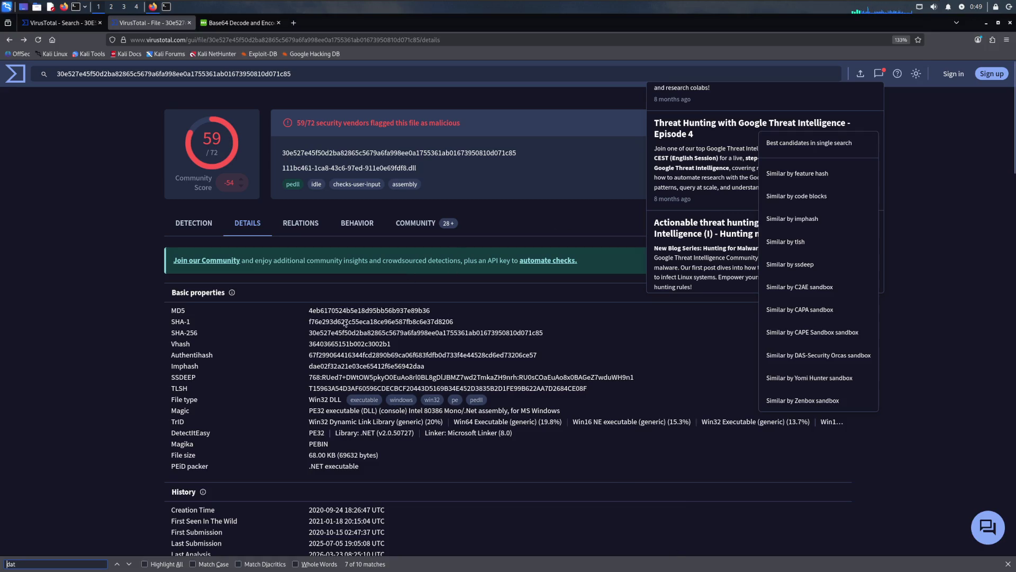
{"action": "key", "text": "ctrl+a"}
{"action": "key", "text": "ctrl+v"}
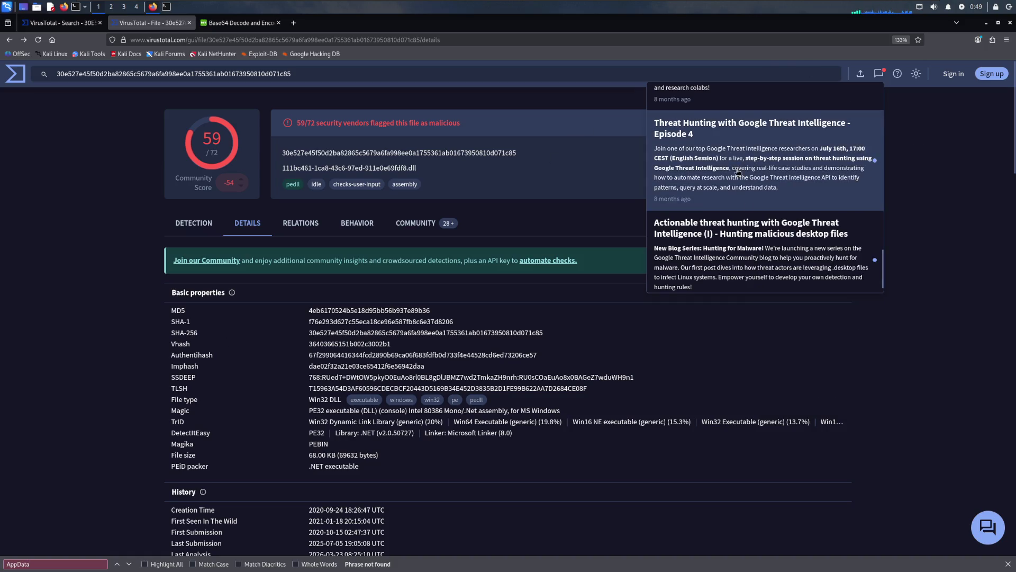
{"action": "left_click", "coordinate": [901, 222]}
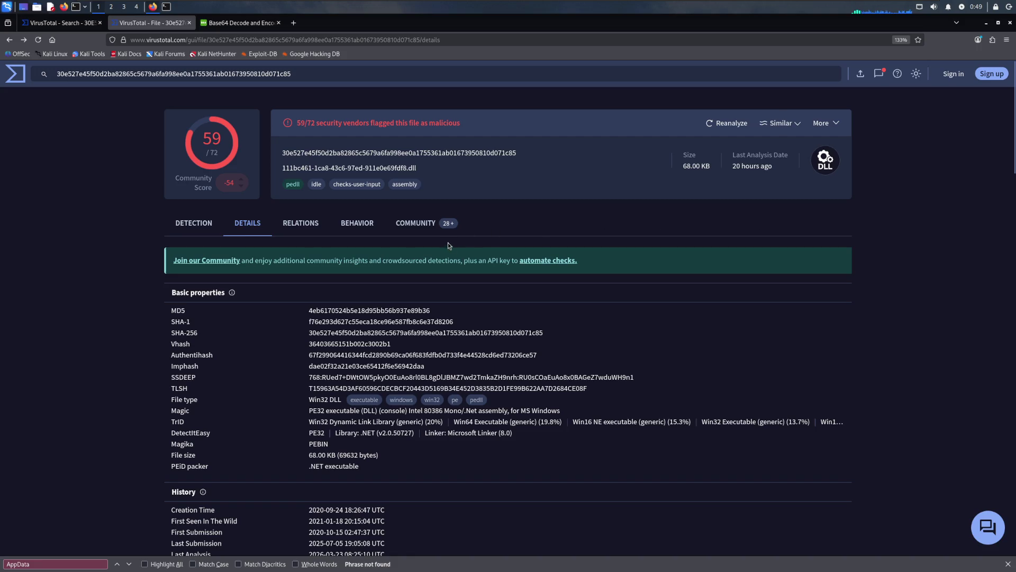
Step: Search the Relations page for 'AppData' then 'App', find nothing useful, and move on to the Behavior report
{"action": "left_click", "coordinate": [301, 223]}
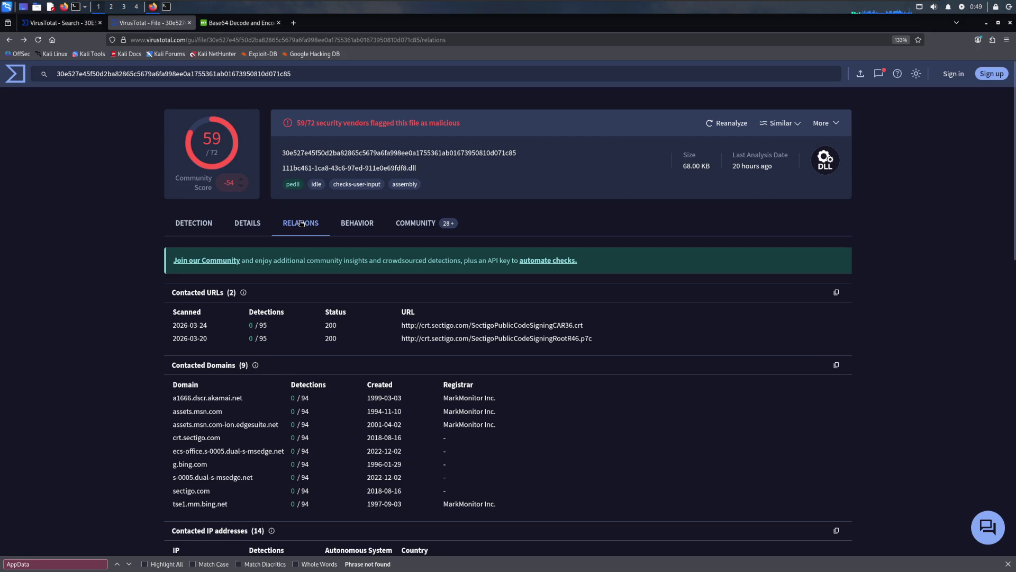
{"action": "key", "text": "ctrl+f"}
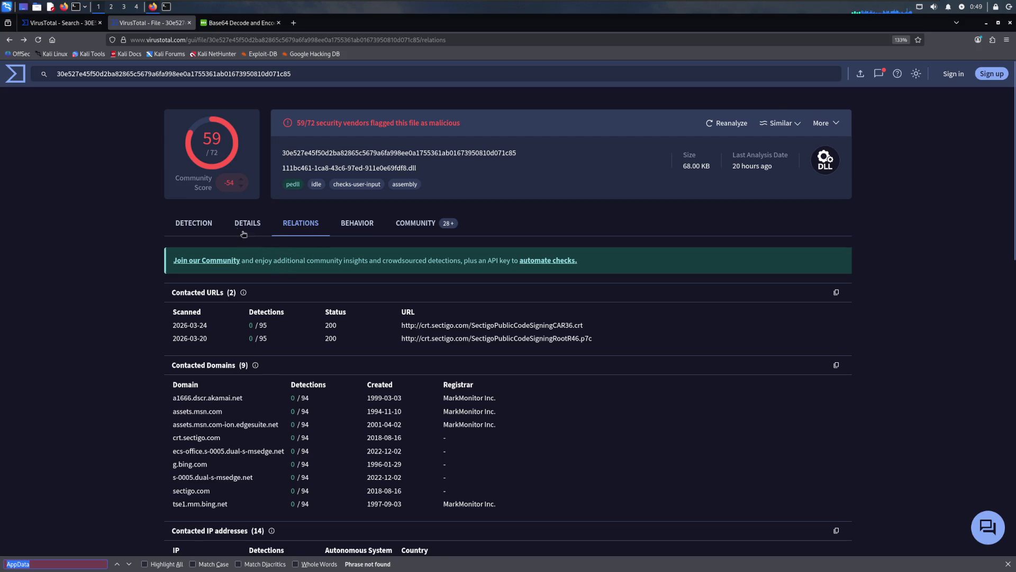
{"action": "type", "text": "d"}
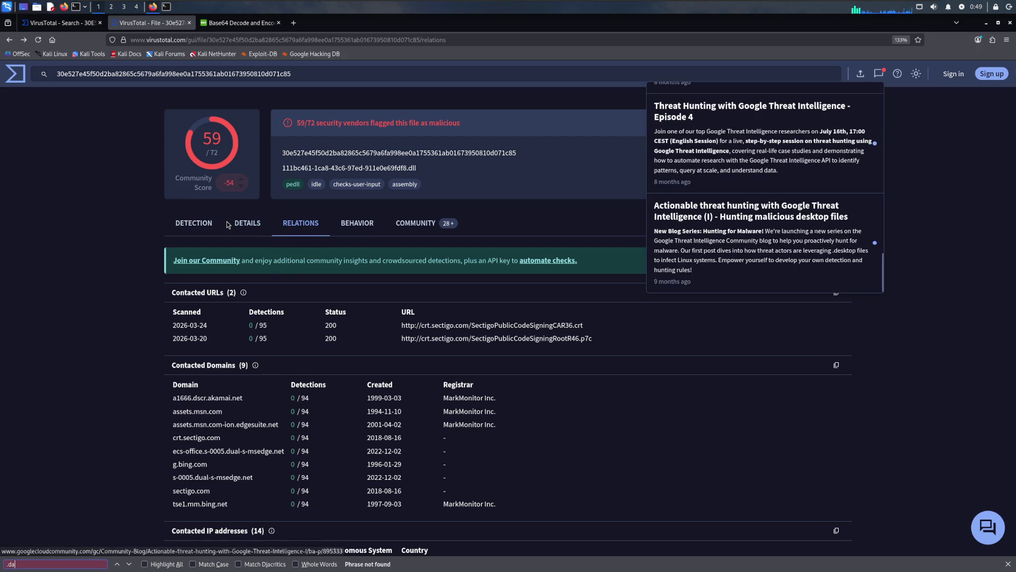
{"action": "key", "text": "BackSpace"}
{"action": "type", "text": "A"}
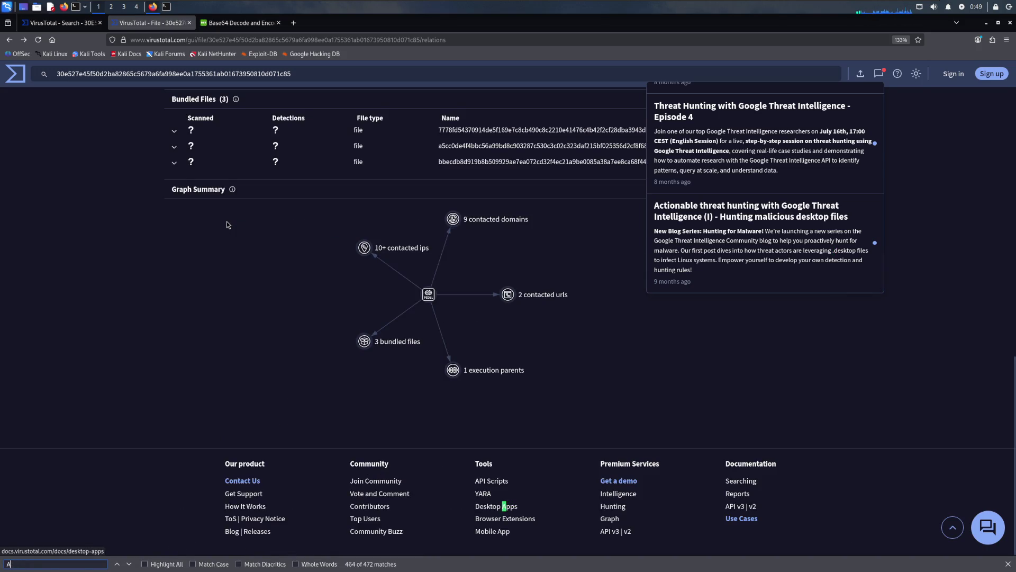
{"action": "type", "text": "ppData"}
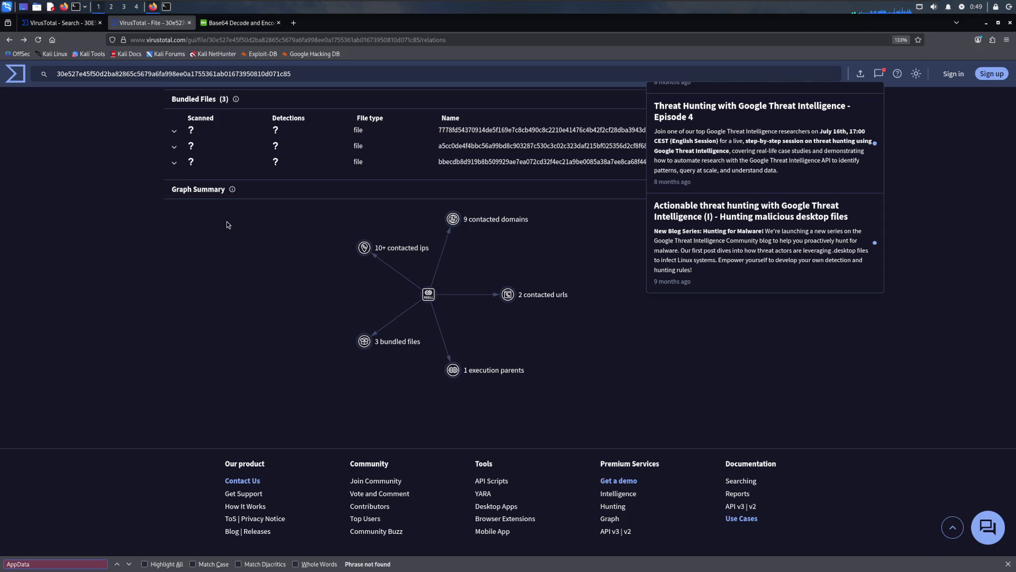
{"action": "key", "text": "BackSpace"}
{"action": "key", "text": "BackSpace"}
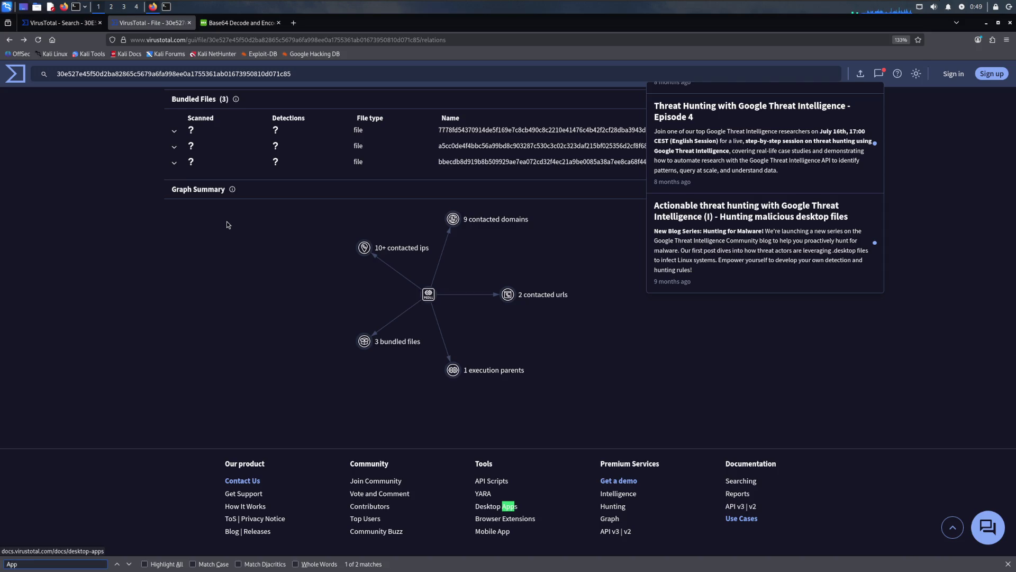
{"action": "key", "text": "Return"}
{"action": "key", "text": "Return"}
{"action": "key", "text": "Return"}
{"action": "key", "text": "Return"}
{"action": "key", "text": "Return"}
{"action": "key", "text": "Return"}
{"action": "key", "text": "Return"}
{"action": "key", "text": "Return"}
{"action": "key", "text": "Return"}
{"action": "key", "text": "Return"}
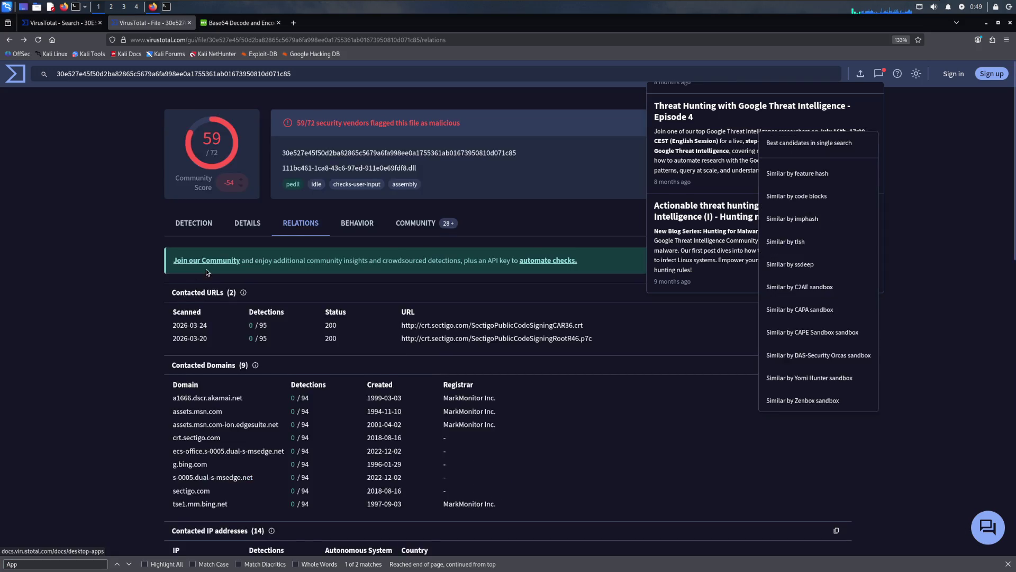
{"action": "left_click", "coordinate": [355, 224]}
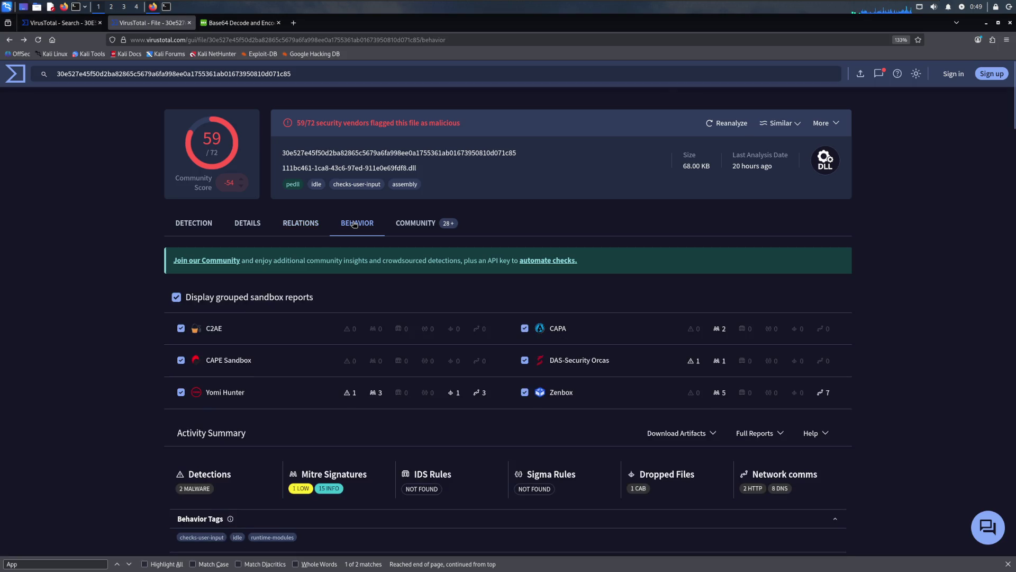
{"action": "scroll", "coordinate": [325, 254], "scroll_direction": "down", "scroll_amount": 3}
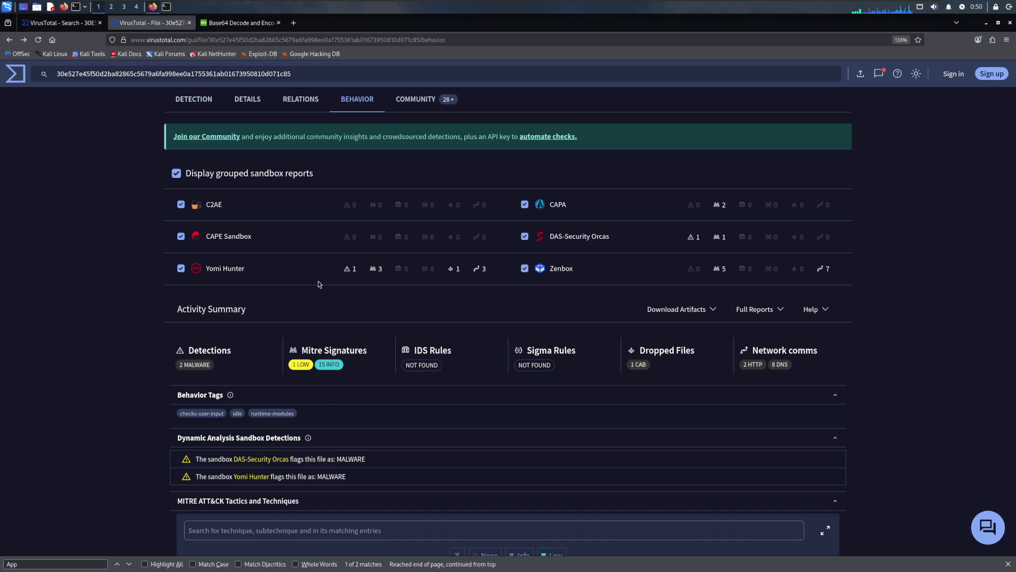
{"action": "scroll", "coordinate": [271, 399], "scroll_direction": "down", "scroll_amount": 4}
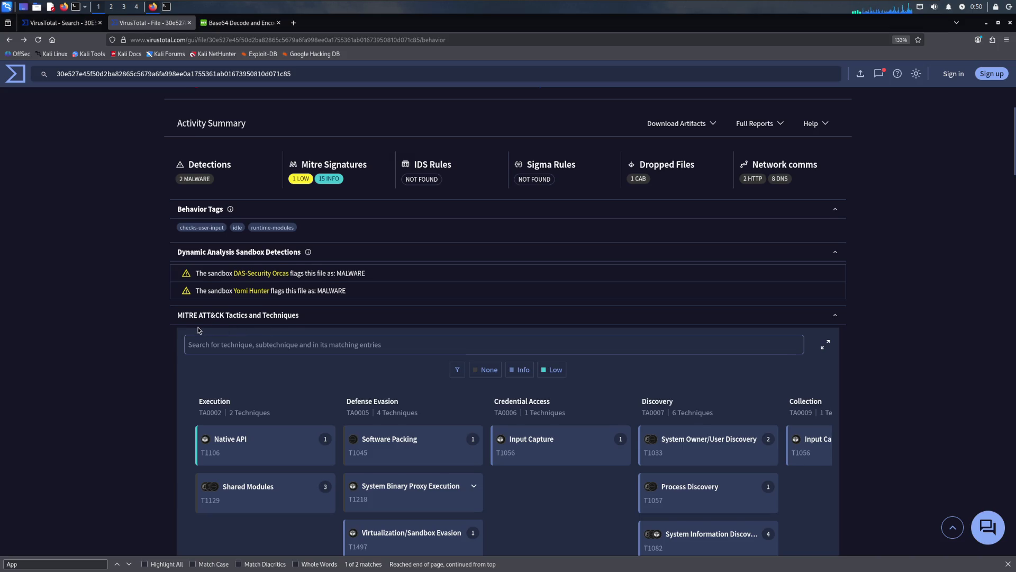
{"action": "scroll", "coordinate": [203, 326], "scroll_direction": "down", "scroll_amount": 3}
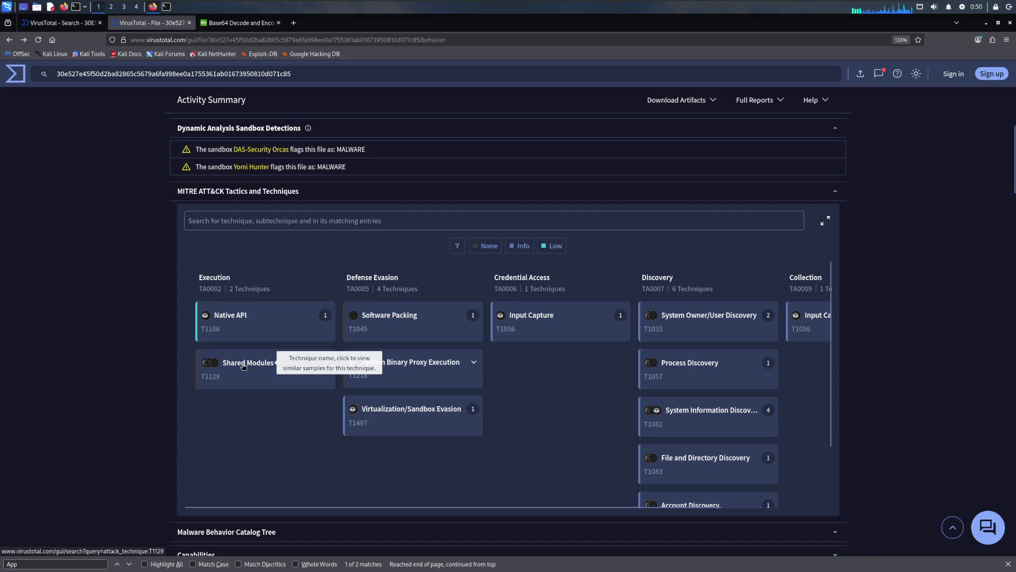
{"action": "scroll", "coordinate": [238, 366], "scroll_direction": "down", "scroll_amount": 1}
{"action": "scroll", "coordinate": [146, 358], "scroll_direction": "down", "scroll_amount": 3}
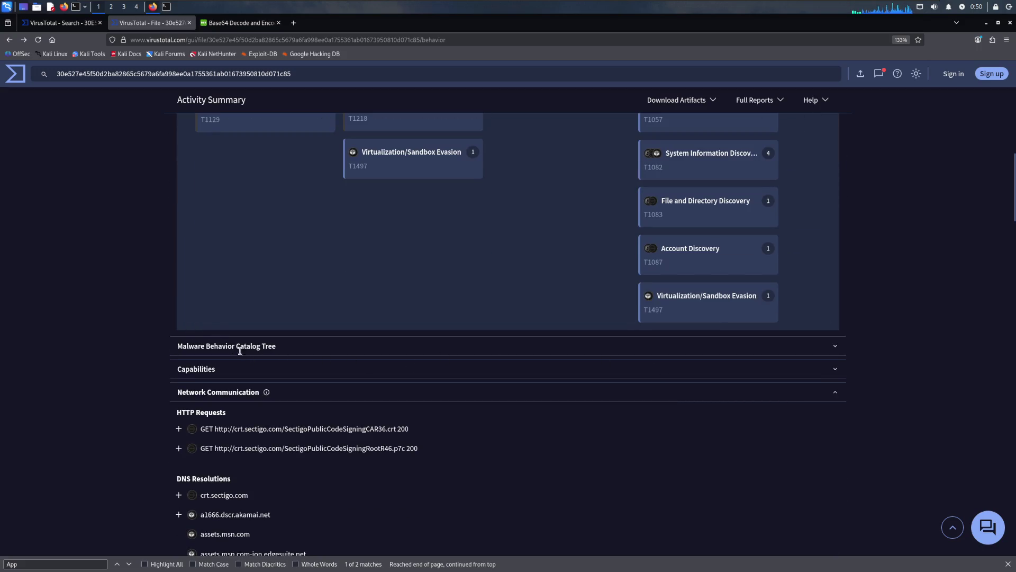
Step: Expand the Malware Behavior Catalog Tree's File System actions, briefly checking the Writes File search and Process node
{"action": "left_click", "coordinate": [836, 346]}
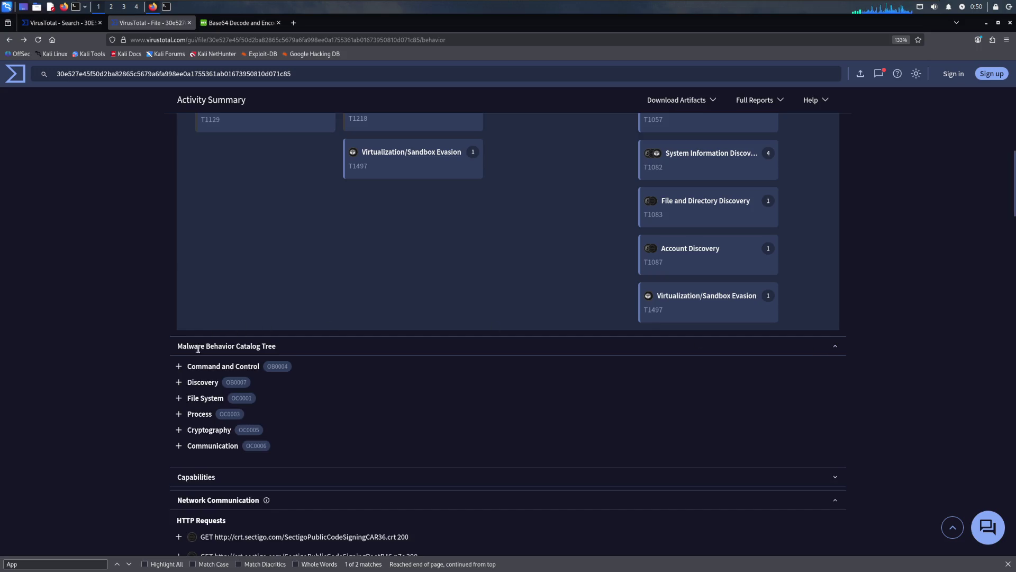
{"action": "left_click", "coordinate": [181, 400]}
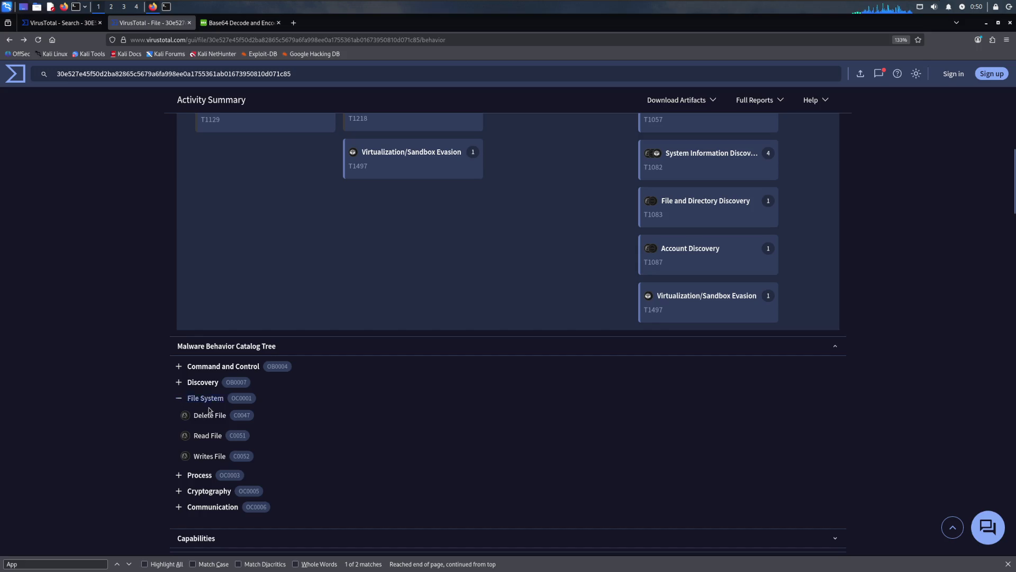
{"action": "left_click", "coordinate": [208, 457]}
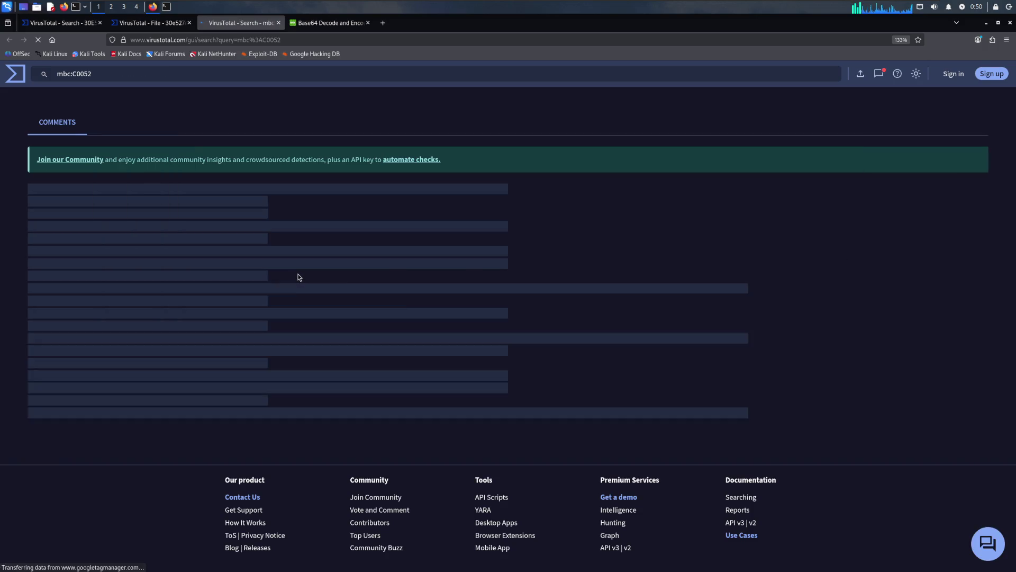
{"action": "left_click", "coordinate": [277, 23]}
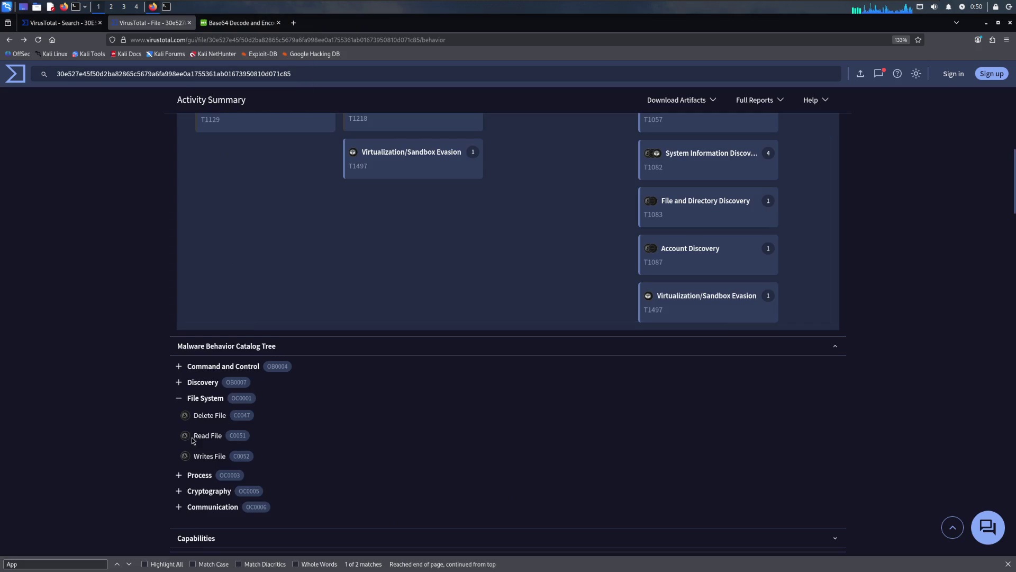
{"action": "scroll", "coordinate": [192, 441], "scroll_direction": "down", "scroll_amount": 2}
{"action": "scroll", "coordinate": [191, 438], "scroll_direction": "down", "scroll_amount": 1}
{"action": "left_click", "coordinate": [178, 352]}
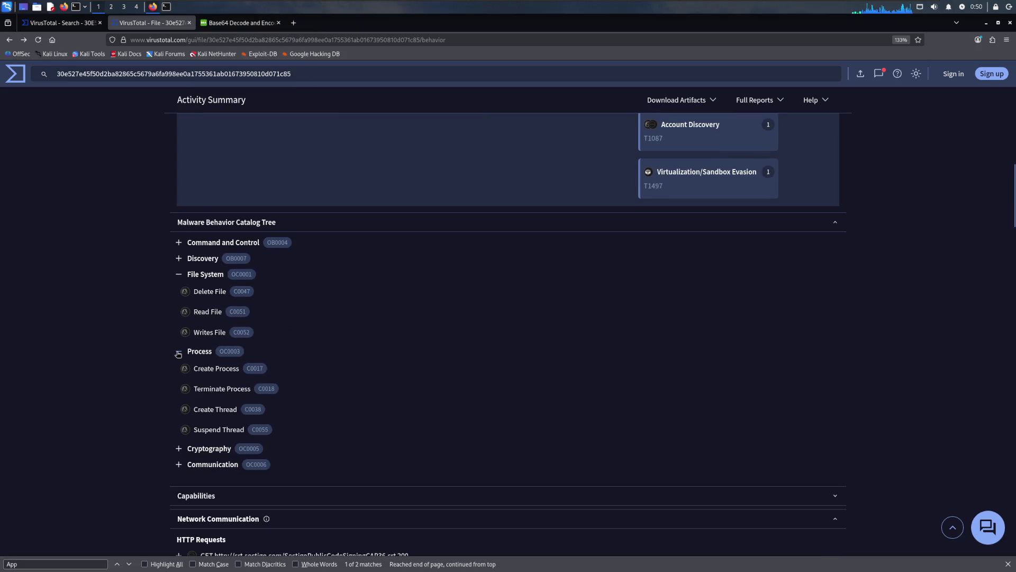
{"action": "left_click", "coordinate": [178, 352]}
{"action": "scroll", "coordinate": [178, 353], "scroll_direction": "down", "scroll_amount": 3}
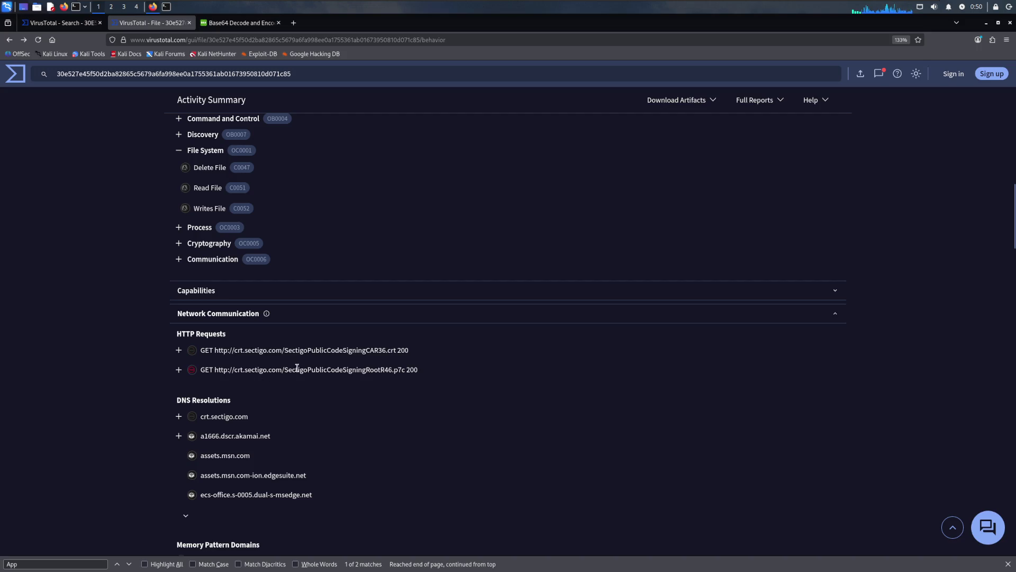
{"action": "scroll", "coordinate": [368, 349], "scroll_direction": "down", "scroll_amount": 3}
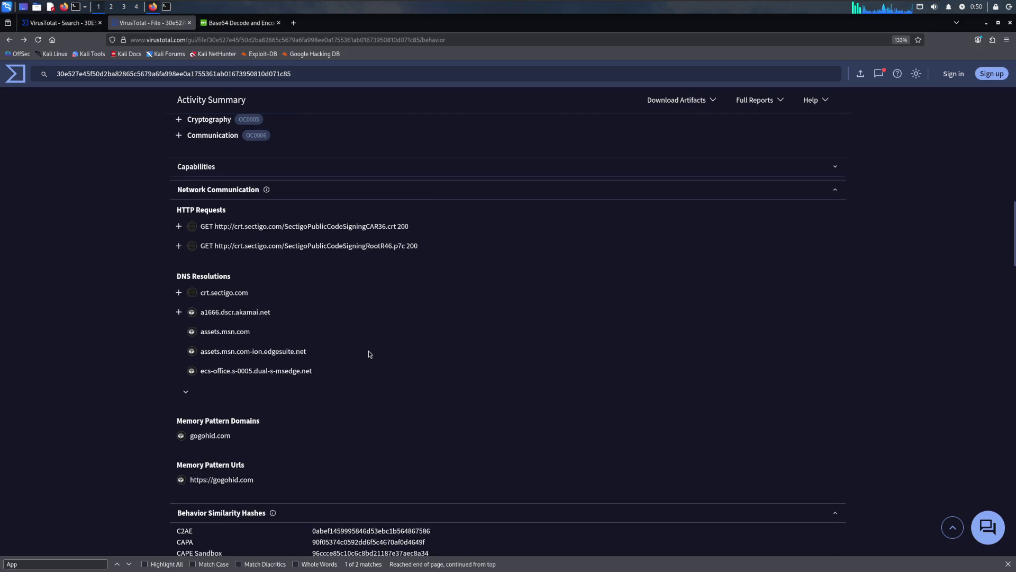
{"action": "scroll", "coordinate": [369, 354], "scroll_direction": "down", "scroll_amount": 3}
{"action": "scroll", "coordinate": [369, 354], "scroll_direction": "down", "scroll_amount": 3}
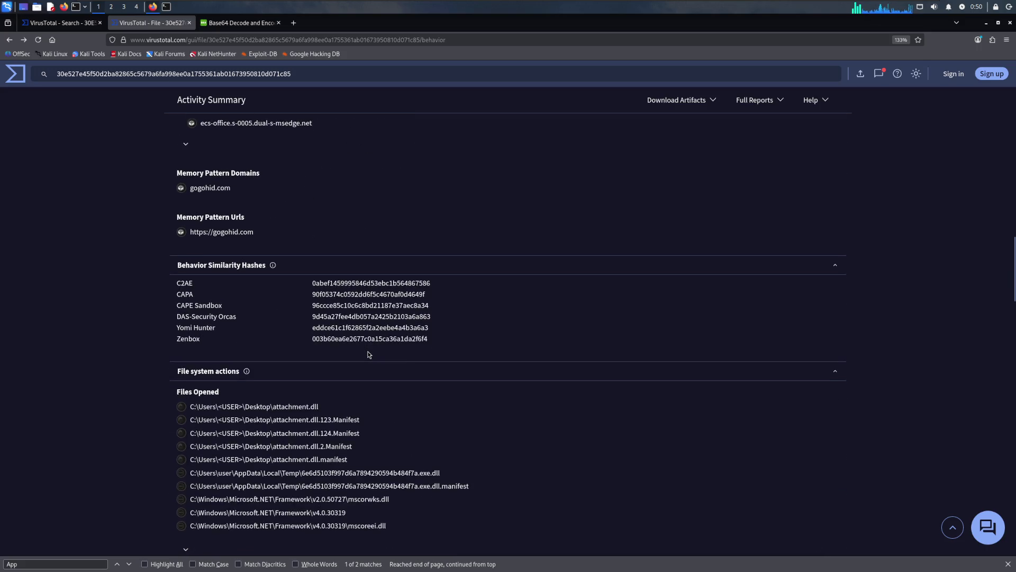
{"action": "scroll", "coordinate": [368, 354], "scroll_direction": "down", "scroll_amount": 3}
{"action": "scroll", "coordinate": [366, 350], "scroll_direction": "down", "scroll_amount": 3}
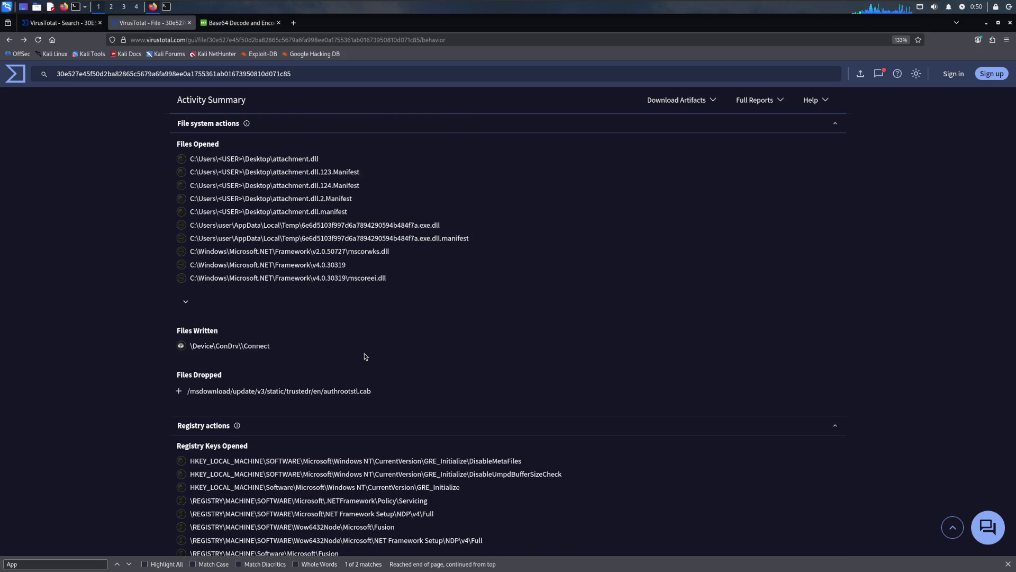
{"action": "scroll", "coordinate": [365, 356], "scroll_direction": "down", "scroll_amount": 3}
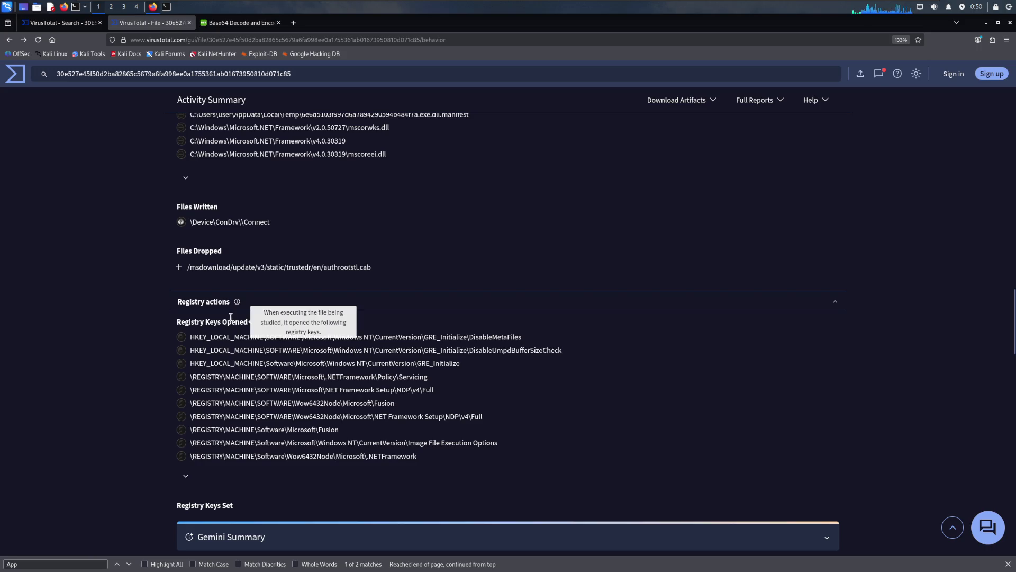
Step: Pick out the HKEY_LOCAL_MACHINE registry key and the hash-named DLL in the rundll32 shell command, then return to the lab
{"action": "left_click_drag", "start_coordinate": [191, 340], "coordinate": [263, 342]}
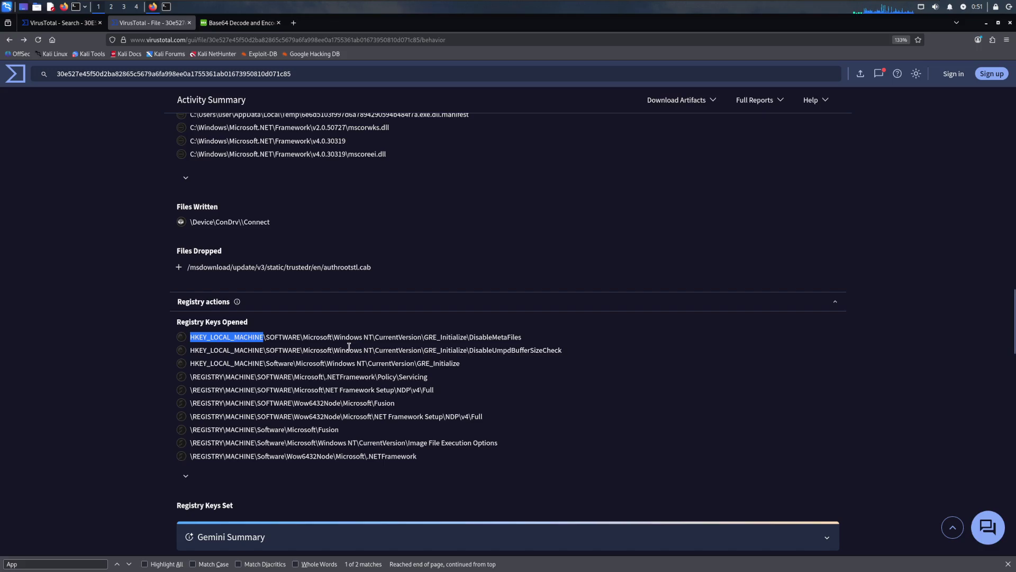
{"action": "scroll", "coordinate": [348, 349], "scroll_direction": "down", "scroll_amount": 3}
{"action": "scroll", "coordinate": [214, 291], "scroll_direction": "down", "scroll_amount": 5}
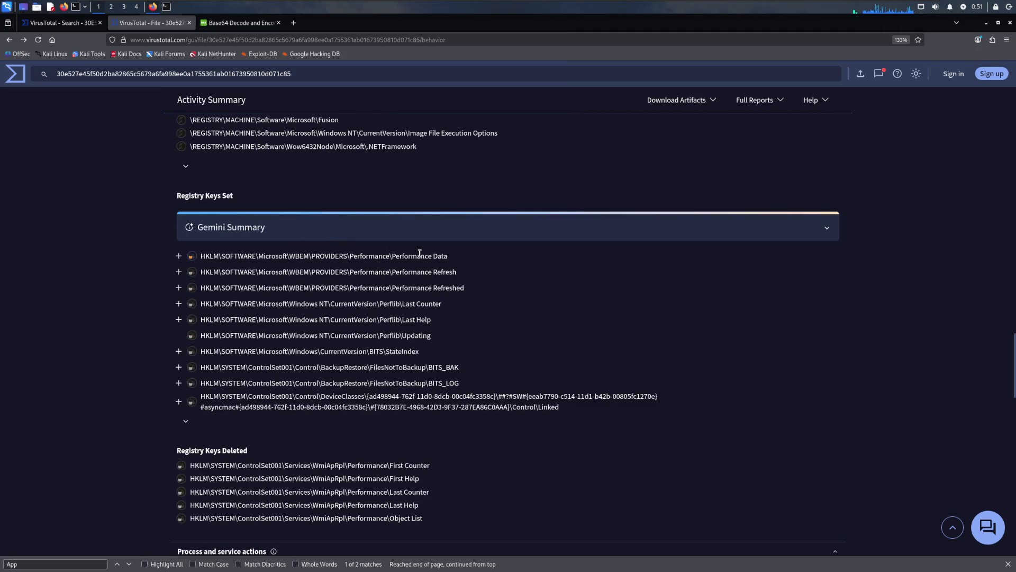
{"action": "scroll", "coordinate": [179, 391], "scroll_direction": "down", "scroll_amount": 4}
{"action": "scroll", "coordinate": [179, 391], "scroll_direction": "down", "scroll_amount": 2}
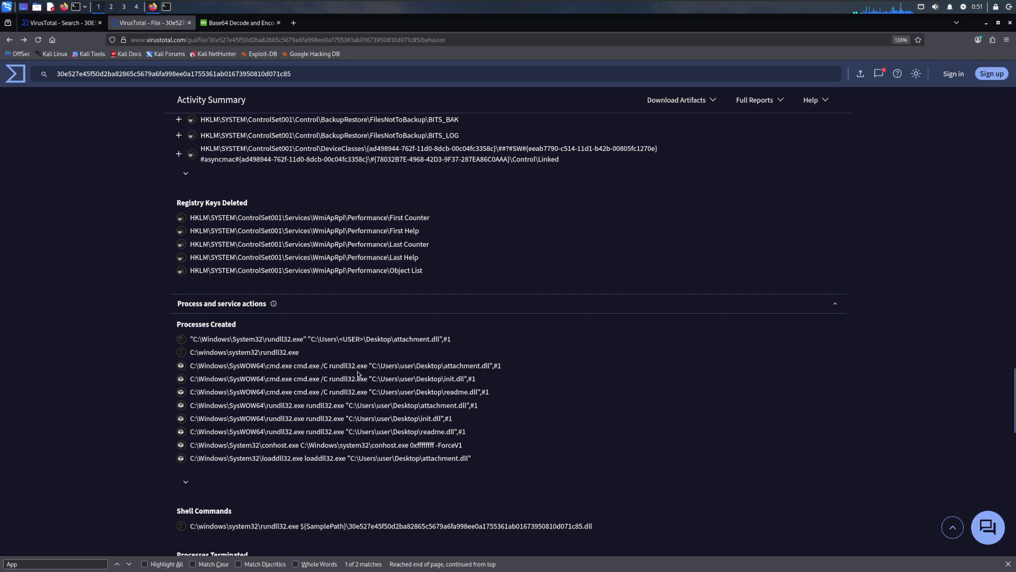
{"action": "scroll", "coordinate": [378, 382], "scroll_direction": "down", "scroll_amount": 1}
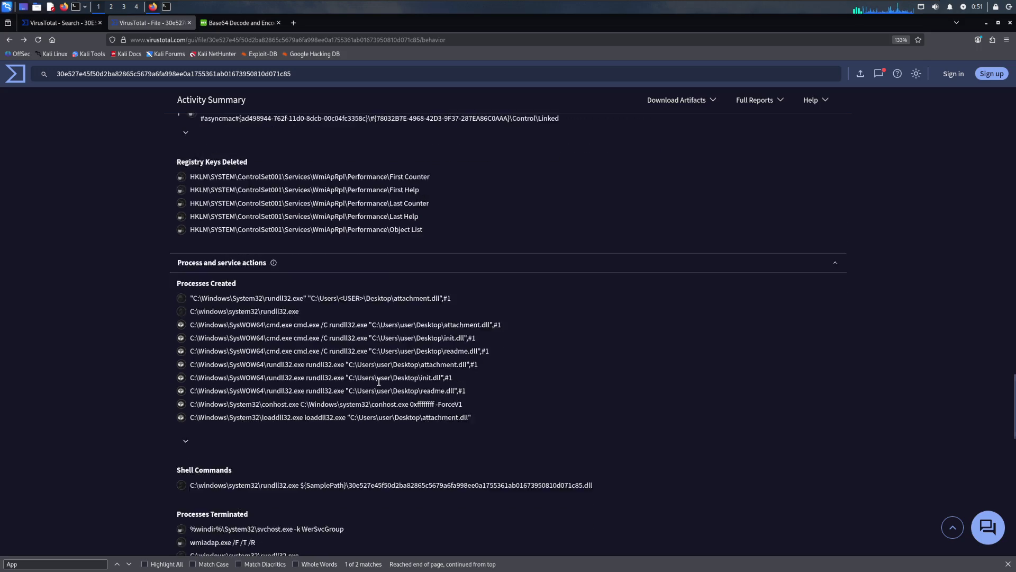
{"action": "scroll", "coordinate": [379, 386], "scroll_direction": "down", "scroll_amount": 2}
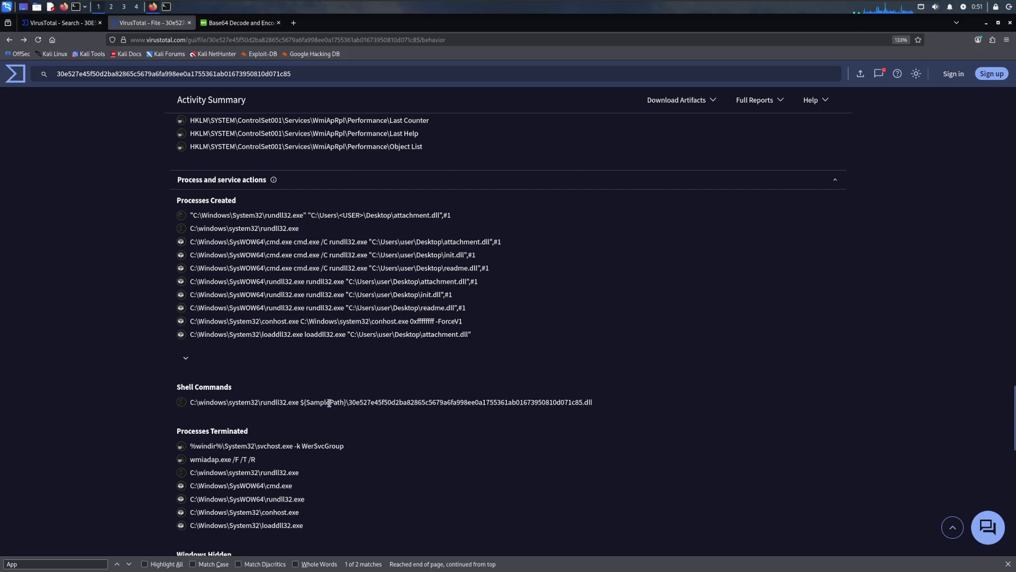
{"action": "left_click_drag", "start_coordinate": [349, 402], "coordinate": [604, 409]}
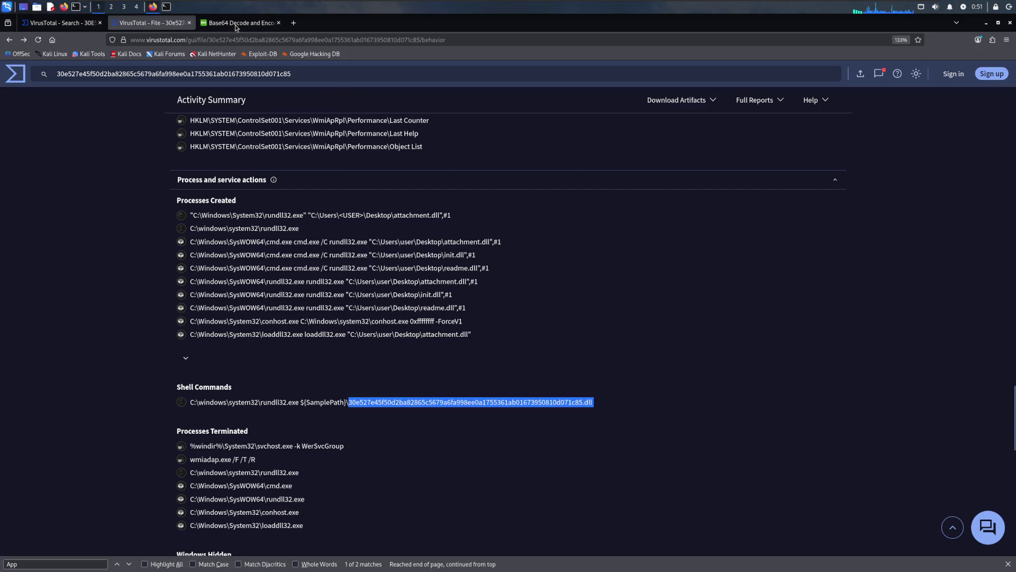
{"action": "left_click", "coordinate": [877, 7]}
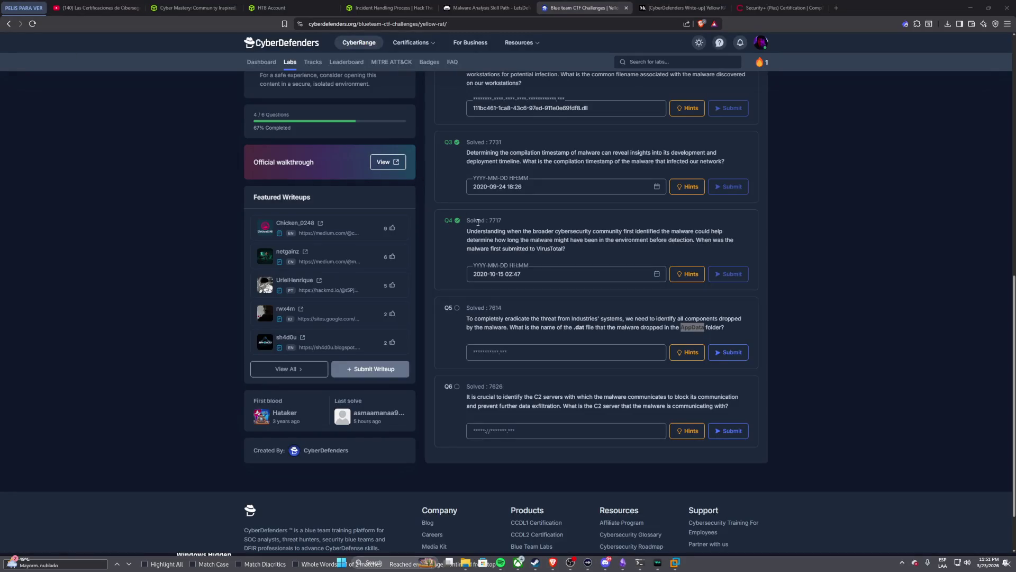
Step: Reveal Q5's hints and select the suggested phrase 'Yellow Cockatoo Malware'
{"action": "left_click", "coordinate": [687, 352]}
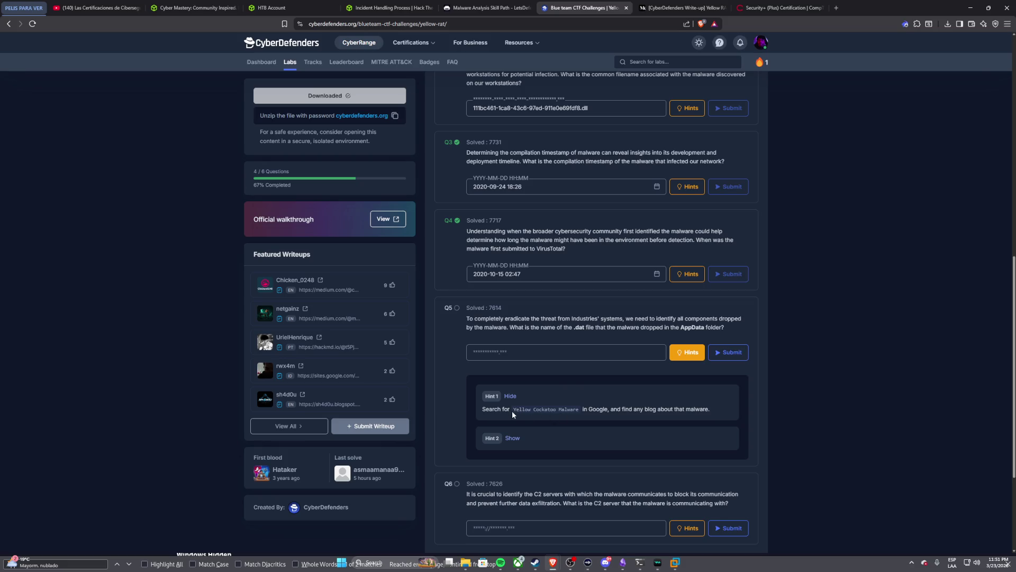
{"action": "left_click_drag", "start_coordinate": [514, 409], "coordinate": [580, 411]}
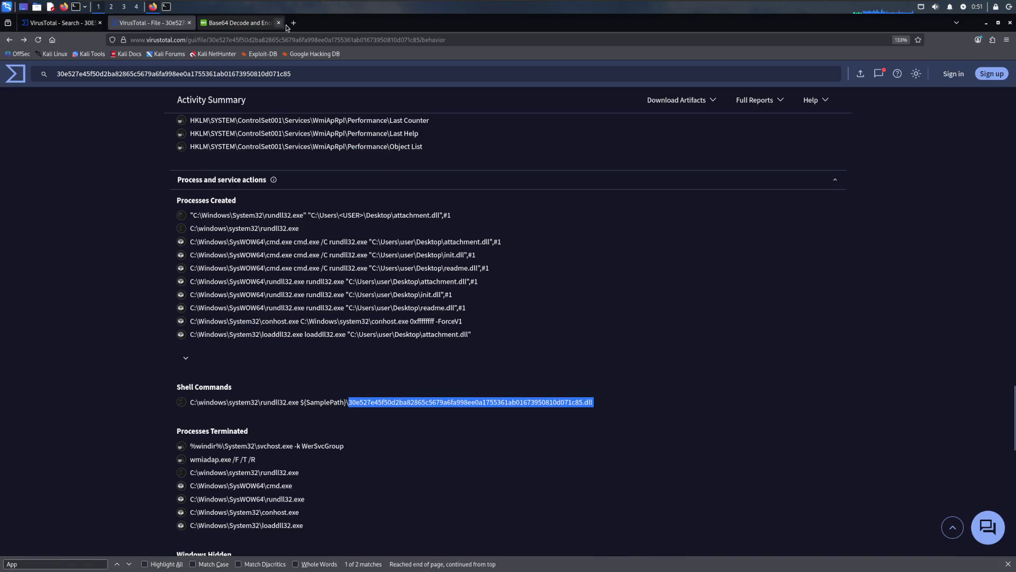
Step: Google 'Yellow Cockatoo Malware' in a new tab, show results in English, and return to the lab page
{"action": "left_click", "coordinate": [294, 23]}
{"action": "type", "text": "Yellow Cockatoo Malware"}
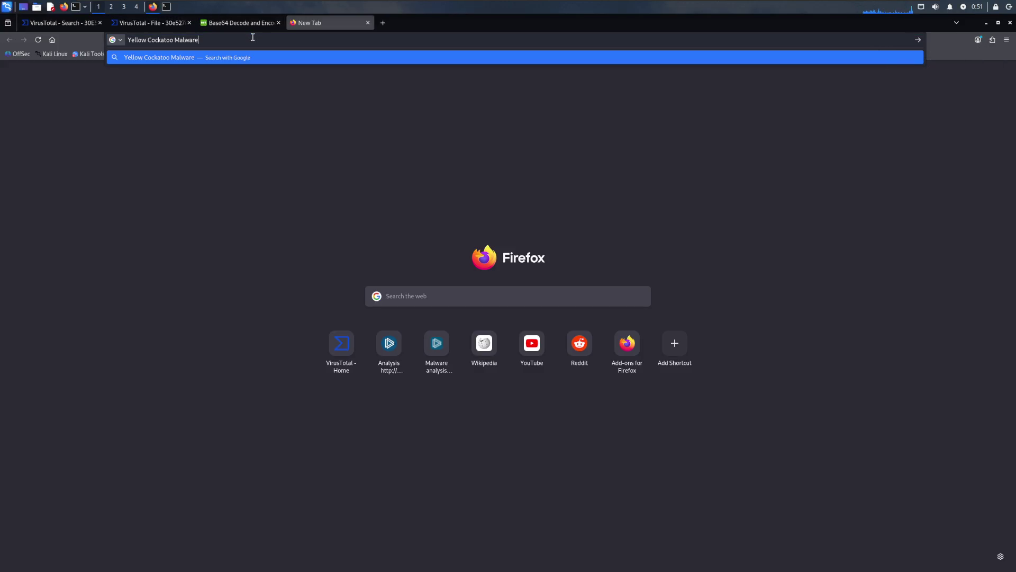
{"action": "key", "text": "Return"}
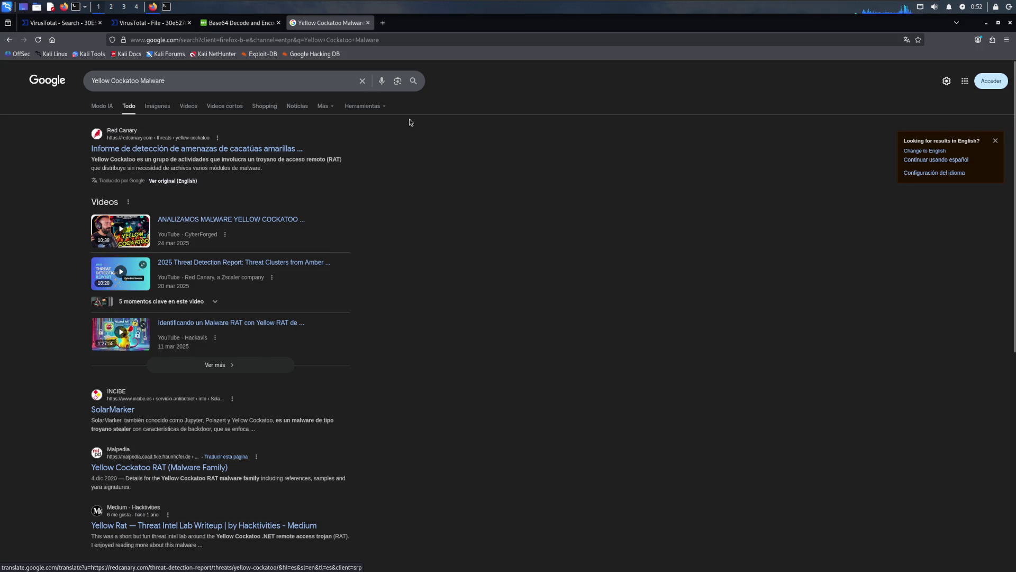
{"action": "left_click", "coordinate": [925, 150]}
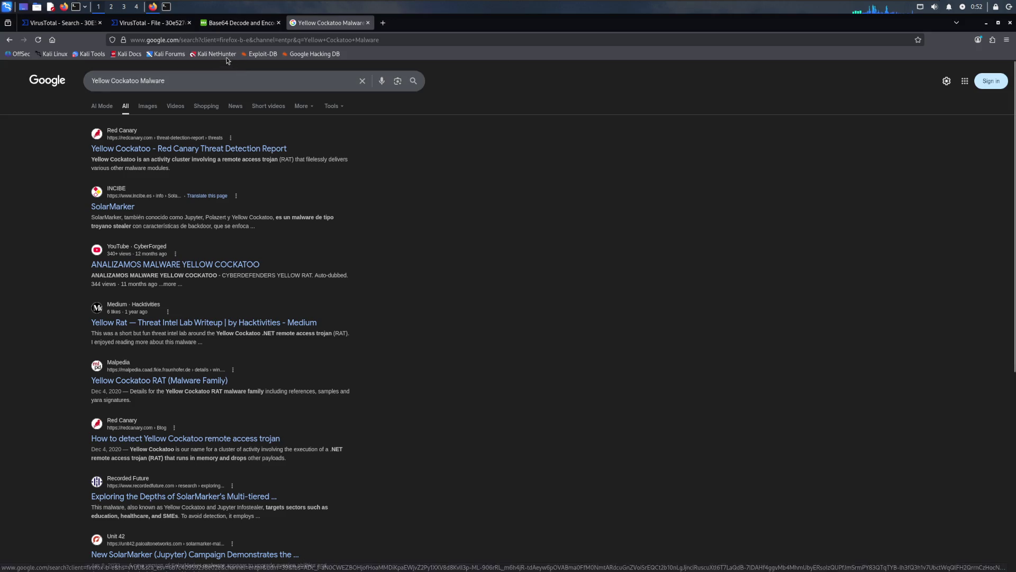
{"action": "key", "text": "alt+Tab"}
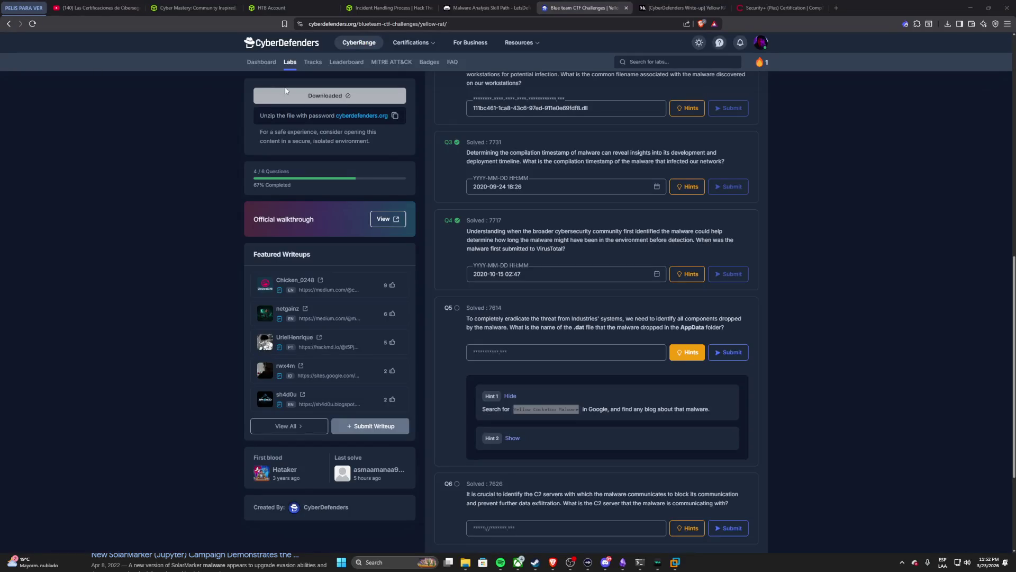
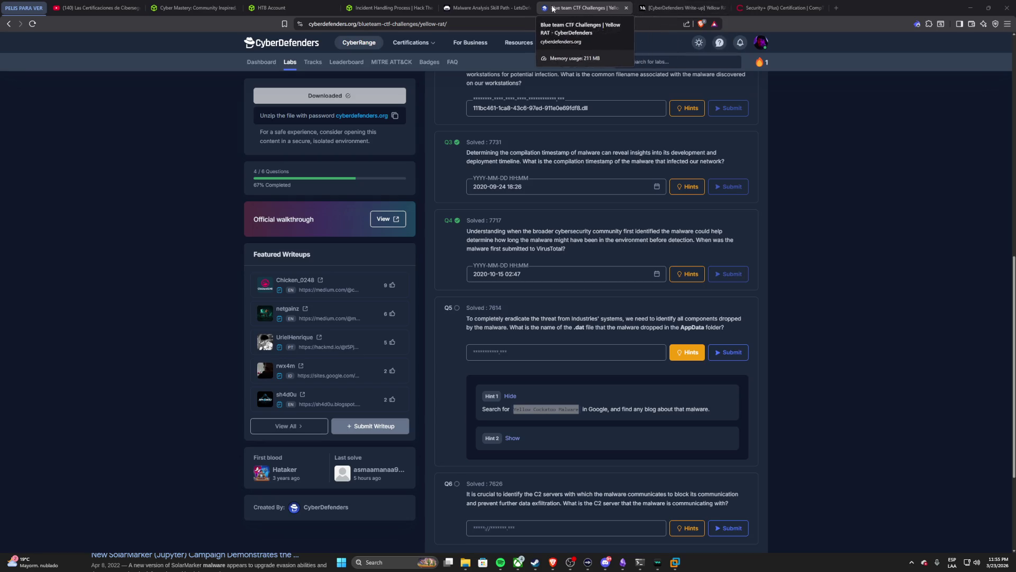
Step: Glance at the Medium and CompTIA pages, return to Yellow RAT, and open Red Canary's Yellow Cockatoo report in the VM
{"action": "left_click", "coordinate": [679, 8]}
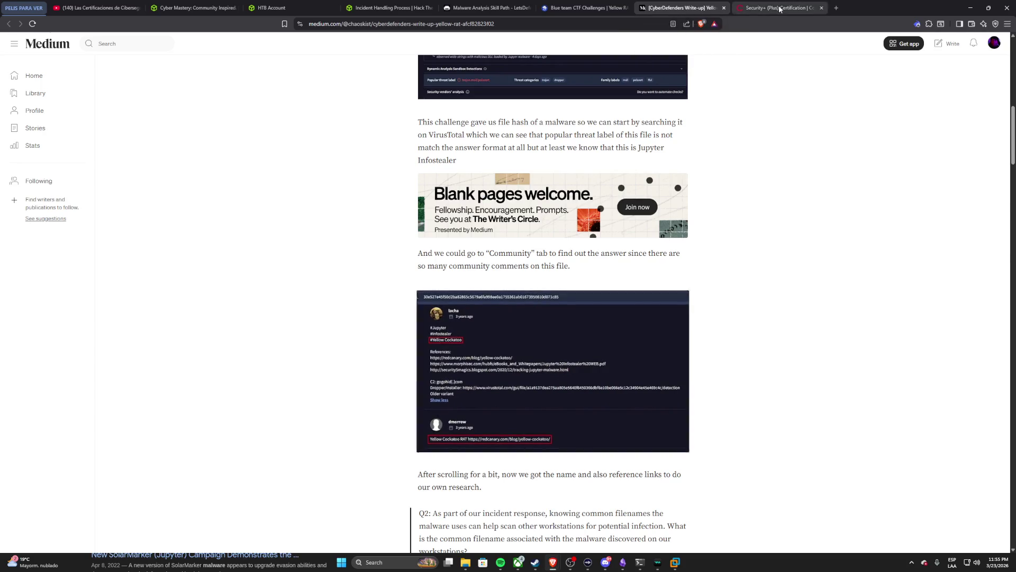
{"action": "left_click", "coordinate": [780, 8]}
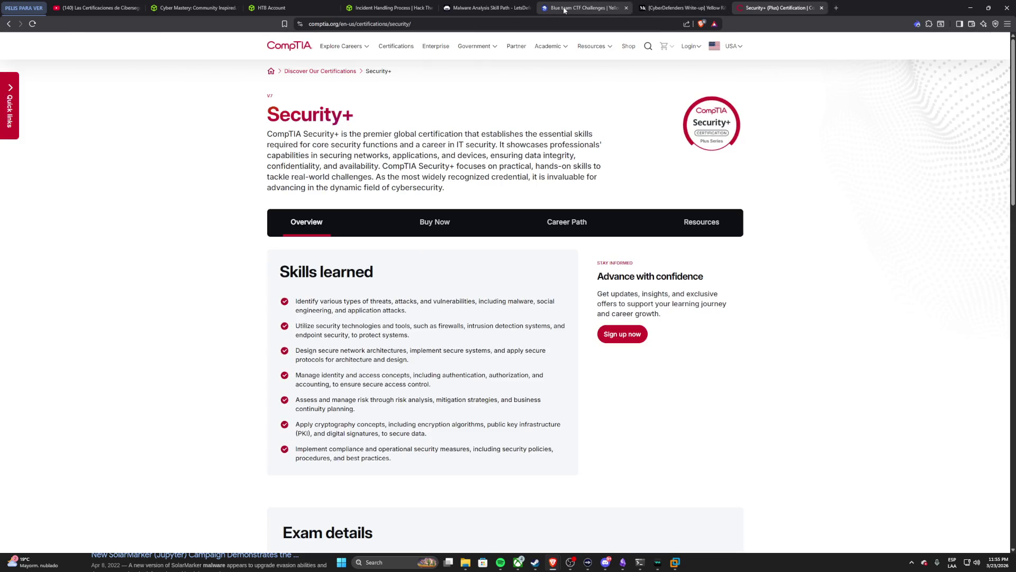
{"action": "left_click", "coordinate": [584, 9]}
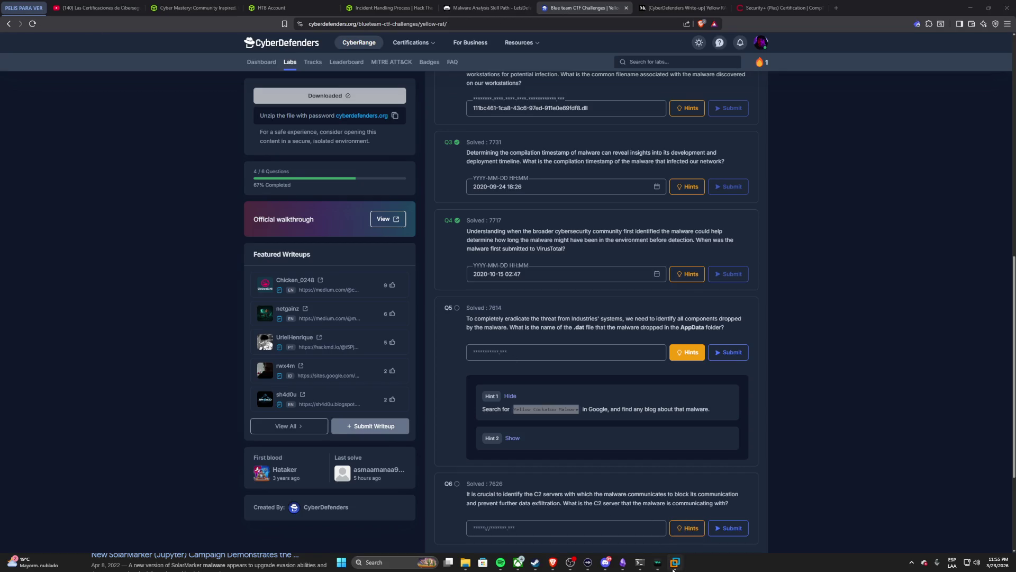
{"action": "left_click", "coordinate": [675, 562]}
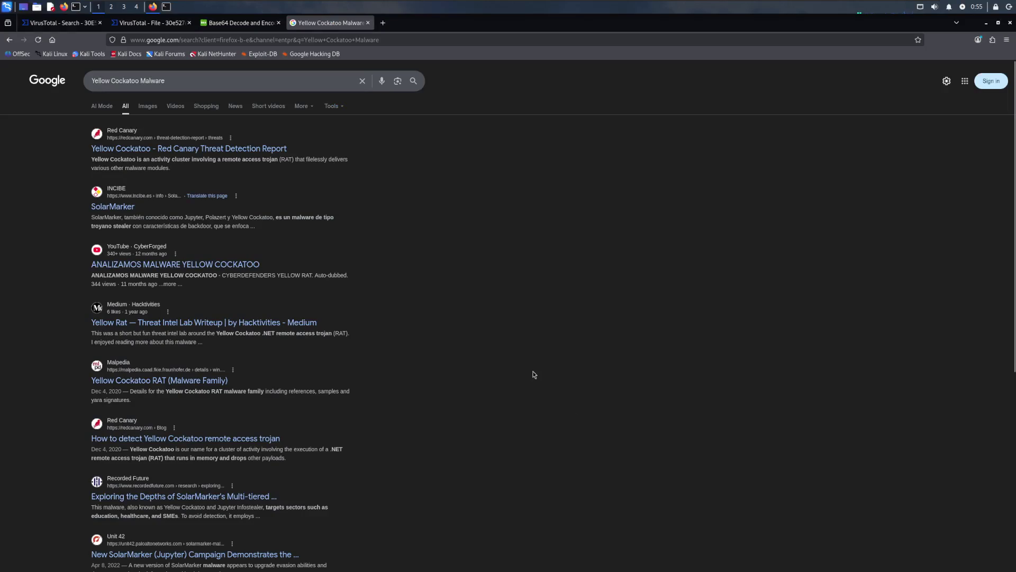
{"action": "left_click", "coordinate": [171, 155]}
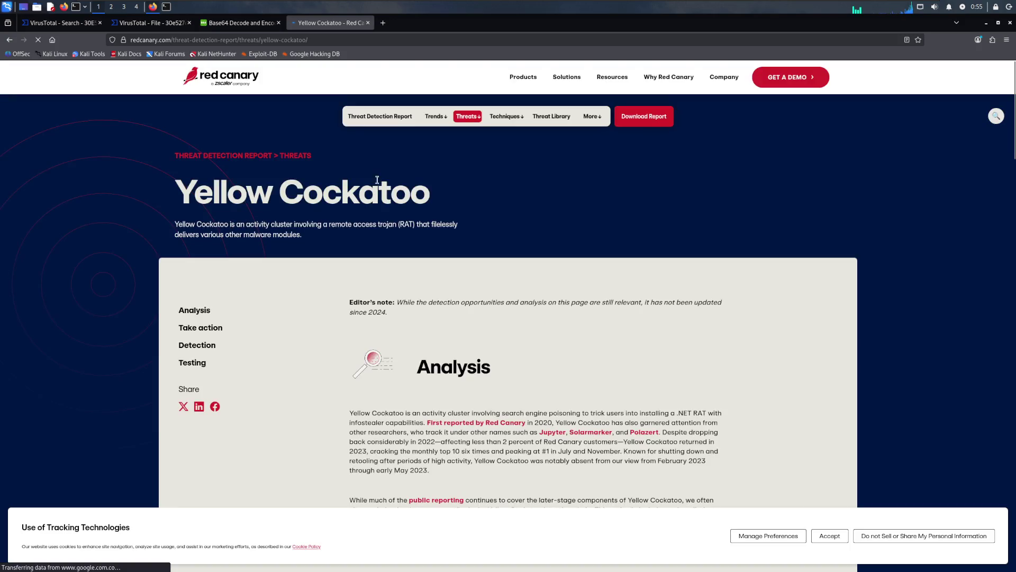
{"action": "scroll", "coordinate": [381, 198], "scroll_direction": "down", "scroll_amount": 3}
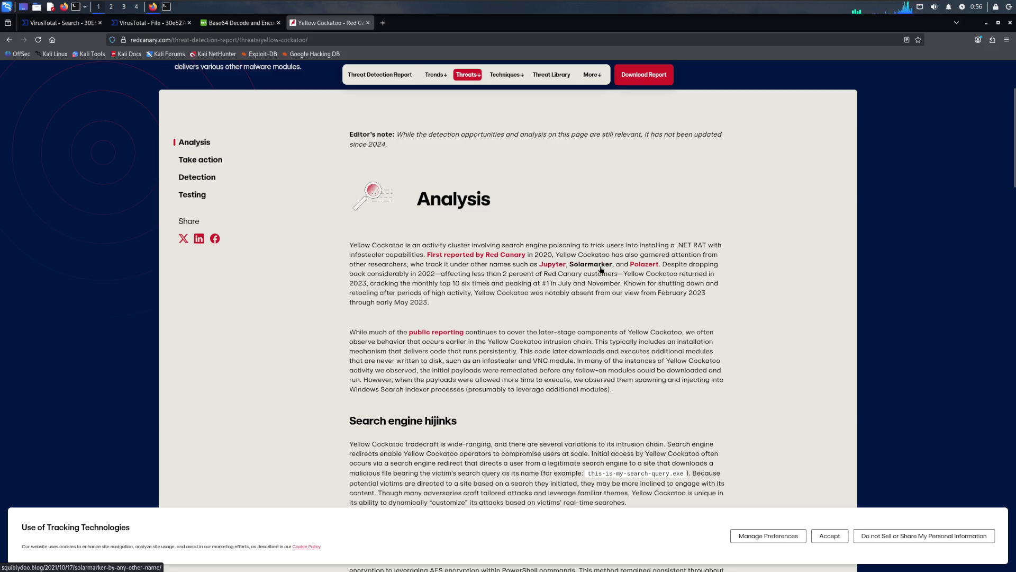
{"action": "scroll", "coordinate": [552, 268], "scroll_direction": "down", "scroll_amount": 4}
{"action": "scroll", "coordinate": [512, 256], "scroll_direction": "down", "scroll_amount": 1}
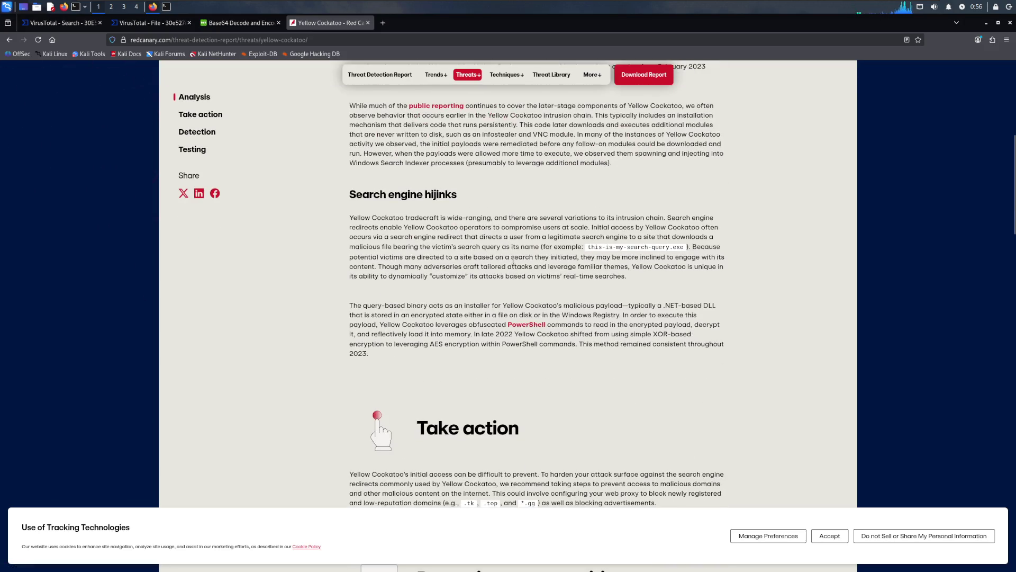
{"action": "scroll", "coordinate": [588, 247], "scroll_direction": "down", "scroll_amount": 1}
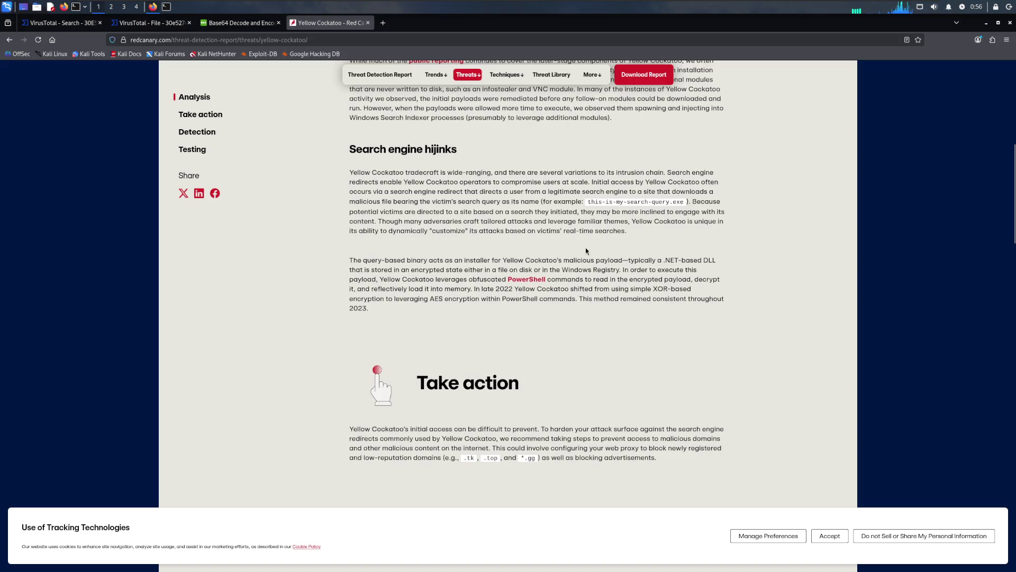
{"action": "scroll", "coordinate": [556, 254], "scroll_direction": "down", "scroll_amount": 2}
{"action": "scroll", "coordinate": [542, 259], "scroll_direction": "down", "scroll_amount": 2}
{"action": "scroll", "coordinate": [542, 260], "scroll_direction": "down", "scroll_amount": 2}
{"action": "scroll", "coordinate": [541, 260], "scroll_direction": "down", "scroll_amount": 3}
{"action": "scroll", "coordinate": [542, 260], "scroll_direction": "down", "scroll_amount": 1}
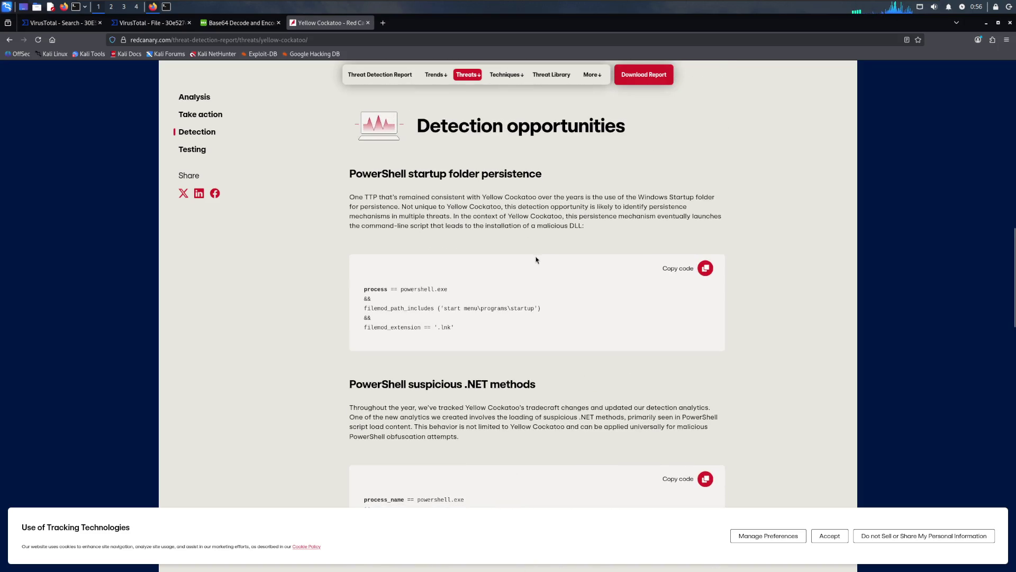
{"action": "scroll", "coordinate": [538, 260], "scroll_direction": "down", "scroll_amount": 2}
{"action": "scroll", "coordinate": [536, 260], "scroll_direction": "down", "scroll_amount": 1}
{"action": "scroll", "coordinate": [537, 259], "scroll_direction": "down", "scroll_amount": 2}
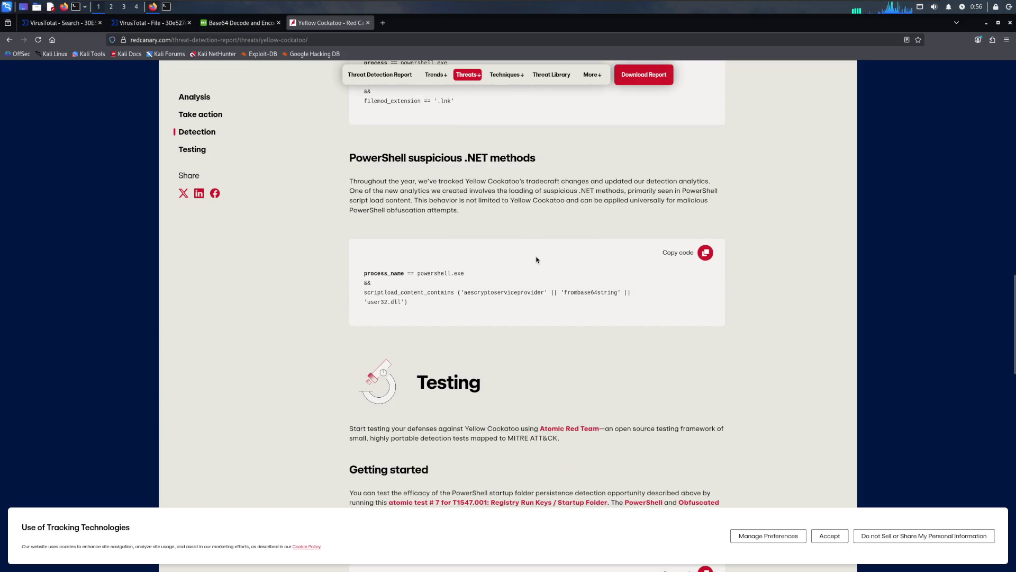
{"action": "scroll", "coordinate": [520, 262], "scroll_direction": "down", "scroll_amount": 3}
{"action": "scroll", "coordinate": [516, 268], "scroll_direction": "down", "scroll_amount": 1}
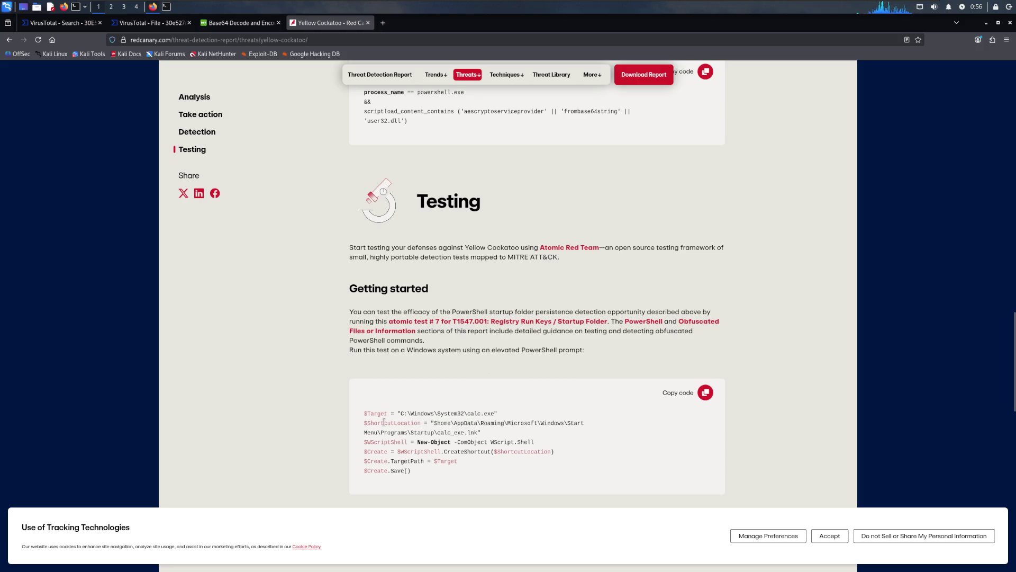
{"action": "scroll", "coordinate": [382, 279], "scroll_direction": "down", "scroll_amount": 1}
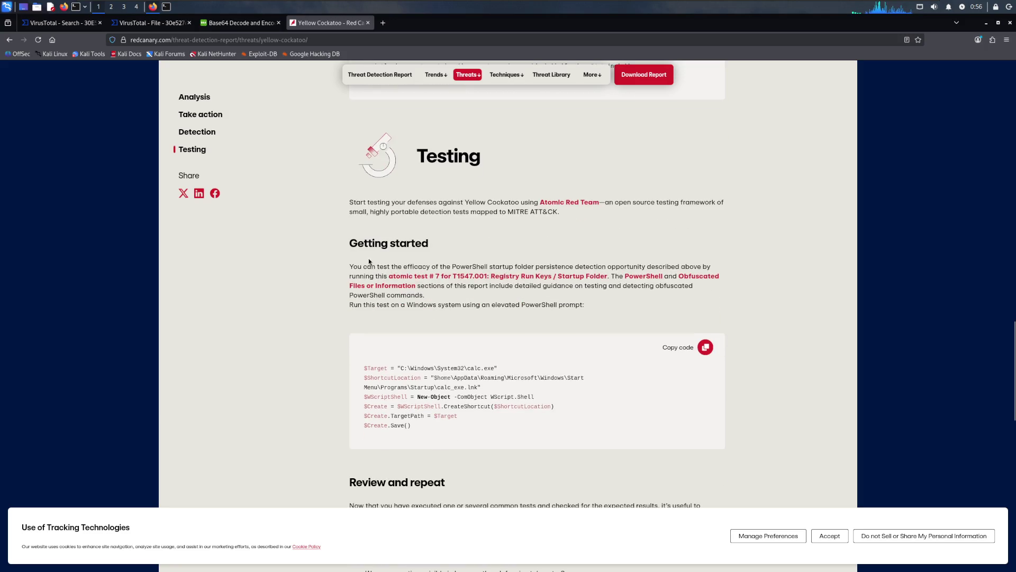
{"action": "scroll", "coordinate": [368, 261], "scroll_direction": "down", "scroll_amount": 1}
Step: Pick out words of the startup shortcut path in the report's Testing code sample
{"action": "double_click", "coordinate": [491, 332]}
{"action": "double_click", "coordinate": [522, 332]}
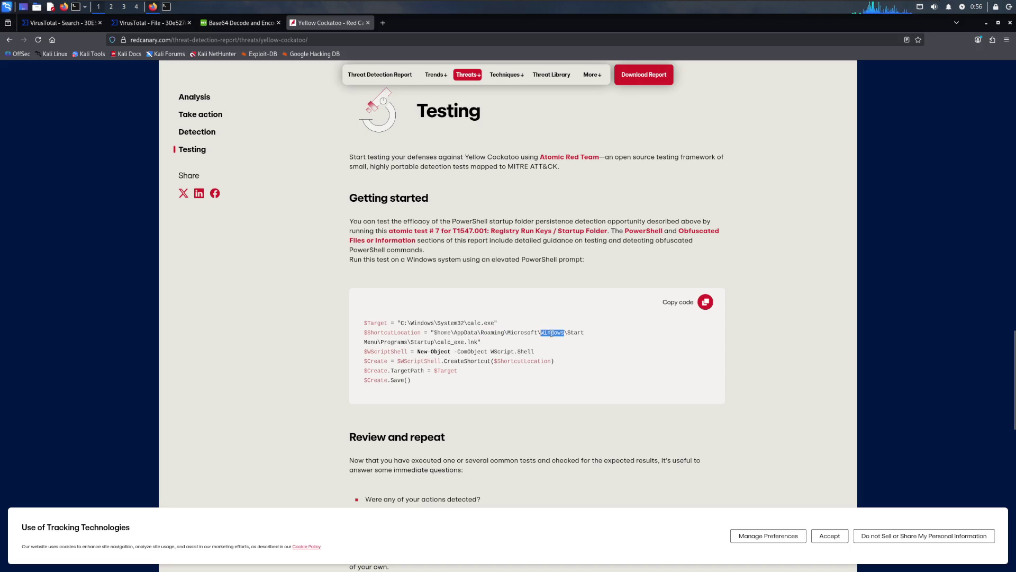
{"action": "double_click", "coordinate": [576, 332]}
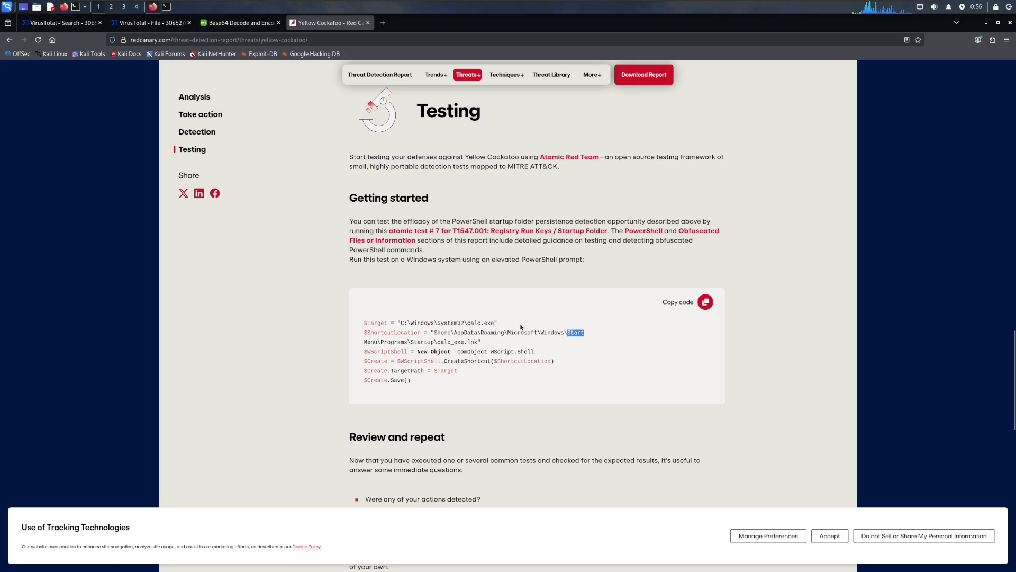
{"action": "left_click", "coordinate": [379, 340]}
Step: Select the calc_exe.lnk file name, then switch back to the Yellow RAT challenge page
{"action": "left_click_drag", "start_coordinate": [437, 339], "coordinate": [479, 340]}
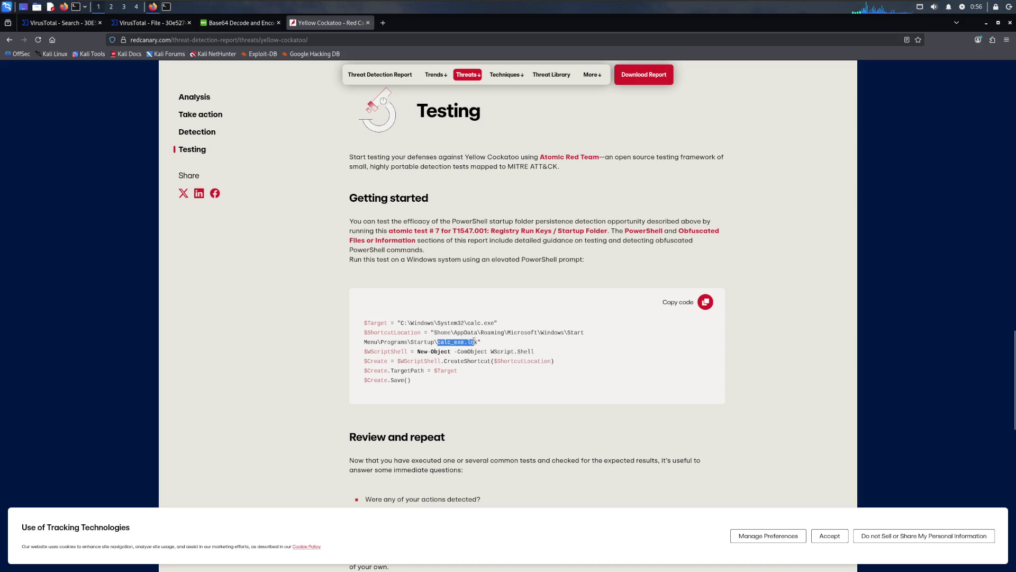
{"action": "left_click", "coordinate": [443, 340]}
{"action": "left_click_drag", "start_coordinate": [438, 341], "coordinate": [480, 342]}
{"action": "key", "text": "alt+Tab"}
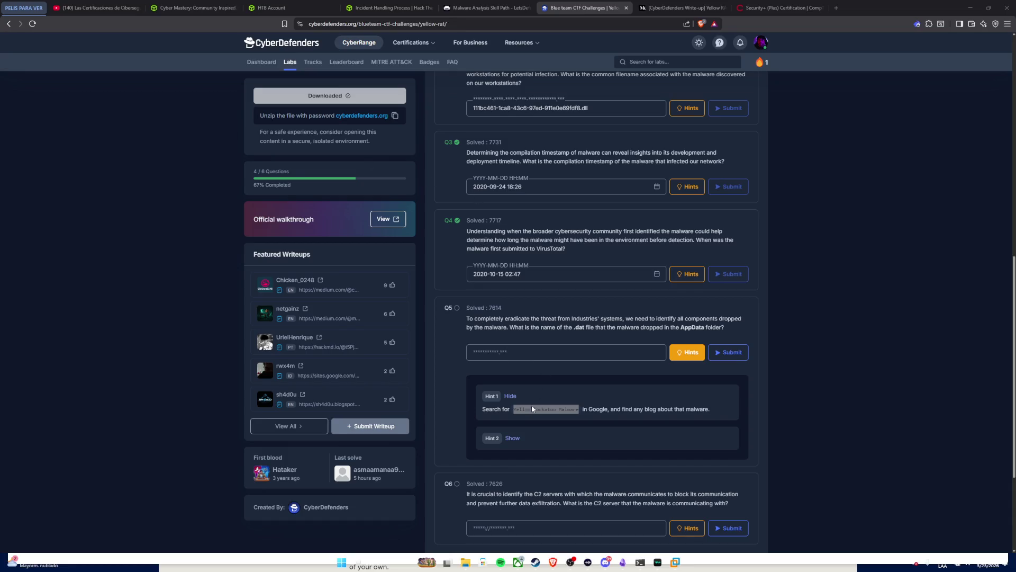
Step: Reveal Q5's Hint 2, select its Red Canary report link, and start a new browser tab
{"action": "left_click", "coordinate": [512, 438]}
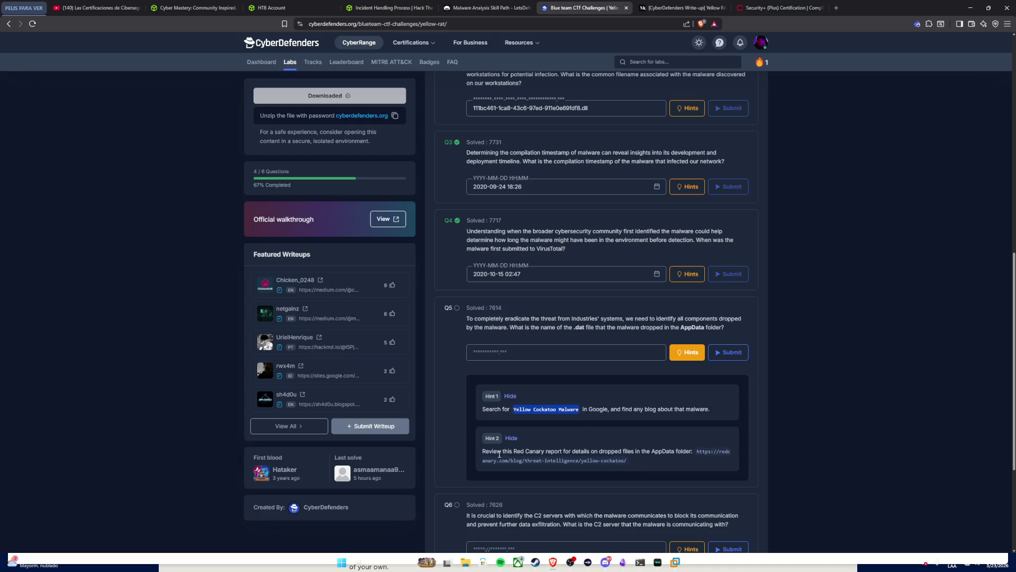
{"action": "left_click_drag", "start_coordinate": [697, 450], "coordinate": [642, 462]}
{"action": "key", "text": "ctrl+c"}
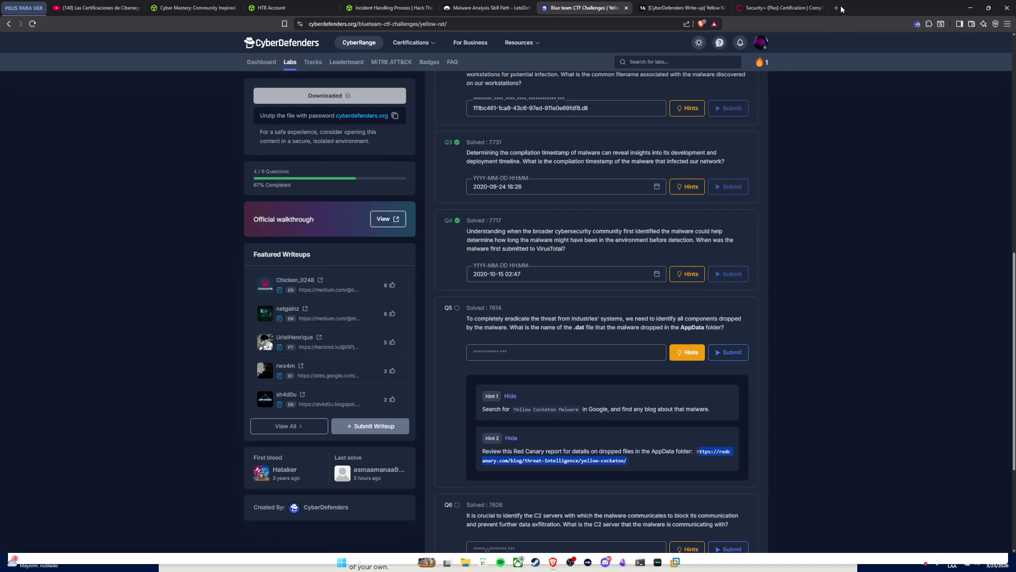
{"action": "key", "text": "ctrl+t"}
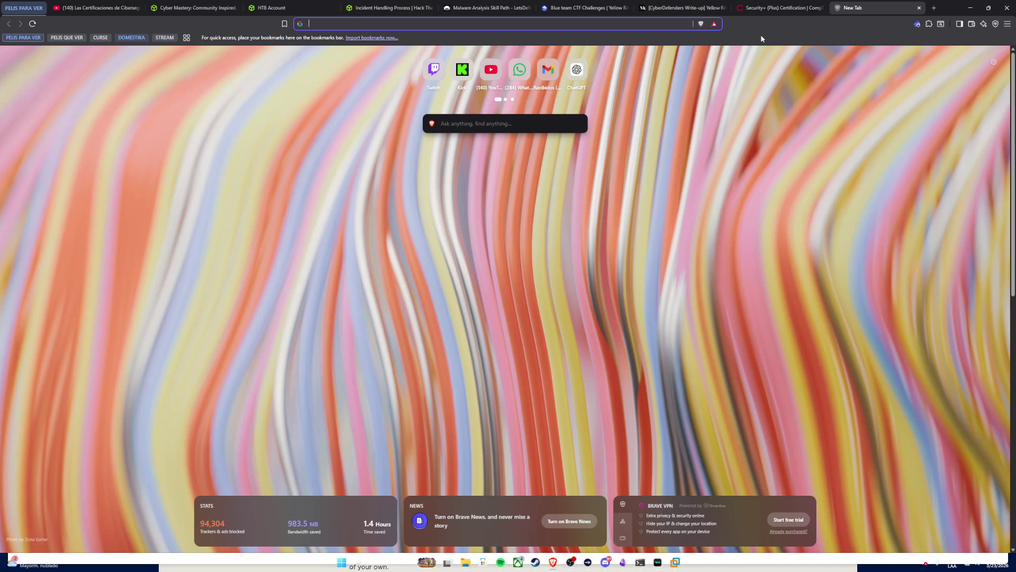
Step: Paste the copied Red Canary link into the address bar, landing on a Google search instead
{"action": "left_click", "coordinate": [661, 25]}
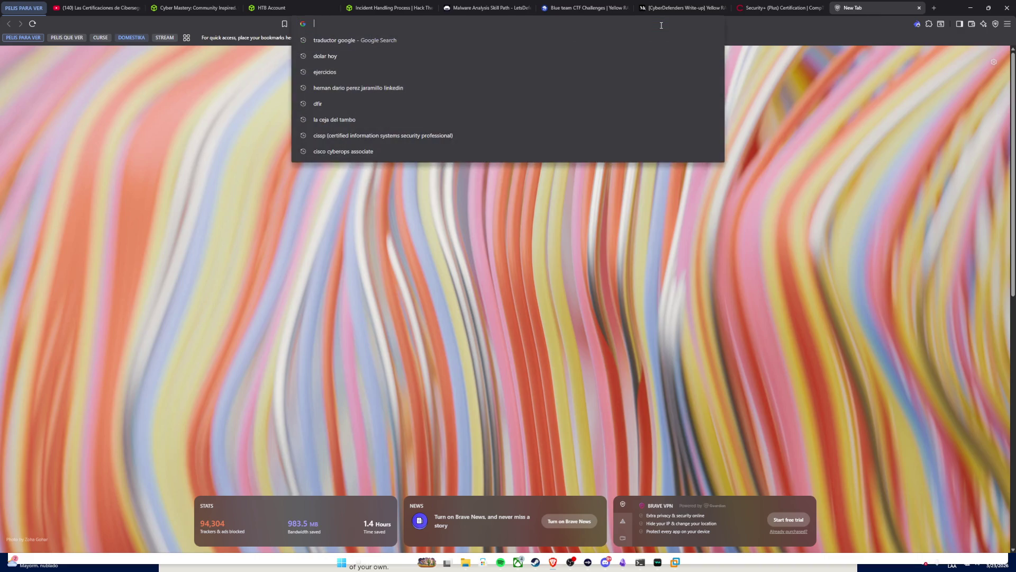
{"action": "key", "text": "ctrl+v"}
{"action": "key", "text": "Return"}
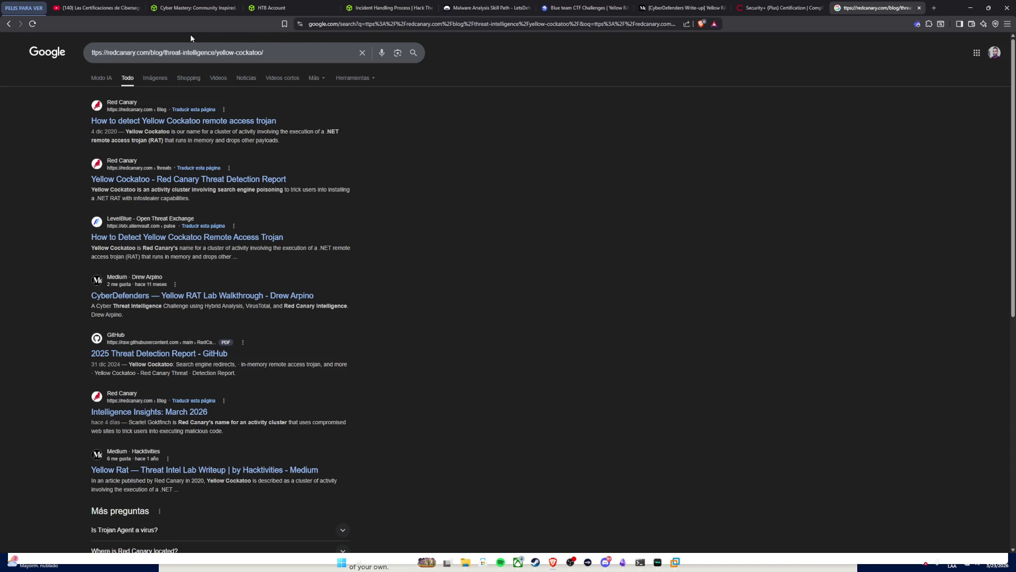
Step: Replace the address with the corrected Red Canary link and load the Yellow Cockatoo article
{"action": "double_click", "coordinate": [331, 24]}
{"action": "key", "text": "End"}
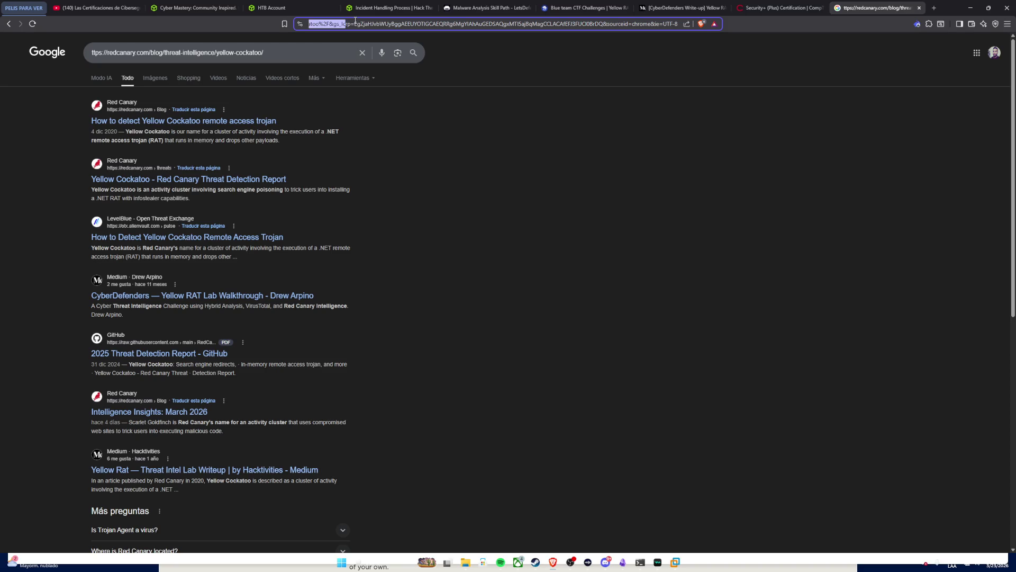
{"action": "double_click", "coordinate": [355, 24]}
{"action": "triple_click", "coordinate": [355, 25]}
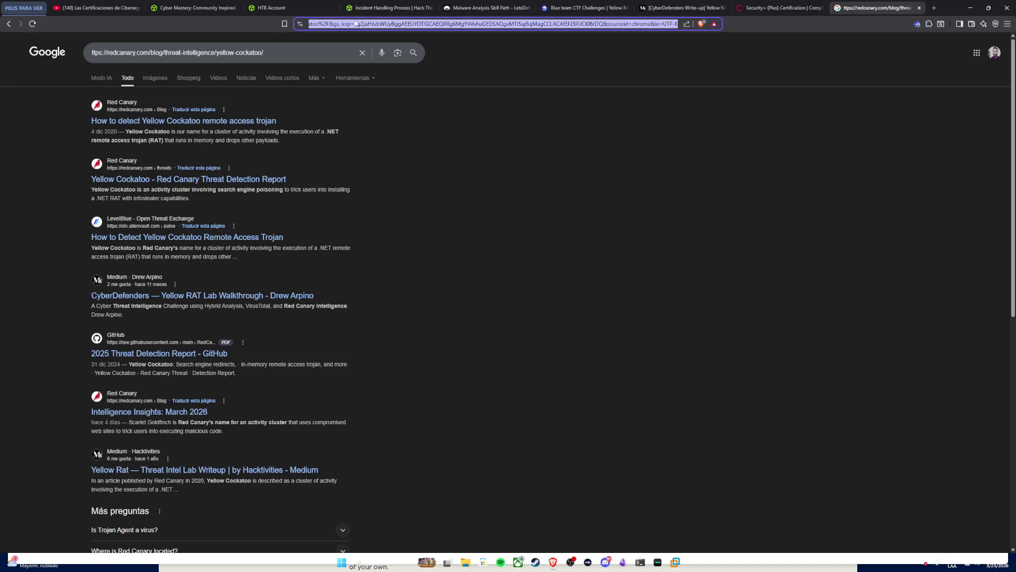
{"action": "key", "text": "ctrl+v"}
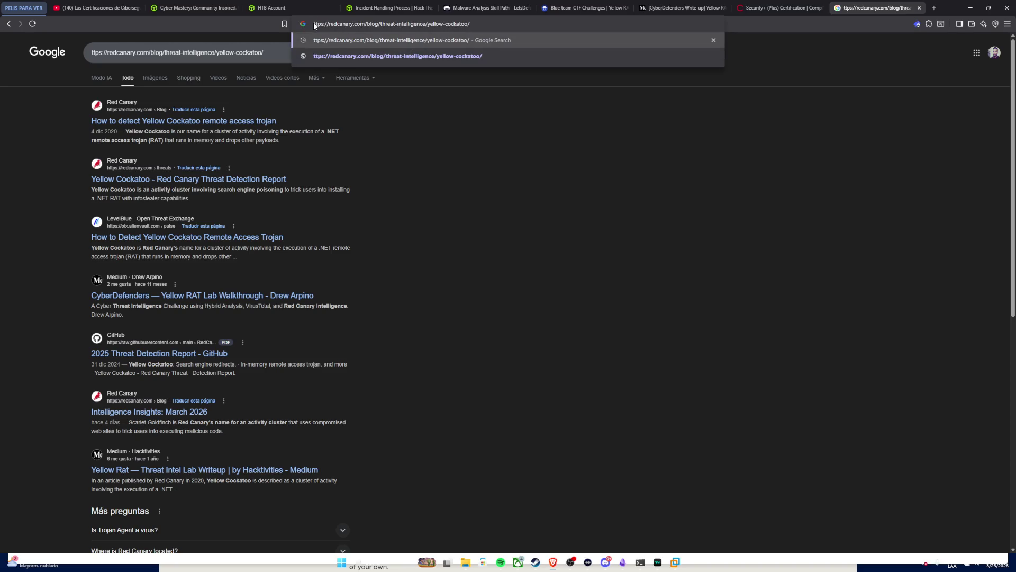
{"action": "type", "text": "h"}
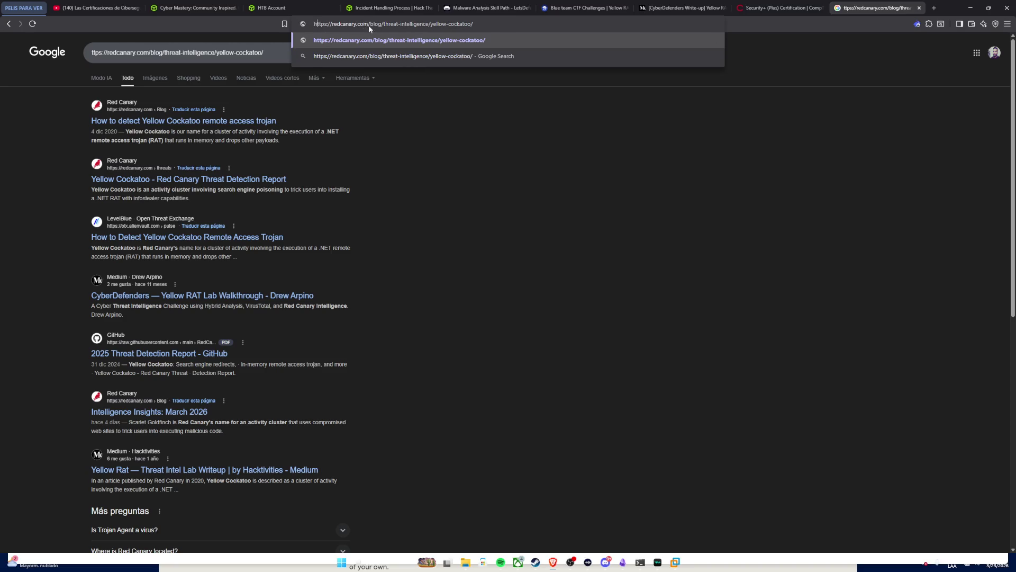
{"action": "key", "text": "Return"}
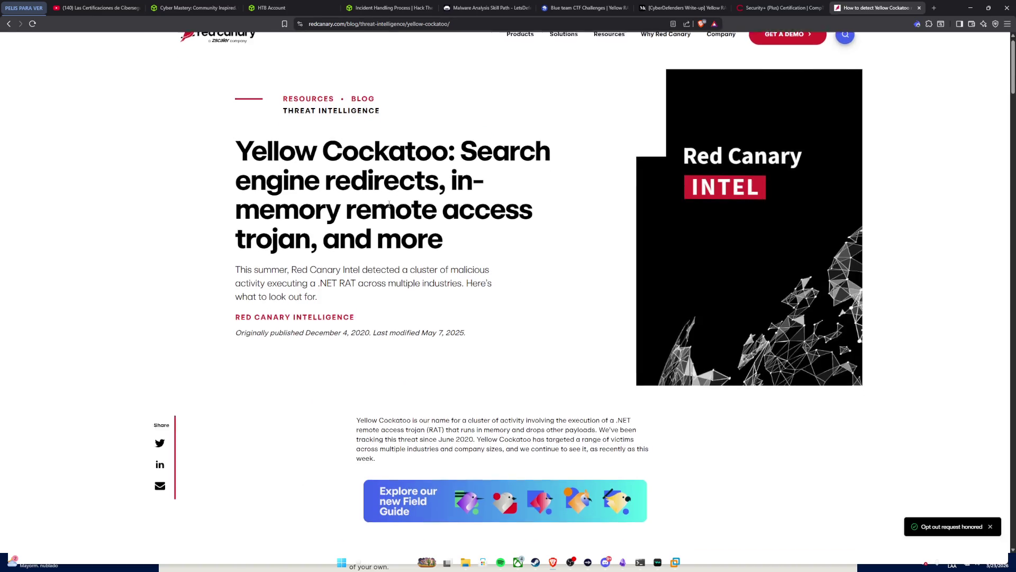
{"action": "scroll", "coordinate": [389, 178], "scroll_direction": "down", "scroll_amount": 1}
{"action": "scroll", "coordinate": [386, 190], "scroll_direction": "down", "scroll_amount": 1}
{"action": "scroll", "coordinate": [383, 207], "scroll_direction": "down", "scroll_amount": 1}
{"action": "scroll", "coordinate": [383, 207], "scroll_direction": "down", "scroll_amount": 2}
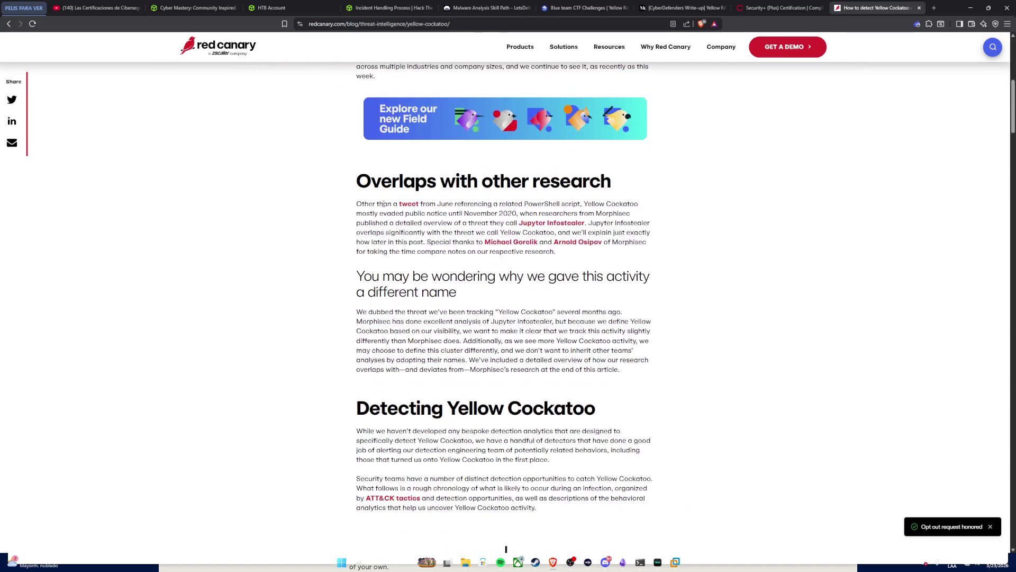
{"action": "scroll", "coordinate": [387, 209], "scroll_direction": "down", "scroll_amount": 3}
{"action": "scroll", "coordinate": [388, 210], "scroll_direction": "down", "scroll_amount": 1}
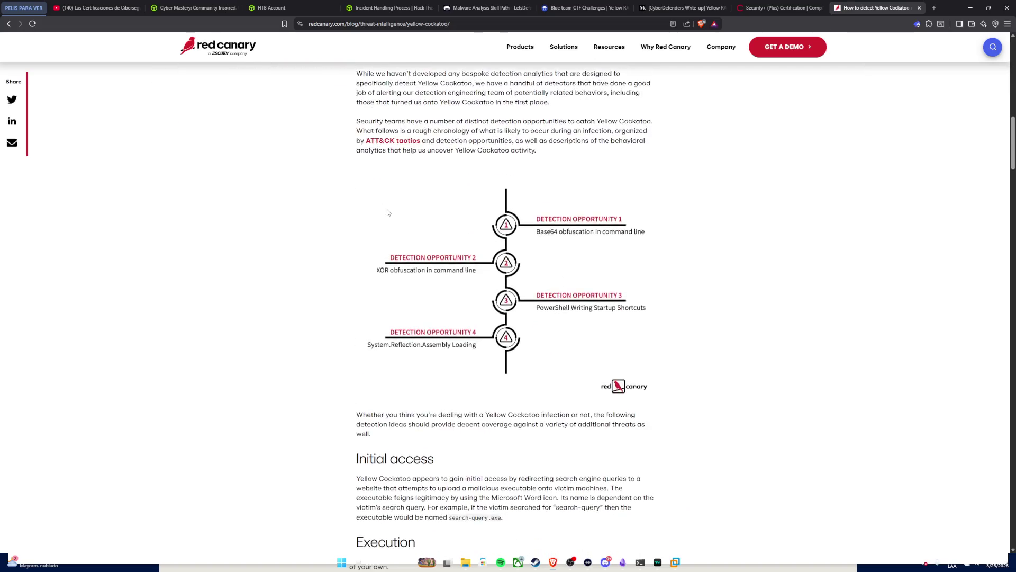
{"action": "scroll", "coordinate": [389, 214], "scroll_direction": "down", "scroll_amount": 2}
{"action": "scroll", "coordinate": [387, 213], "scroll_direction": "down", "scroll_amount": 2}
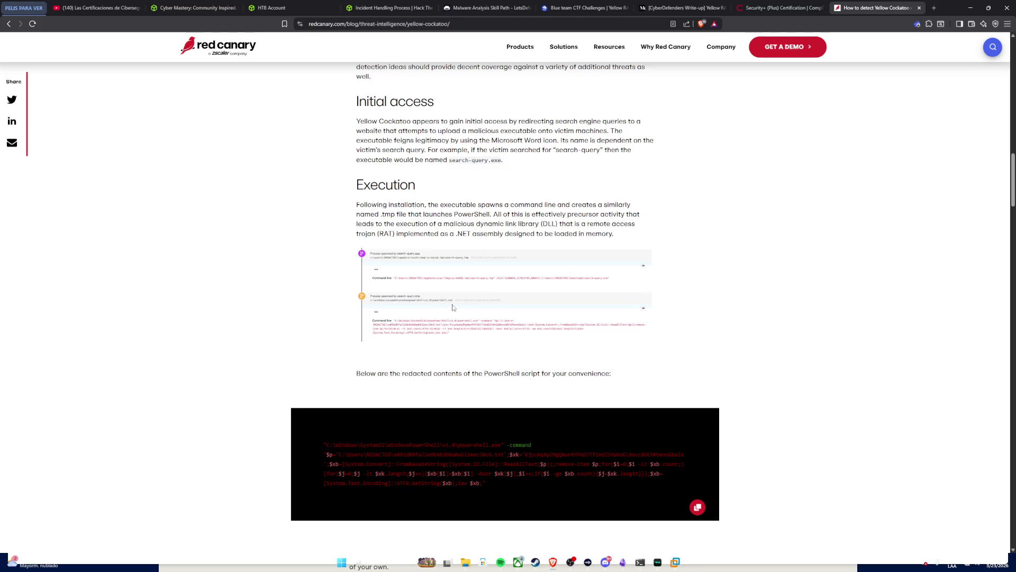
Step: Inspect the Execution process-tree screenshot and search the article for 'dat' matches
{"action": "left_click", "coordinate": [443, 285]}
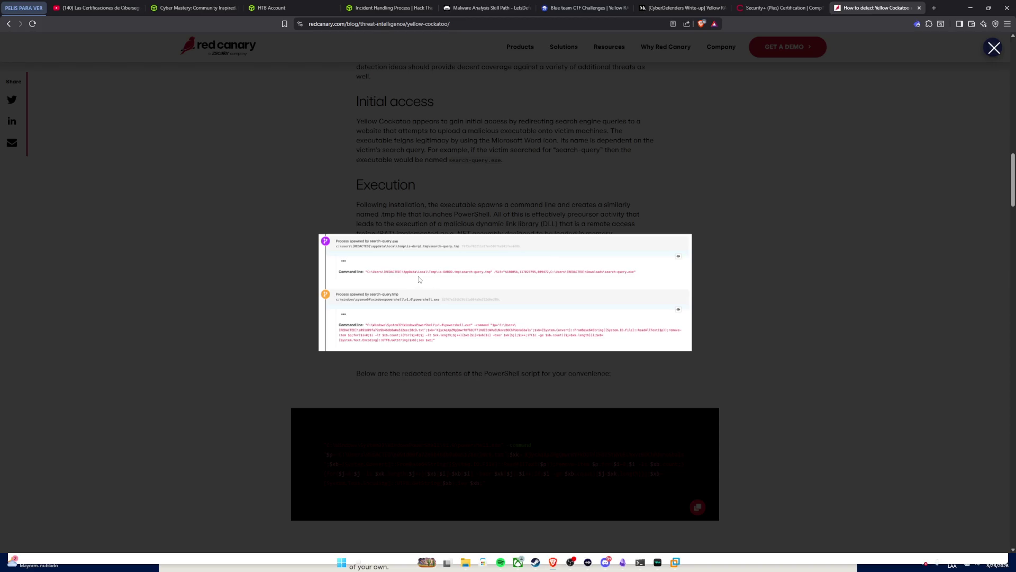
{"action": "left_click", "coordinate": [295, 215]}
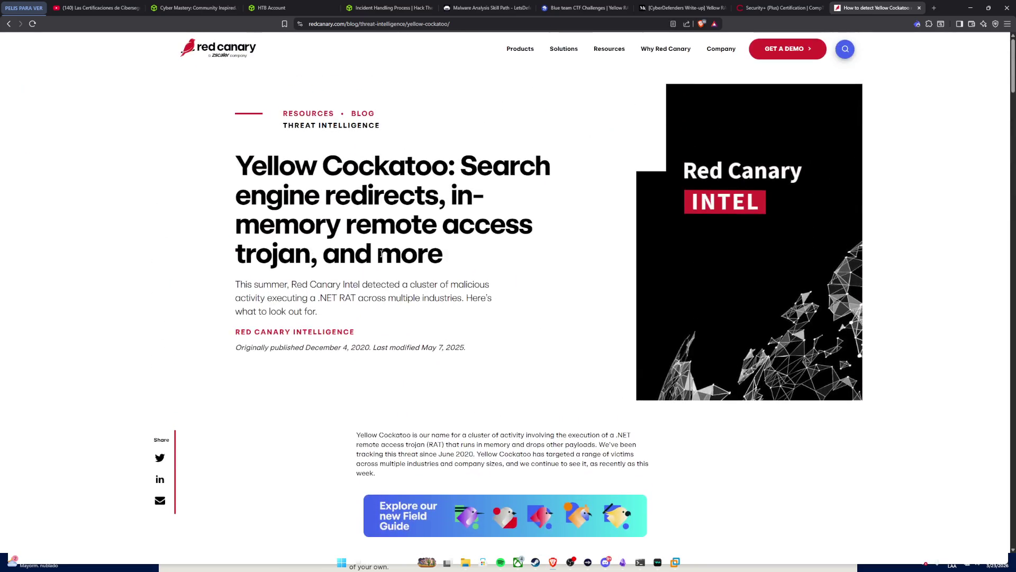
{"action": "scroll", "coordinate": [381, 257], "scroll_direction": "down", "scroll_amount": 2}
{"action": "scroll", "coordinate": [381, 257], "scroll_direction": "down", "scroll_amount": 1}
{"action": "scroll", "coordinate": [382, 256], "scroll_direction": "down", "scroll_amount": 1}
{"action": "scroll", "coordinate": [380, 254], "scroll_direction": "down", "scroll_amount": 1}
{"action": "scroll", "coordinate": [374, 249], "scroll_direction": "down", "scroll_amount": 1}
{"action": "scroll", "coordinate": [374, 249], "scroll_direction": "down", "scroll_amount": 1}
{"action": "scroll", "coordinate": [372, 248], "scroll_direction": "down", "scroll_amount": 1}
{"action": "scroll", "coordinate": [366, 245], "scroll_direction": "up", "scroll_amount": 1}
{"action": "scroll", "coordinate": [351, 236], "scroll_direction": "down", "scroll_amount": 3}
{"action": "key", "text": "ctrl+f"}
{"action": "type", "text": "dat"}
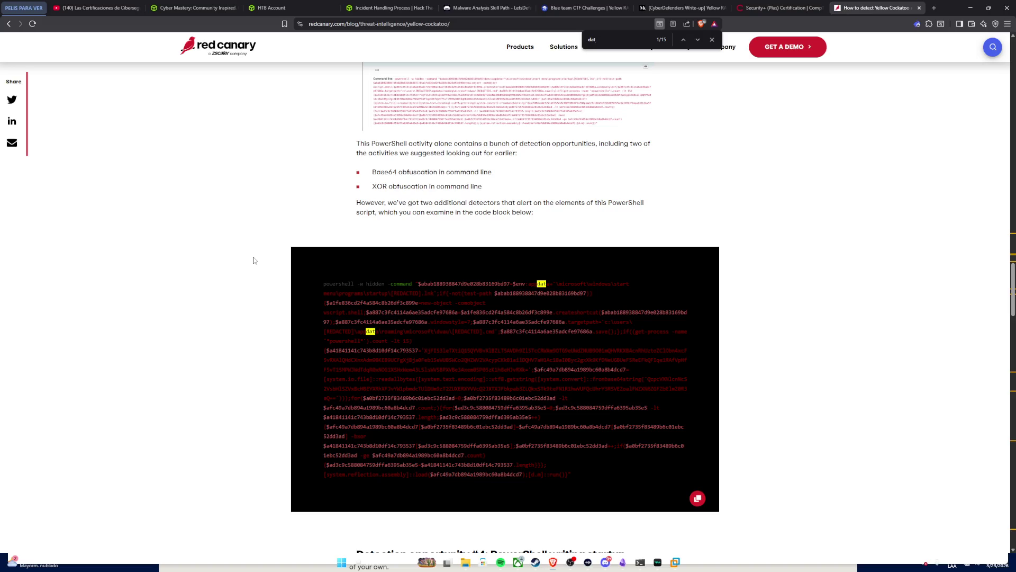
{"action": "key", "text": "Return"}
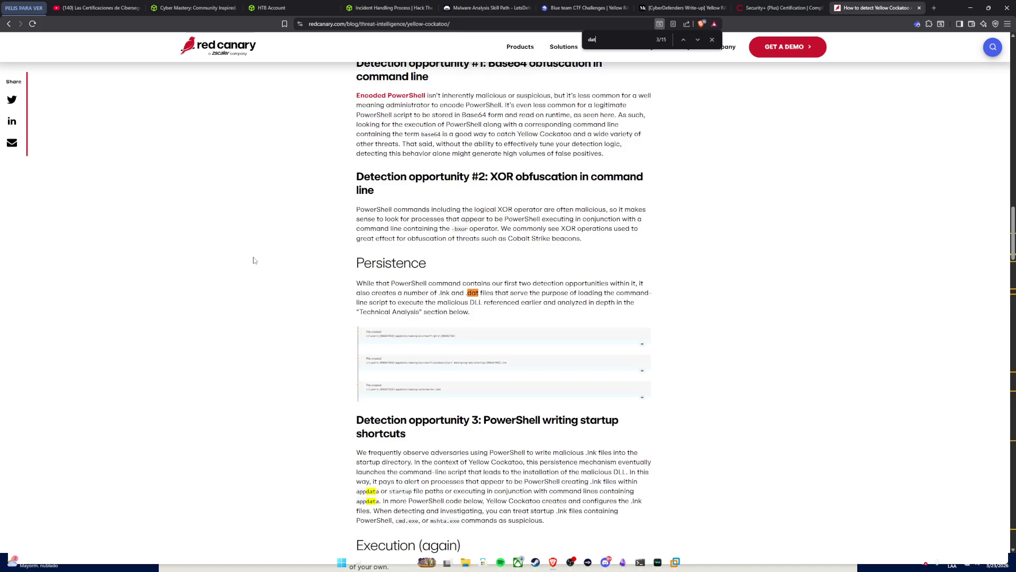
{"action": "key", "text": "Return"}
{"action": "key", "text": "Return"}
{"action": "key", "text": "Return"}
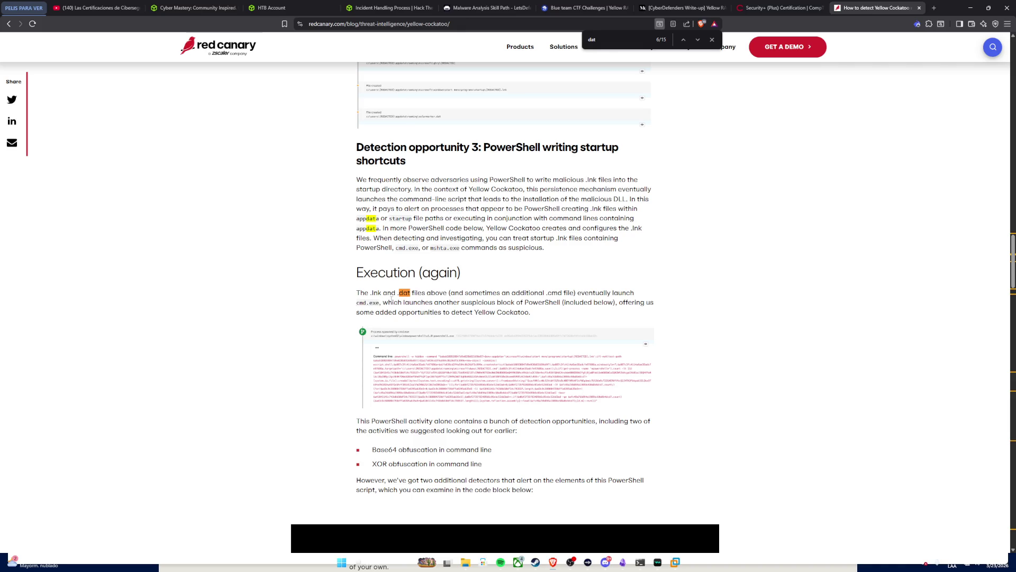
{"action": "scroll", "coordinate": [435, 371], "scroll_direction": "up", "scroll_amount": 2}
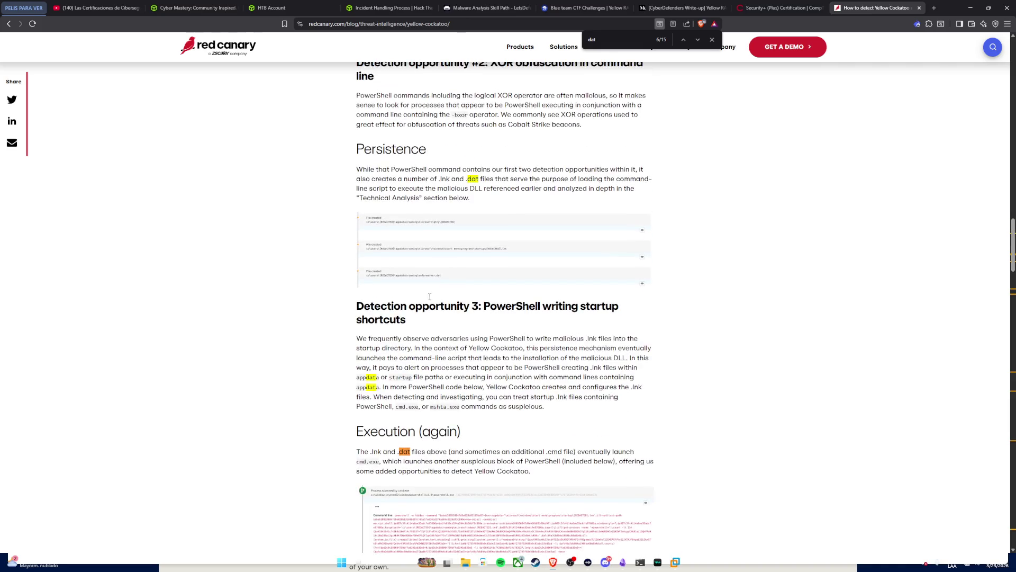
Step: Enlarge the Persistence file-created screenshot, then return to the Yellow RAT questions
{"action": "left_click", "coordinate": [439, 251]}
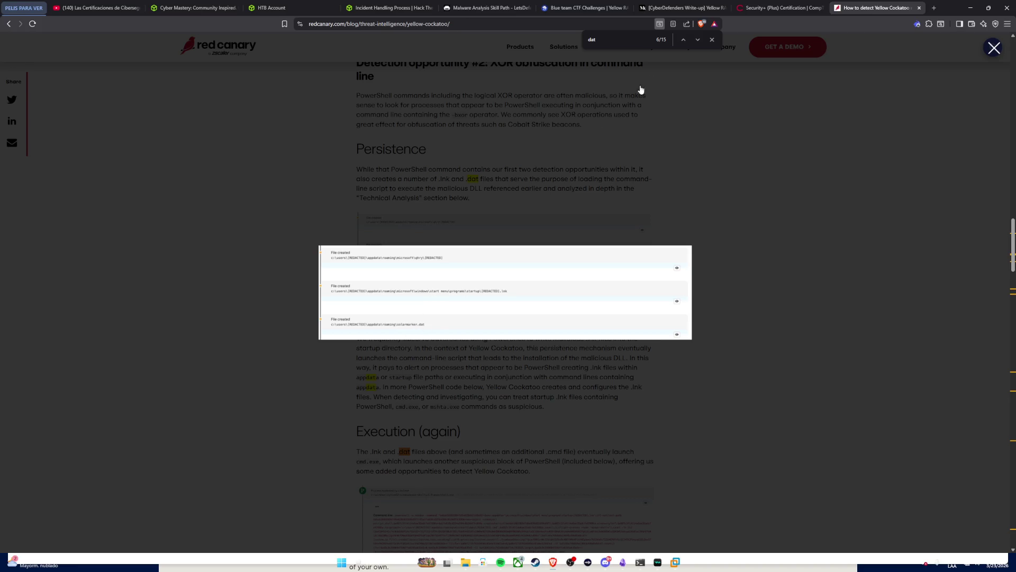
{"action": "left_click", "coordinate": [575, 9]}
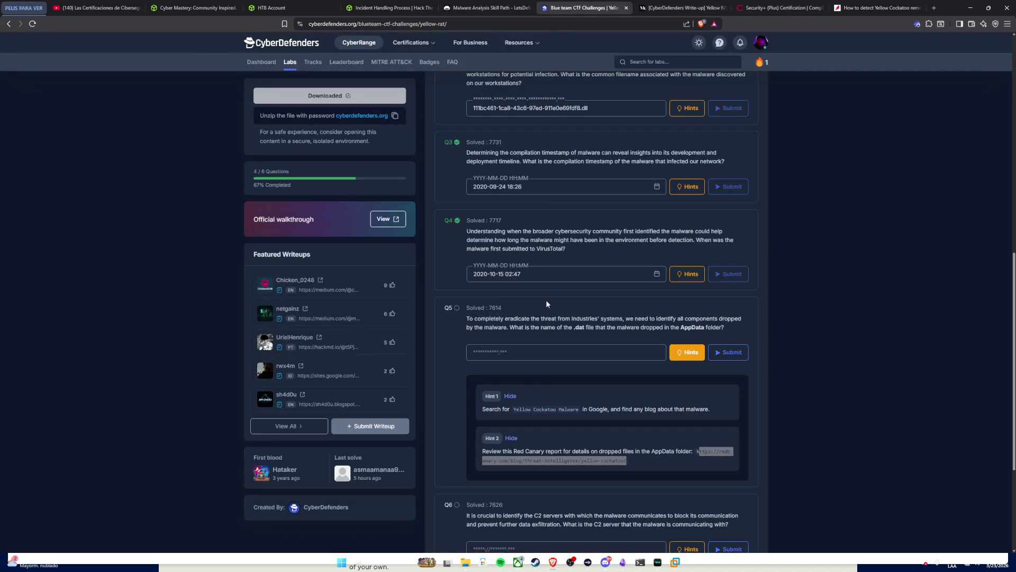
Step: Submit solarmarket.dat for Q5, get it rejected, and go back to the Yellow Cockatoo article
{"action": "left_click", "coordinate": [474, 353]}
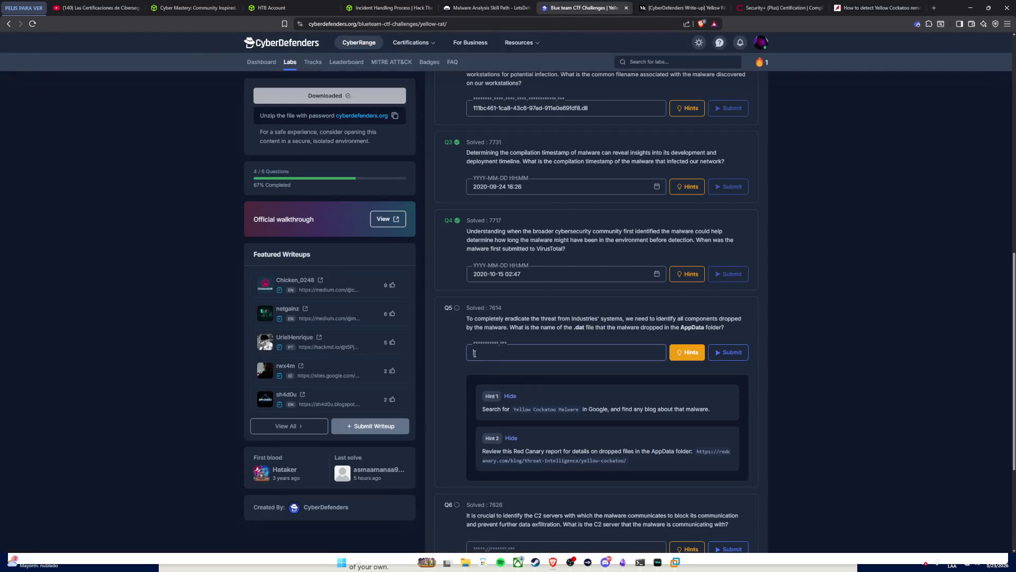
{"action": "type", "text": "solarmarket.dat"}
{"action": "left_click", "coordinate": [724, 354]}
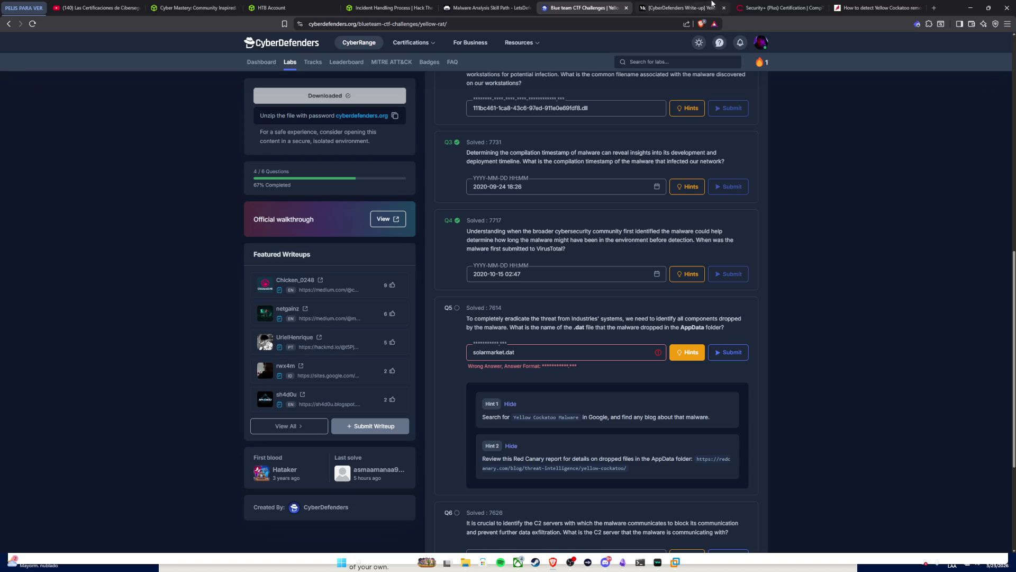
{"action": "mouse_move", "coordinate": [781, 7]}
{"action": "left_click", "coordinate": [844, 8]}
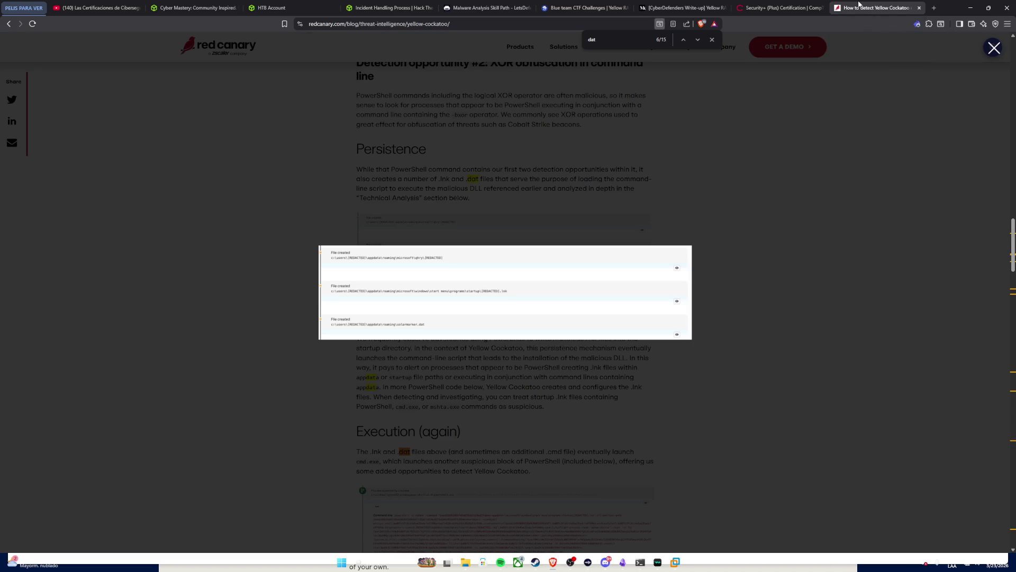
Step: Close the screenshot overlay, read down to the .NET RAT section naming solarmarker.dat, and return to the challenge
{"action": "left_click", "coordinate": [757, 284]}
{"action": "scroll", "coordinate": [564, 284], "scroll_direction": "up", "scroll_amount": 15}
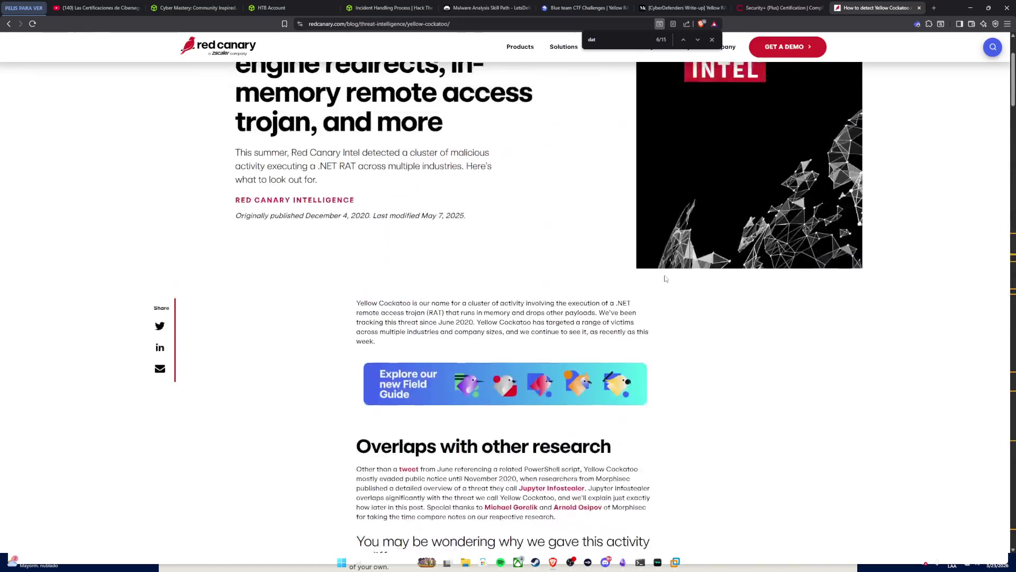
{"action": "scroll", "coordinate": [564, 283], "scroll_direction": "down", "scroll_amount": 5}
{"action": "scroll", "coordinate": [565, 284], "scroll_direction": "down", "scroll_amount": 3}
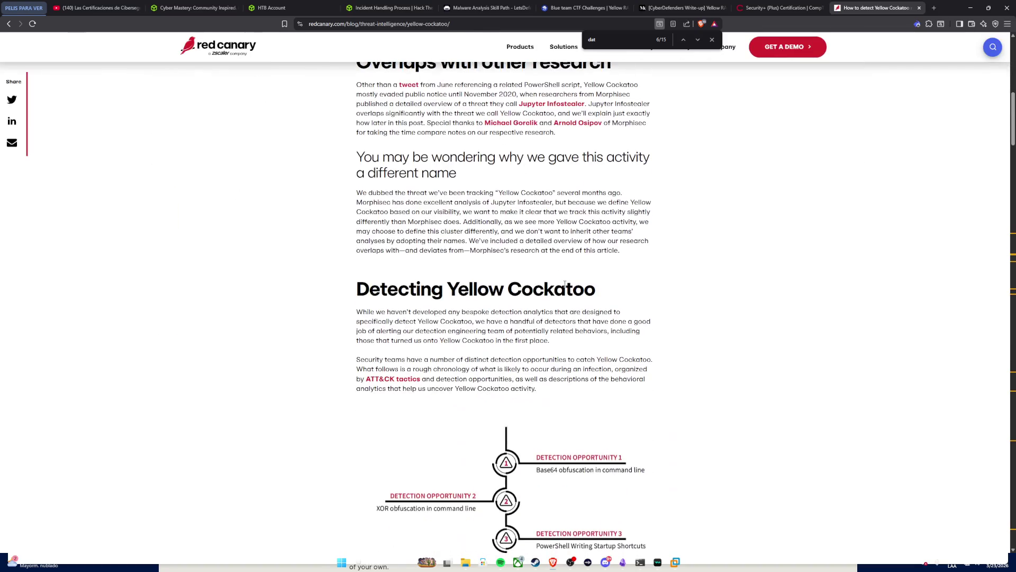
{"action": "scroll", "coordinate": [565, 284], "scroll_direction": "down", "scroll_amount": 2}
{"action": "scroll", "coordinate": [564, 286], "scroll_direction": "down", "scroll_amount": 3}
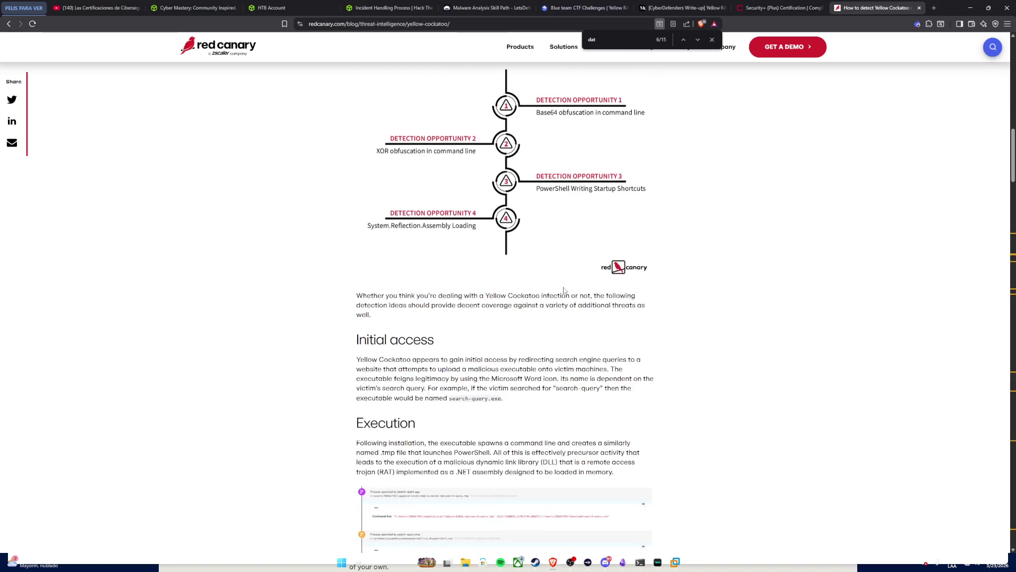
{"action": "scroll", "coordinate": [564, 290], "scroll_direction": "down", "scroll_amount": 2}
{"action": "scroll", "coordinate": [565, 291], "scroll_direction": "up", "scroll_amount": 2}
{"action": "scroll", "coordinate": [564, 291], "scroll_direction": "down", "scroll_amount": 2}
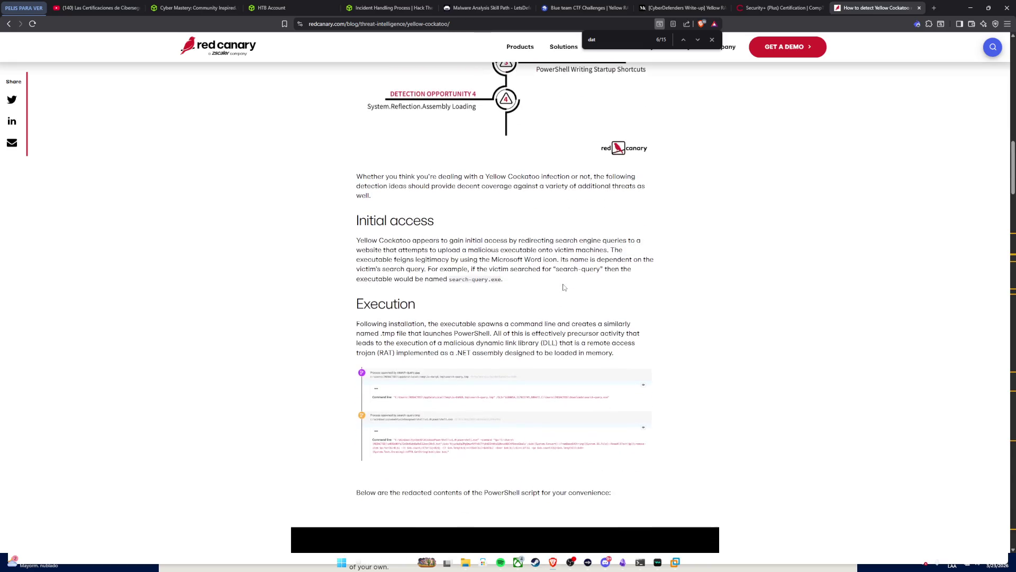
{"action": "scroll", "coordinate": [564, 291], "scroll_direction": "down", "scroll_amount": 1}
{"action": "scroll", "coordinate": [564, 287], "scroll_direction": "down", "scroll_amount": 1}
{"action": "scroll", "coordinate": [562, 286], "scroll_direction": "down", "scroll_amount": 2}
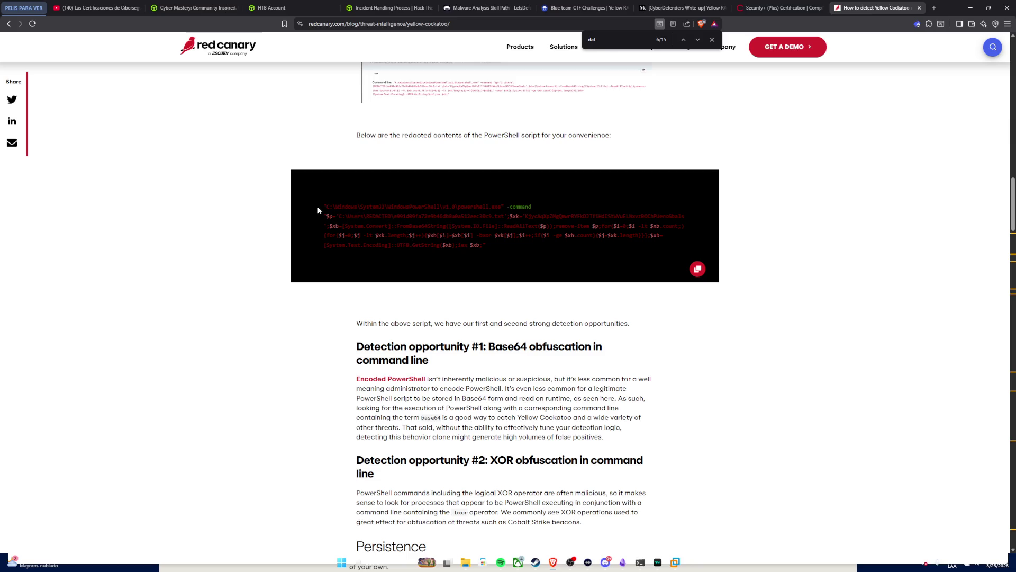
{"action": "scroll", "coordinate": [360, 203], "scroll_direction": "down", "scroll_amount": 1}
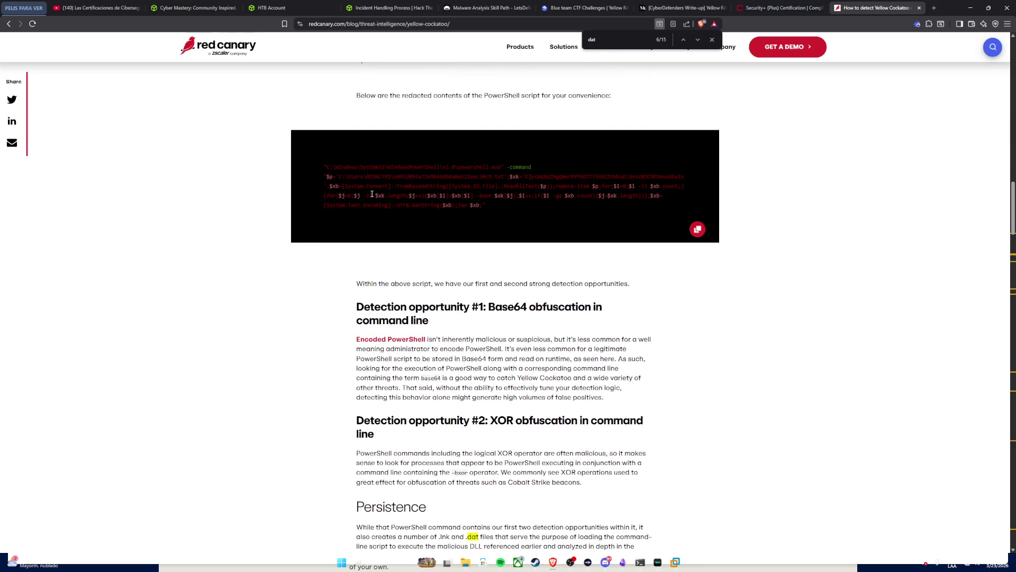
{"action": "scroll", "coordinate": [372, 194], "scroll_direction": "down", "scroll_amount": 1}
{"action": "scroll", "coordinate": [371, 193], "scroll_direction": "down", "scroll_amount": 1}
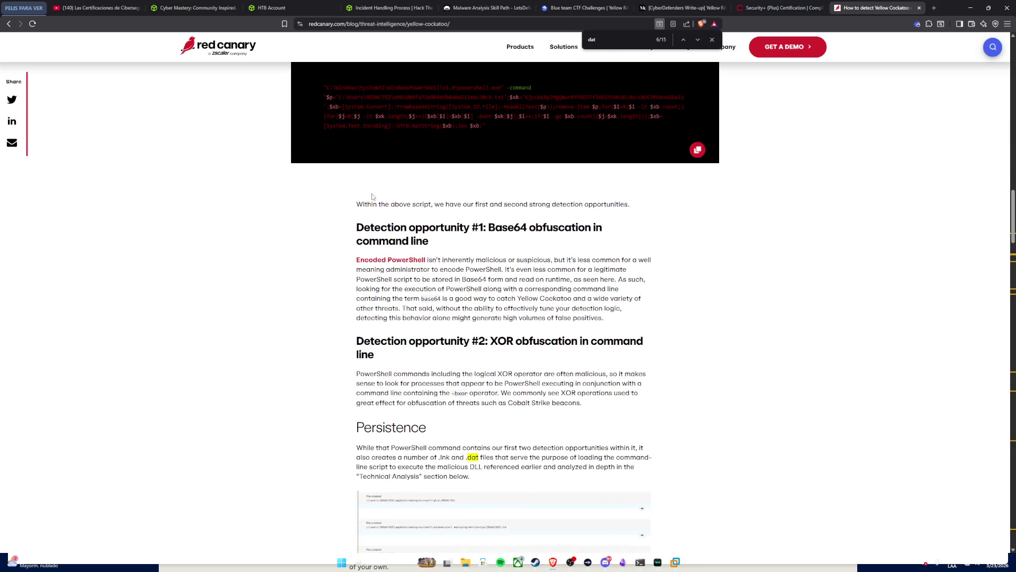
{"action": "scroll", "coordinate": [371, 195], "scroll_direction": "down", "scroll_amount": 1}
{"action": "scroll", "coordinate": [372, 195], "scroll_direction": "down", "scroll_amount": 2}
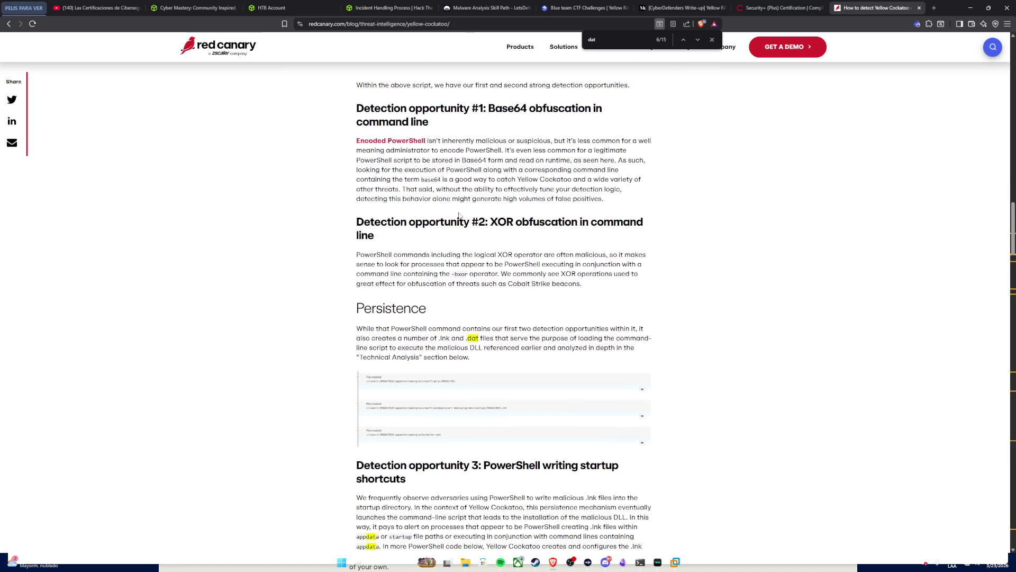
{"action": "scroll", "coordinate": [468, 219], "scroll_direction": "down", "scroll_amount": 2}
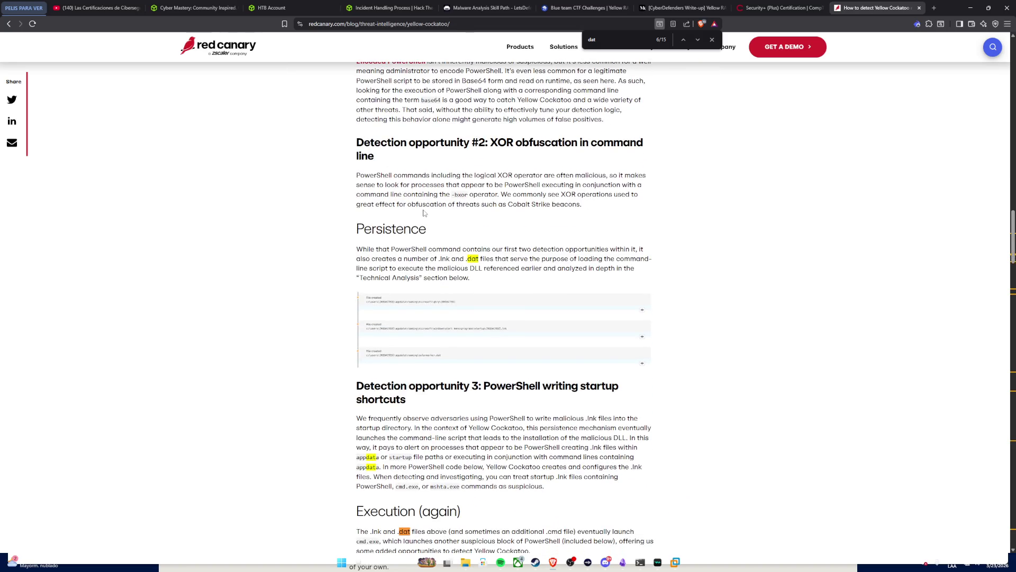
{"action": "scroll", "coordinate": [424, 213], "scroll_direction": "down", "scroll_amount": 1}
{"action": "scroll", "coordinate": [423, 213], "scroll_direction": "down", "scroll_amount": 1}
{"action": "scroll", "coordinate": [422, 213], "scroll_direction": "down", "scroll_amount": 1}
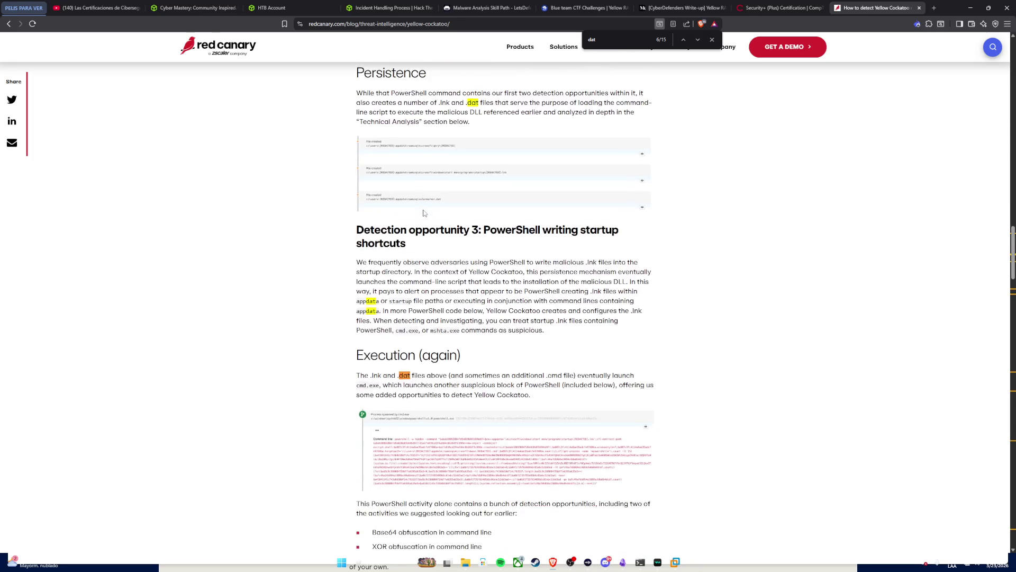
{"action": "scroll", "coordinate": [423, 213], "scroll_direction": "down", "scroll_amount": 1}
{"action": "scroll", "coordinate": [423, 213], "scroll_direction": "down", "scroll_amount": 1}
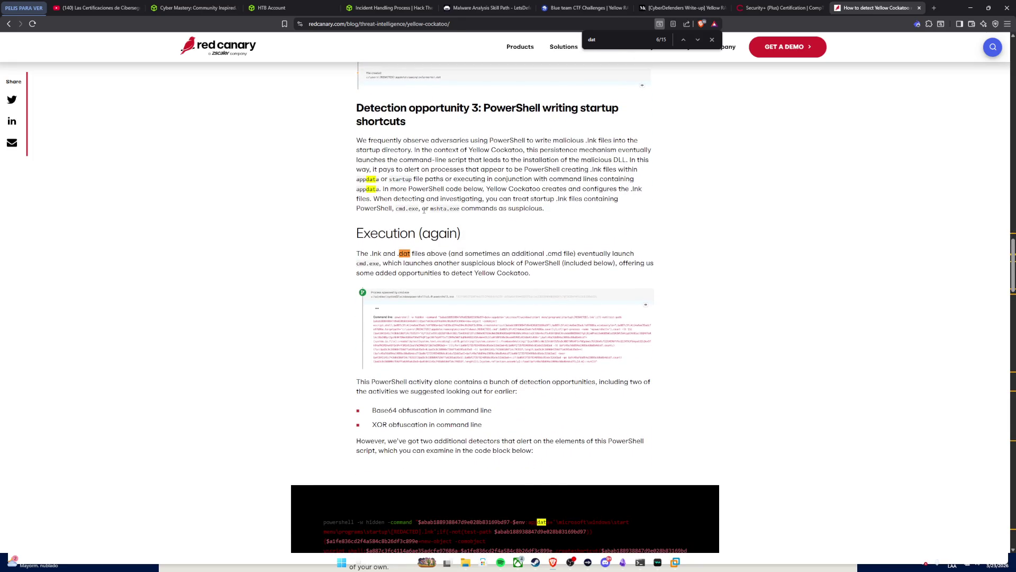
{"action": "scroll", "coordinate": [423, 213], "scroll_direction": "down", "scroll_amount": 1}
{"action": "scroll", "coordinate": [423, 213], "scroll_direction": "down", "scroll_amount": 1}
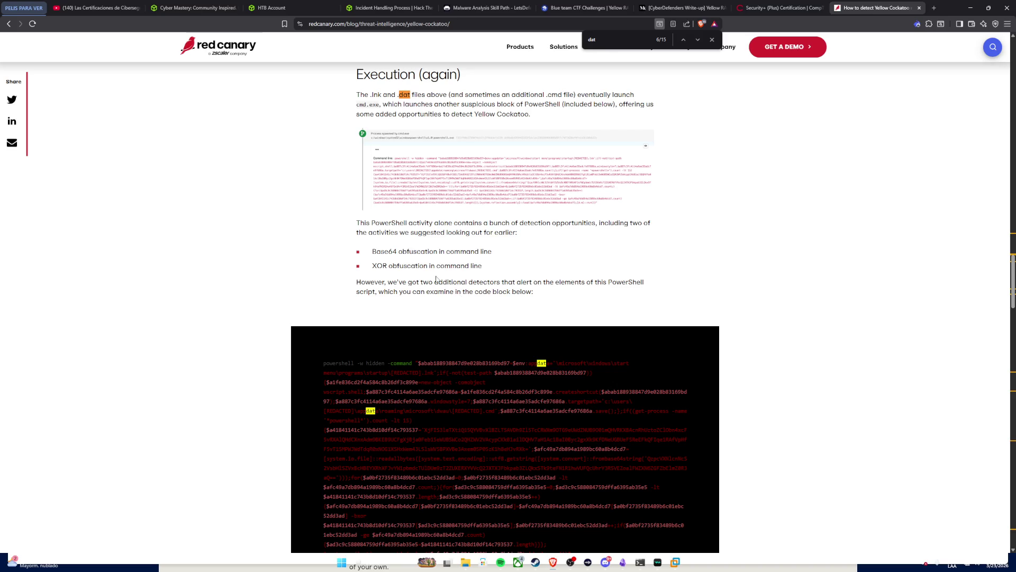
{"action": "scroll", "coordinate": [480, 380], "scroll_direction": "down", "scroll_amount": 1}
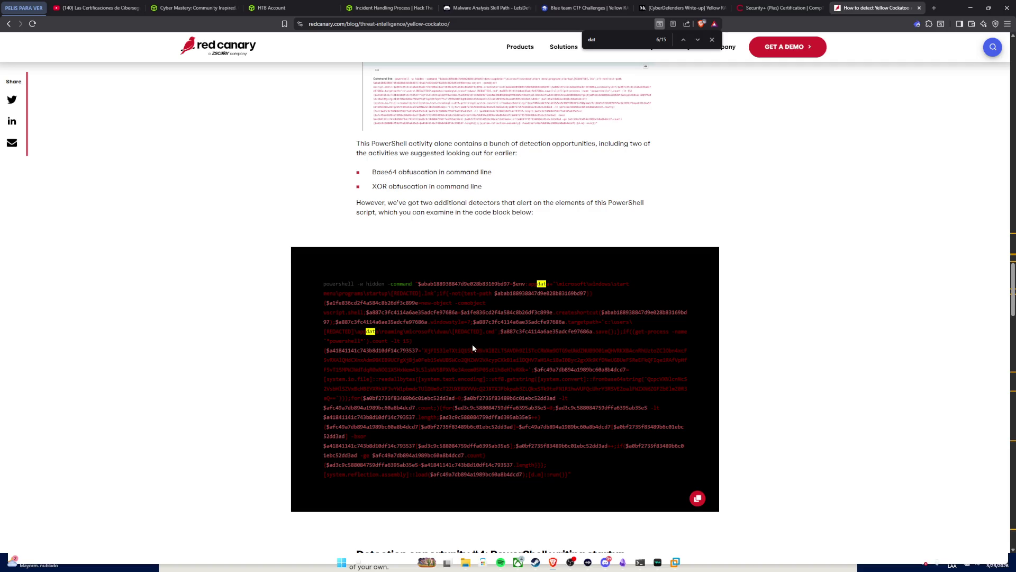
{"action": "scroll", "coordinate": [473, 346], "scroll_direction": "down", "scroll_amount": 3}
{"action": "scroll", "coordinate": [463, 338], "scroll_direction": "down", "scroll_amount": 1}
{"action": "scroll", "coordinate": [457, 337], "scroll_direction": "down", "scroll_amount": 1}
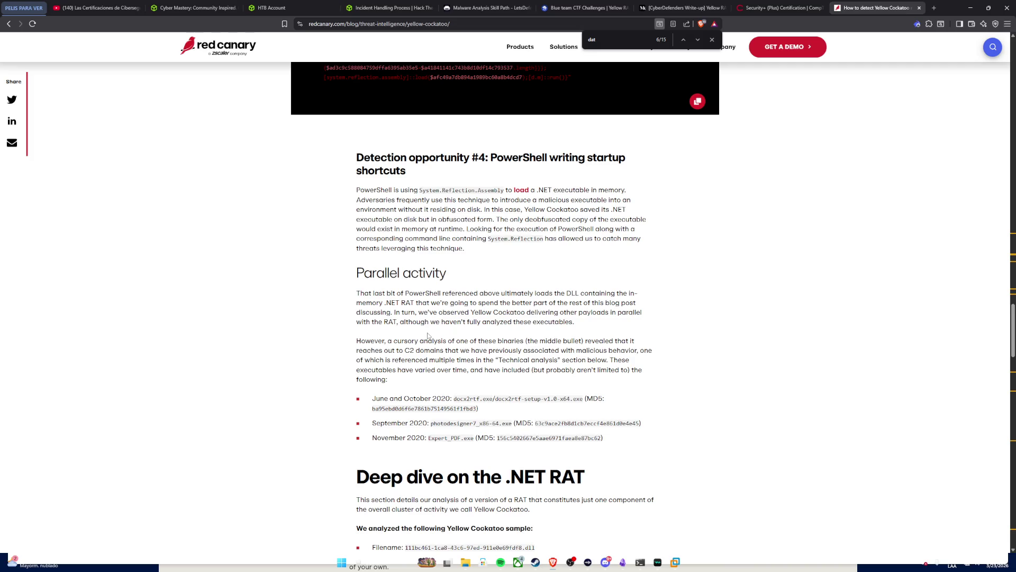
{"action": "scroll", "coordinate": [427, 337], "scroll_direction": "down", "scroll_amount": 1}
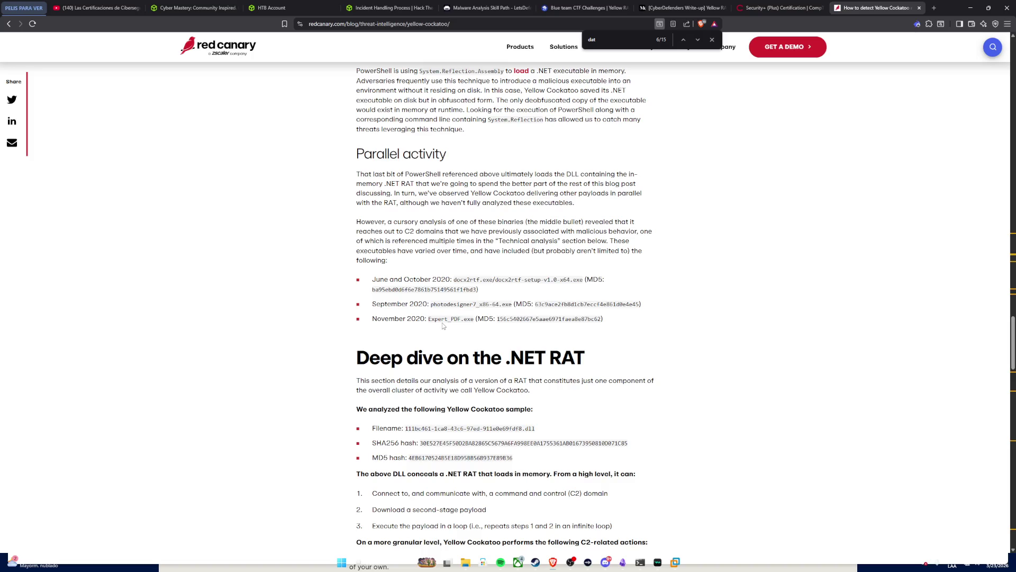
{"action": "scroll", "coordinate": [444, 325], "scroll_direction": "down", "scroll_amount": 1}
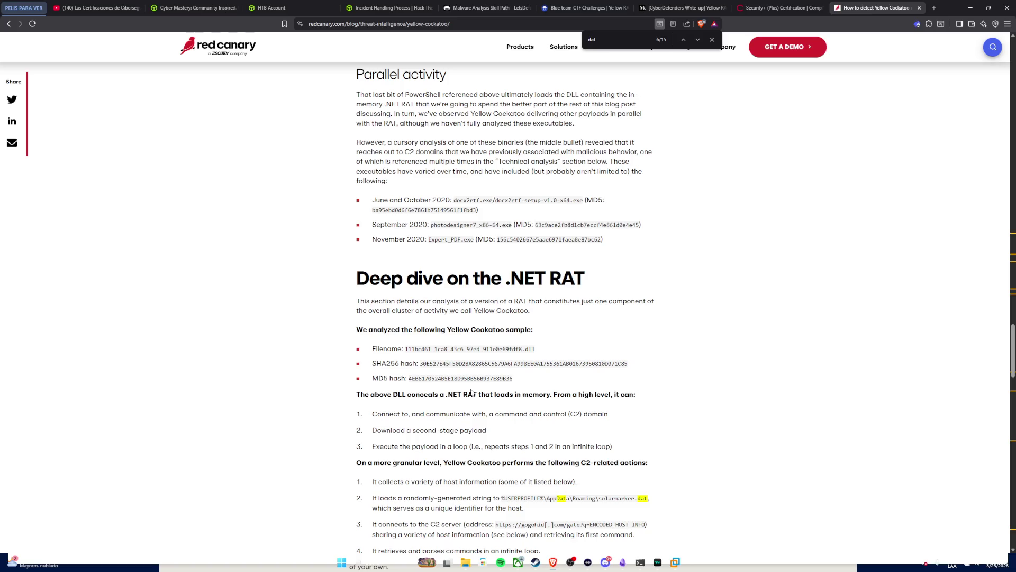
{"action": "scroll", "coordinate": [555, 425], "scroll_direction": "up", "scroll_amount": 1}
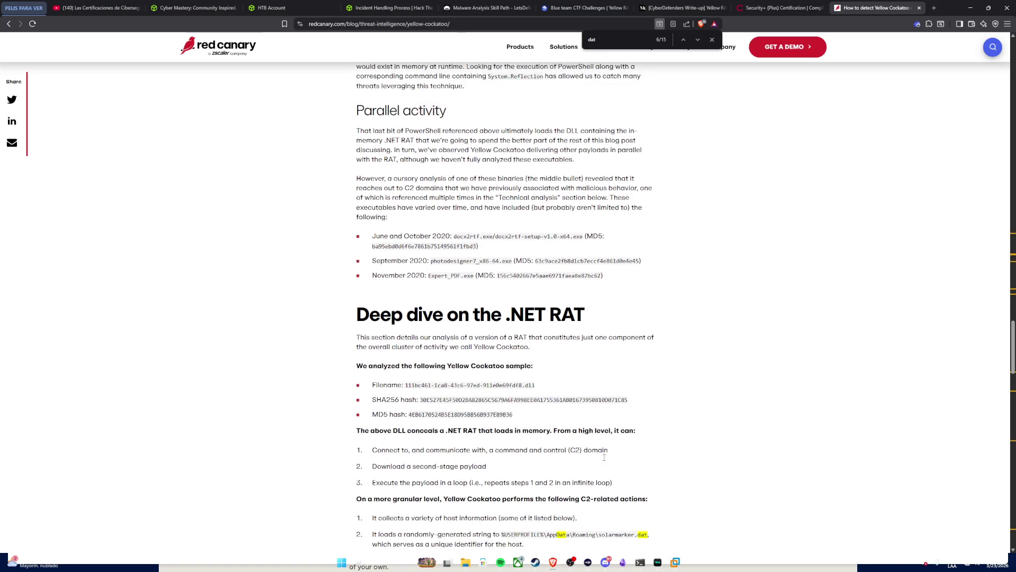
{"action": "left_click", "coordinate": [584, 8]}
{"action": "scroll", "coordinate": [603, 353], "scroll_direction": "down", "scroll_amount": 1}
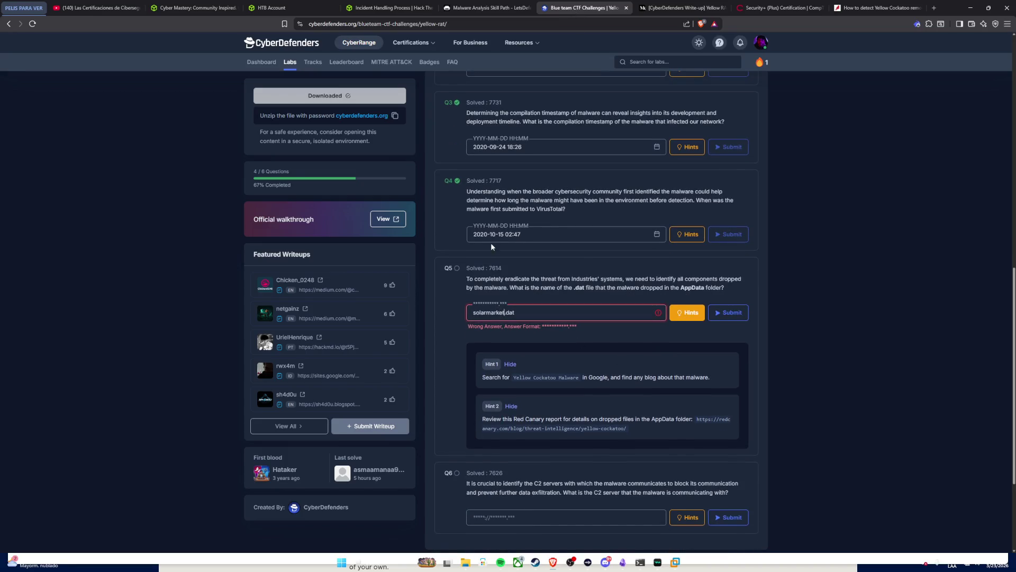
Step: Submit solarmarker.dat for Q5, dismiss the congratulations popup, and select the word C2 in Q6
{"action": "left_click", "coordinate": [506, 312]}
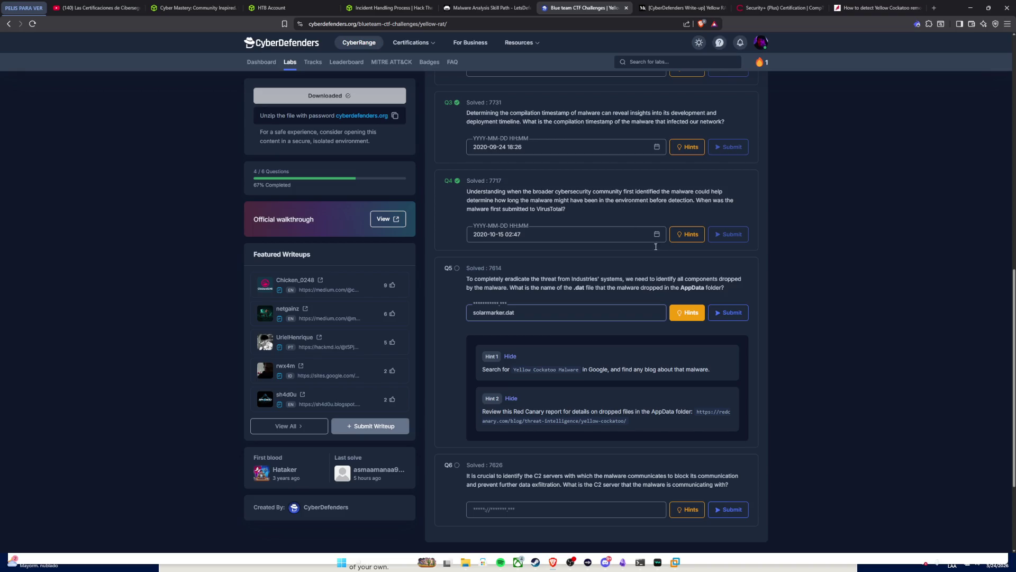
{"action": "left_click", "coordinate": [723, 312]}
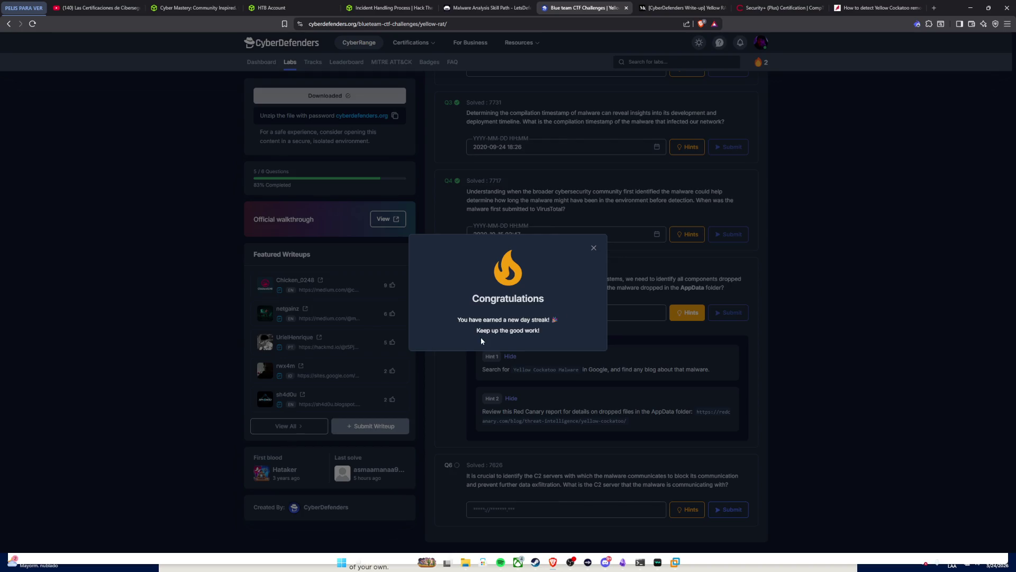
{"action": "left_click", "coordinate": [593, 248]}
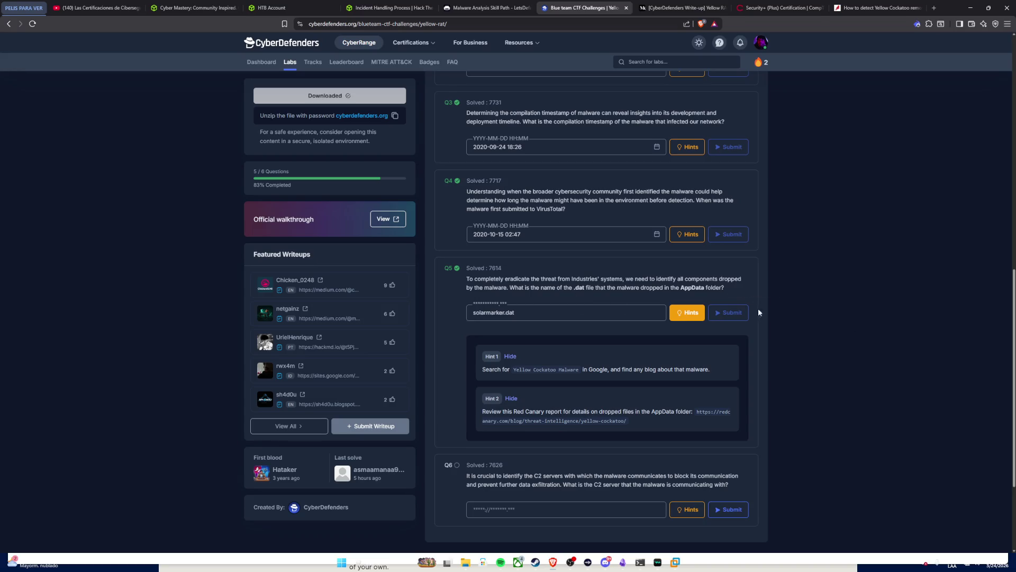
{"action": "scroll", "coordinate": [499, 291], "scroll_direction": "down", "scroll_amount": 3}
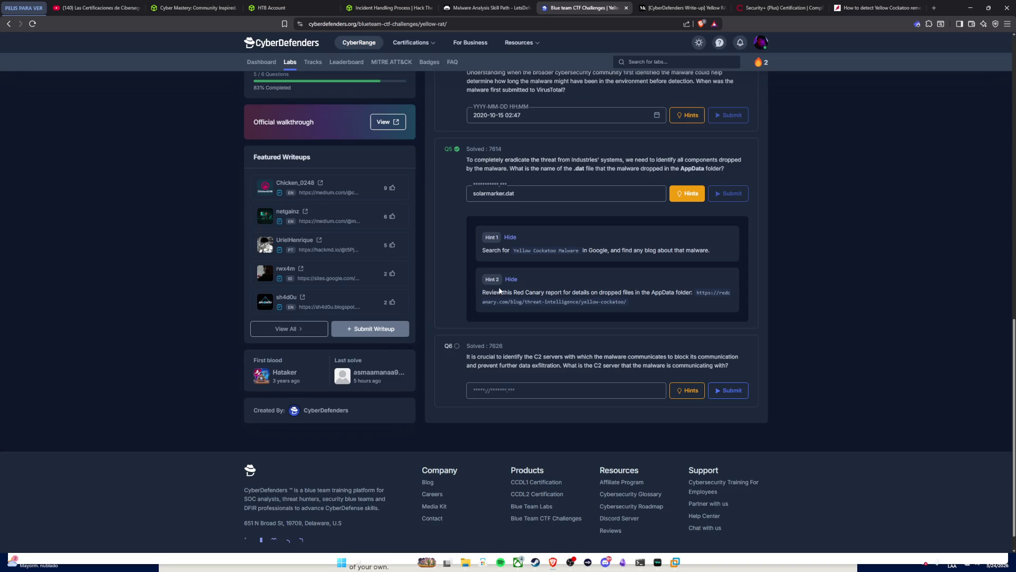
{"action": "scroll", "coordinate": [494, 247], "scroll_direction": "up", "scroll_amount": 1}
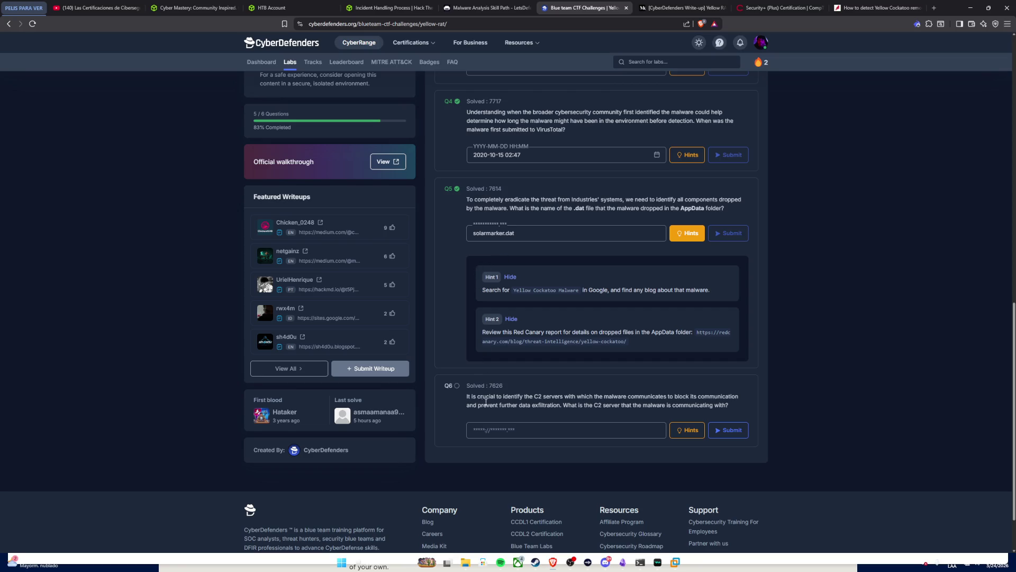
{"action": "double_click", "coordinate": [540, 397]}
Step: Launch Paint from Windows search onto a blank canvas
{"action": "key", "text": "super"}
{"action": "type", "text": "paint"}
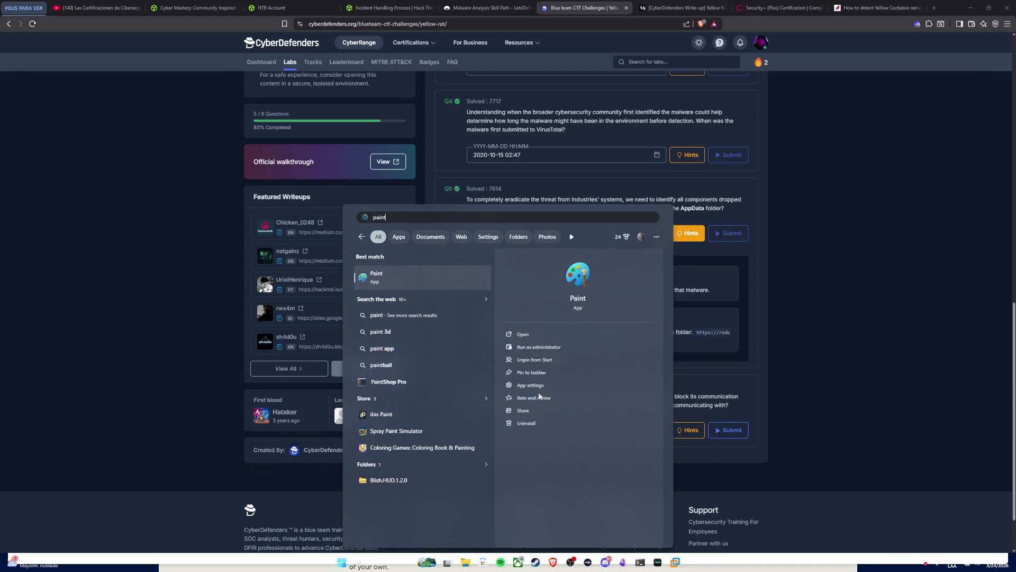
{"action": "key", "text": "Return"}
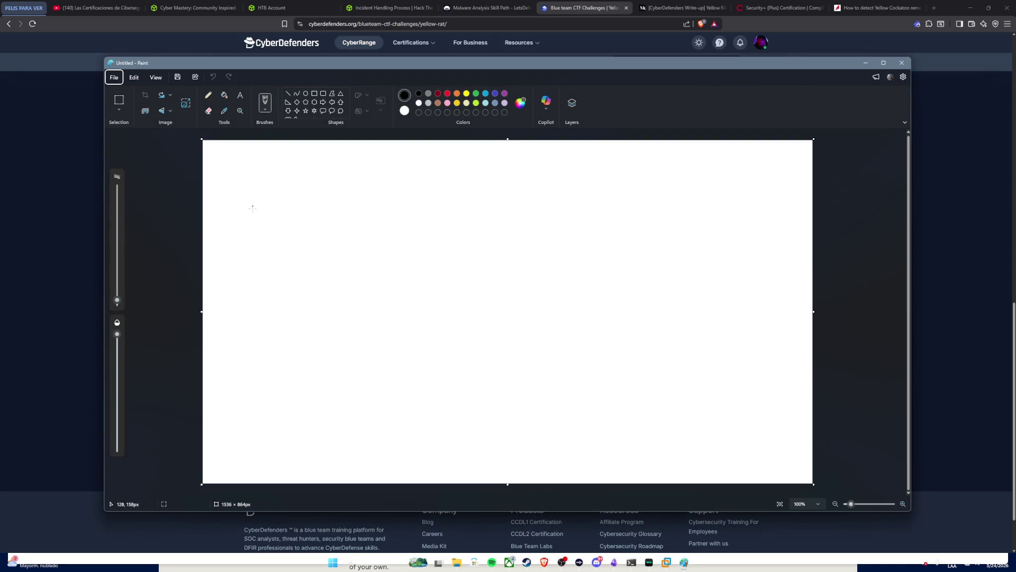
Step: Sketch the first grid box with the pencil and label it ATT, undoing a mistaken stroke
{"action": "mouse_move", "coordinate": [230, 182]}
{"action": "left_mouse_down"}
{"action": "mouse_move", "coordinate": [236, 229]}
{"action": "mouse_move", "coordinate": [292, 179]}
{"action": "mouse_move", "coordinate": [231, 180]}
{"action": "mouse_move", "coordinate": [254, 215]}
{"action": "left_mouse_up"}
{"action": "mouse_move", "coordinate": [270, 170]}
{"action": "left_mouse_down"}
{"action": "mouse_move", "coordinate": [266, 213]}
{"action": "mouse_move", "coordinate": [308, 192]}
{"action": "left_mouse_up"}
{"action": "mouse_move", "coordinate": [239, 215]}
{"action": "left_mouse_down"}
{"action": "mouse_move", "coordinate": [291, 222]}
{"action": "mouse_move", "coordinate": [252, 236]}
{"action": "mouse_move", "coordinate": [265, 232]}
{"action": "left_mouse_up"}
{"action": "mouse_move", "coordinate": [240, 160]}
{"action": "left_mouse_down"}
{"action": "mouse_move", "coordinate": [231, 170]}
{"action": "mouse_move", "coordinate": [245, 169]}
{"action": "left_mouse_up"}
{"action": "key", "text": "ctrl+z"}
{"action": "key", "text": "ctrl+z"}
{"action": "key", "text": "ctrl+z"}
{"action": "key", "text": "ctrl+z"}
{"action": "mouse_move", "coordinate": [232, 168]}
{"action": "left_mouse_down"}
{"action": "mouse_move", "coordinate": [238, 157]}
{"action": "mouse_move", "coordinate": [250, 168]}
{"action": "mouse_move", "coordinate": [272, 154]}
{"action": "left_mouse_up"}
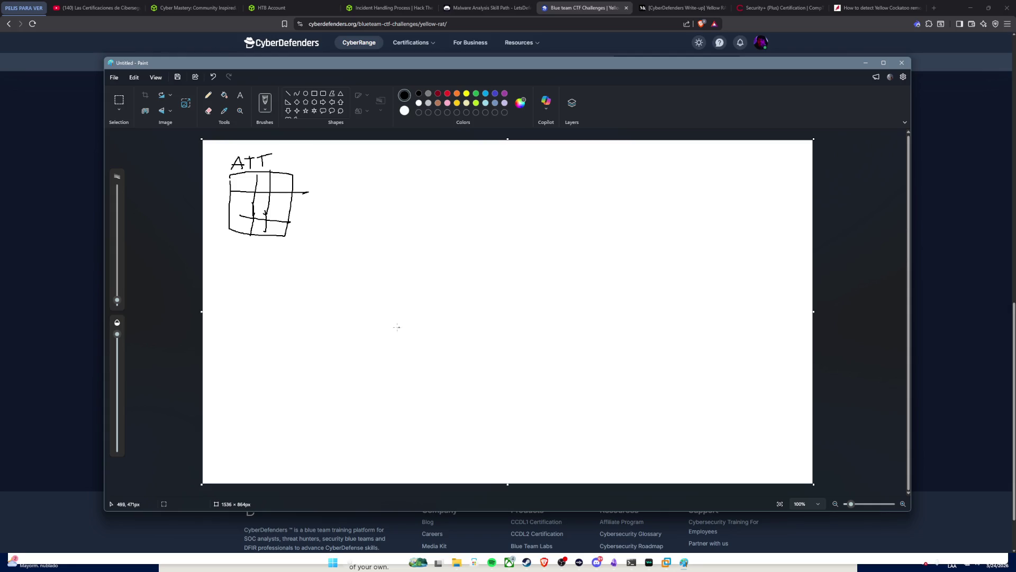
Step: Sketch a second lower grid box with dividers and label it Bry
{"action": "mouse_move", "coordinate": [393, 323]}
{"action": "left_mouse_down"}
{"action": "mouse_move", "coordinate": [386, 386]}
{"action": "mouse_move", "coordinate": [443, 405]}
{"action": "mouse_move", "coordinate": [466, 375]}
{"action": "mouse_move", "coordinate": [395, 328]}
{"action": "mouse_move", "coordinate": [398, 392]}
{"action": "left_mouse_up"}
{"action": "left_click_drag", "start_coordinate": [426, 331], "coordinate": [417, 403]}
{"action": "left_click_drag", "start_coordinate": [443, 328], "coordinate": [440, 394]}
{"action": "left_click_drag", "start_coordinate": [394, 371], "coordinate": [455, 379]}
{"action": "left_click_drag", "start_coordinate": [396, 354], "coordinate": [454, 354]}
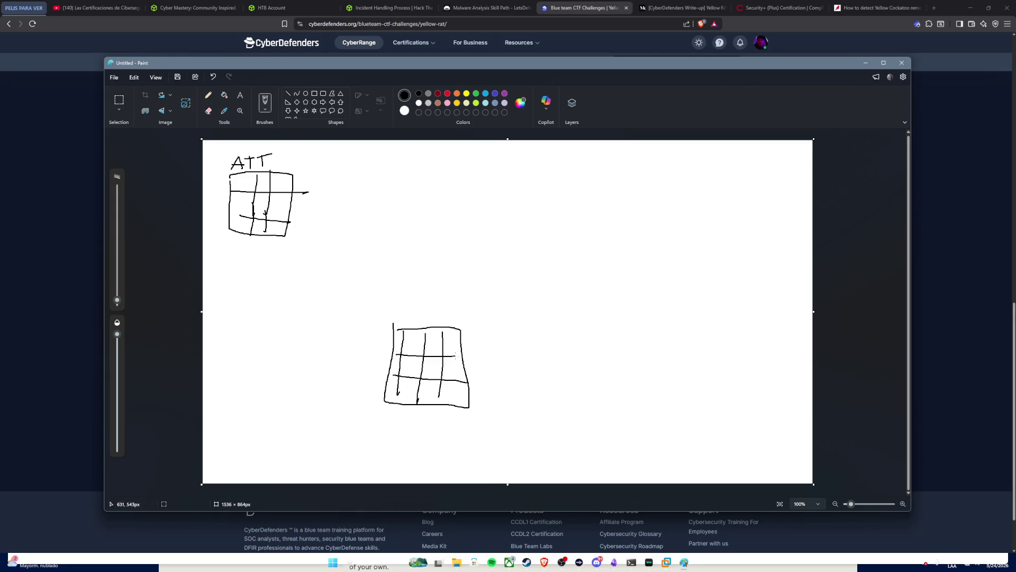
{"action": "mouse_move", "coordinate": [404, 308]}
{"action": "left_mouse_down"}
{"action": "mouse_move", "coordinate": [403, 322]}
{"action": "mouse_move", "coordinate": [457, 316]}
{"action": "left_mouse_up"}
{"action": "left_click_drag", "start_coordinate": [456, 307], "coordinate": [451, 339]}
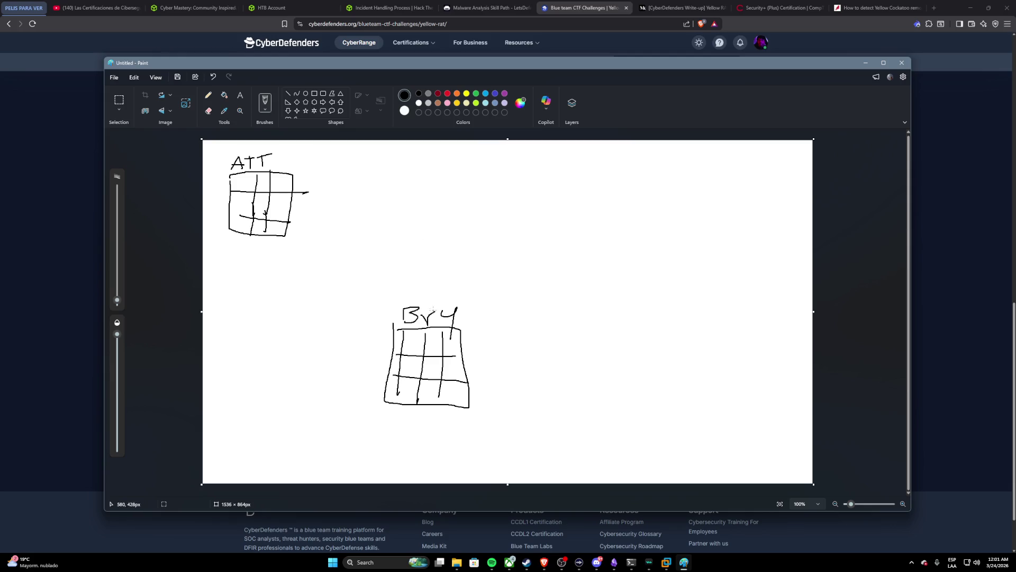
Step: Draw a C2 server triangle and connect it by lines to both the Bry and ATT boxes
{"action": "left_click_drag", "start_coordinate": [434, 305], "coordinate": [433, 233]}
{"action": "mouse_move", "coordinate": [425, 176]}
{"action": "left_mouse_down"}
{"action": "mouse_move", "coordinate": [418, 206]}
{"action": "mouse_move", "coordinate": [471, 225]}
{"action": "mouse_move", "coordinate": [427, 175]}
{"action": "mouse_move", "coordinate": [424, 204]}
{"action": "mouse_move", "coordinate": [436, 220]}
{"action": "mouse_move", "coordinate": [454, 203]}
{"action": "mouse_move", "coordinate": [458, 218]}
{"action": "left_mouse_up"}
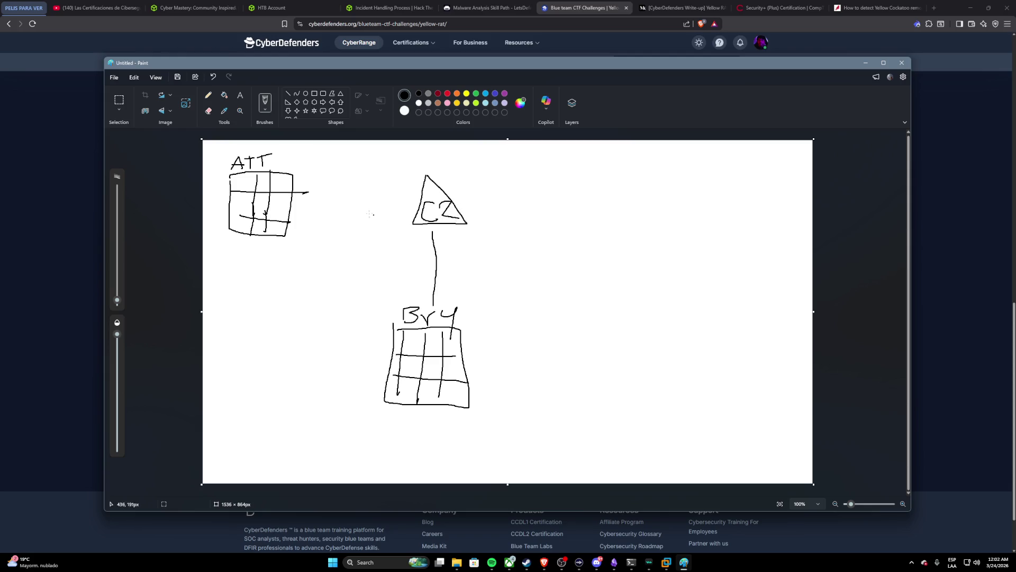
{"action": "mouse_move", "coordinate": [313, 204]}
{"action": "left_mouse_down"}
{"action": "mouse_move", "coordinate": [413, 208]}
{"action": "mouse_move", "coordinate": [460, 182]}
{"action": "mouse_move", "coordinate": [487, 182]}
{"action": "mouse_move", "coordinate": [475, 191]}
{"action": "mouse_move", "coordinate": [507, 179]}
{"action": "mouse_move", "coordinate": [558, 198]}
{"action": "mouse_move", "coordinate": [568, 184]}
{"action": "mouse_move", "coordinate": [585, 192]}
{"action": "mouse_move", "coordinate": [591, 166]}
{"action": "left_mouse_up"}
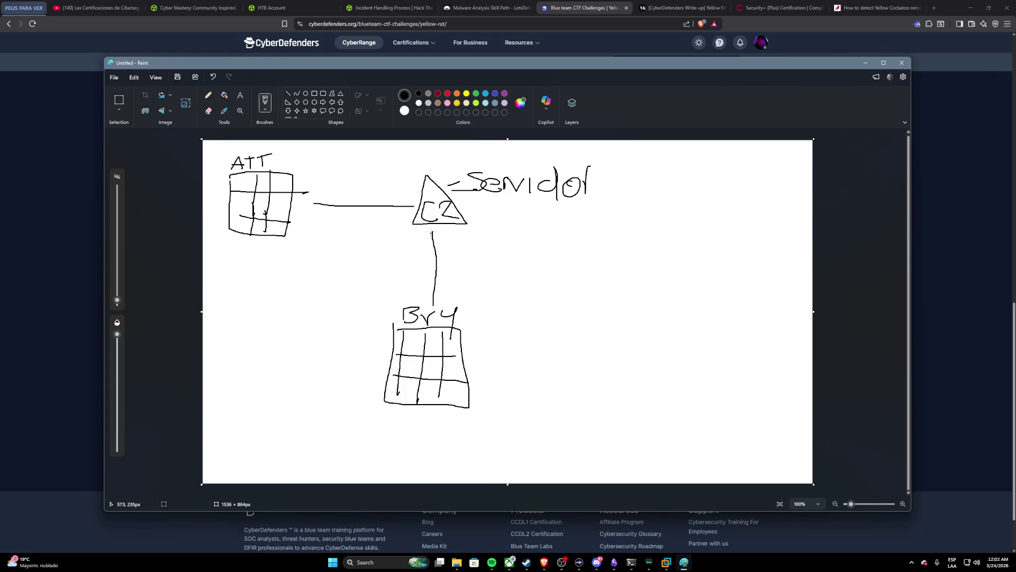
Step: Undo a stray stroke near the triangle and bring up the selection options
{"action": "left_click_drag", "start_coordinate": [451, 232], "coordinate": [459, 242]}
{"action": "key", "text": "ctrl+z"}
{"action": "left_click", "coordinate": [117, 111]}
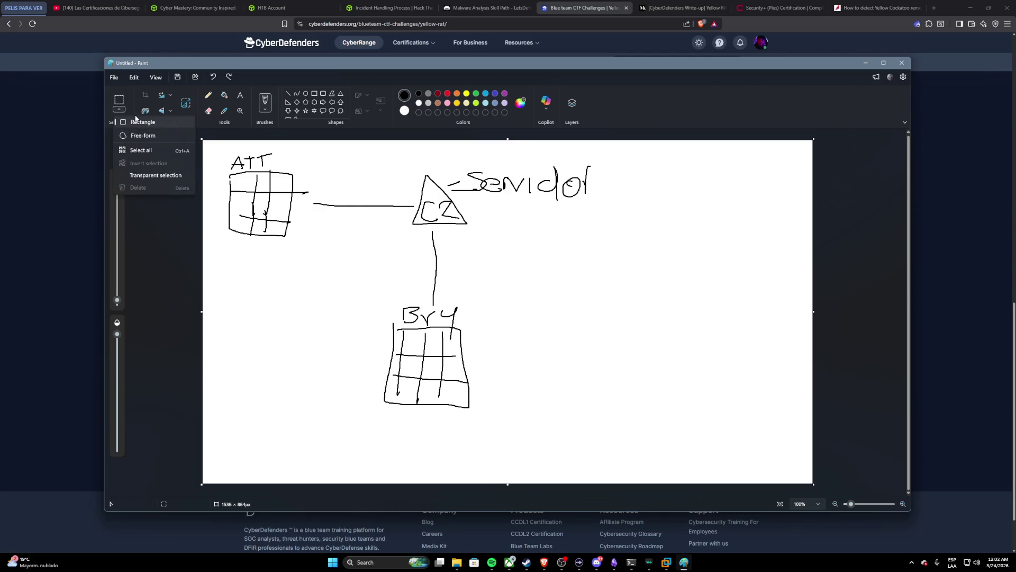
Step: Sketch a note beside C2, an arrow from Bry up to C2, and a curved route from ATT to C2
{"action": "left_click", "coordinate": [146, 96]}
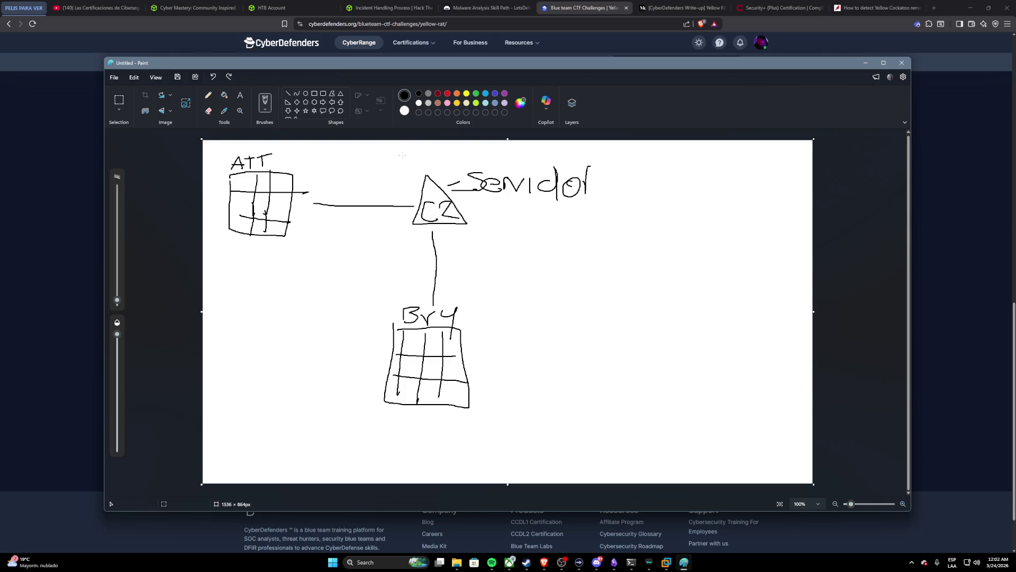
{"action": "left_click_drag", "start_coordinate": [475, 213], "coordinate": [531, 207]}
{"action": "mouse_move", "coordinate": [437, 303]}
{"action": "left_mouse_down"}
{"action": "mouse_move", "coordinate": [456, 245]}
{"action": "mouse_move", "coordinate": [449, 254]}
{"action": "left_mouse_up"}
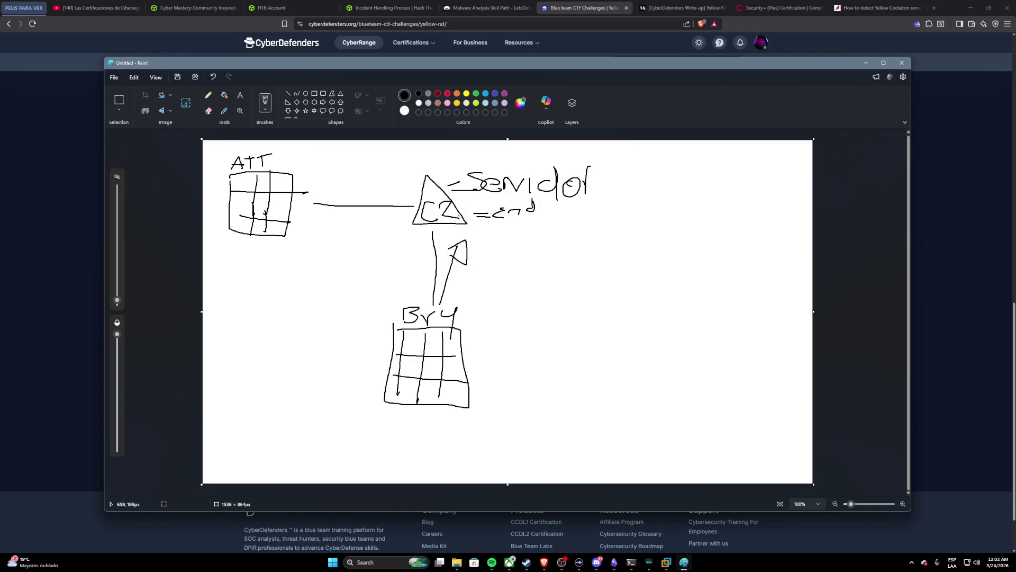
{"action": "left_click_drag", "start_coordinate": [476, 207], "coordinate": [479, 226]}
{"action": "mouse_move", "coordinate": [302, 204]}
{"action": "left_mouse_down"}
{"action": "mouse_move", "coordinate": [375, 238]}
{"action": "mouse_move", "coordinate": [446, 236]}
{"action": "mouse_move", "coordinate": [468, 223]}
{"action": "mouse_move", "coordinate": [474, 232]}
{"action": "left_mouse_up"}
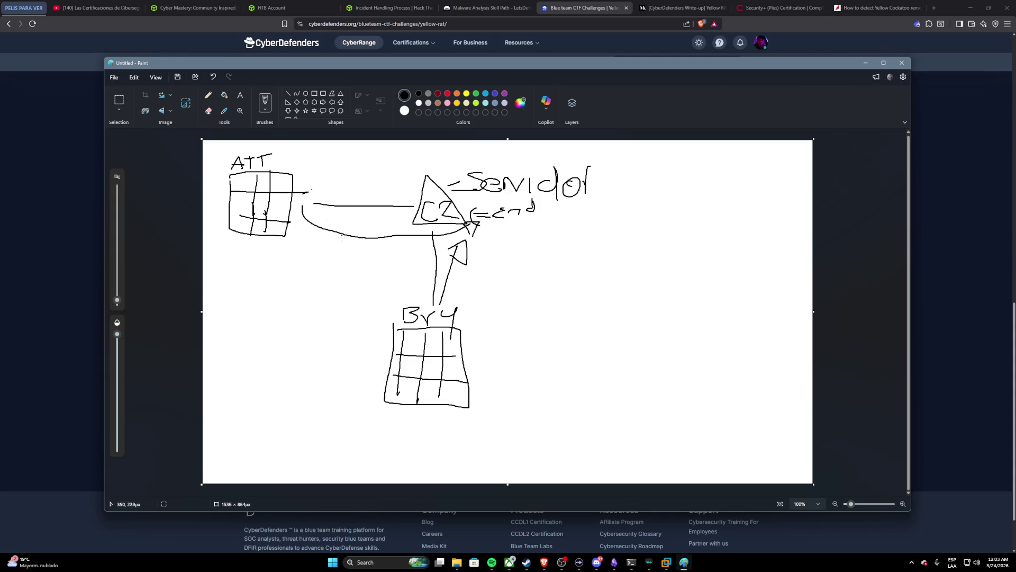
Step: Write underlined VPN and Proxy notes beneath the ATT–C2 route
{"action": "mouse_move", "coordinate": [333, 240]}
{"action": "left_mouse_down"}
{"action": "mouse_move", "coordinate": [359, 261]}
{"action": "mouse_move", "coordinate": [370, 259]}
{"action": "mouse_move", "coordinate": [375, 236]}
{"action": "left_mouse_up"}
{"action": "mouse_move", "coordinate": [315, 271]}
{"action": "left_mouse_down"}
{"action": "mouse_move", "coordinate": [375, 261]}
{"action": "mouse_move", "coordinate": [331, 295]}
{"action": "mouse_move", "coordinate": [334, 284]}
{"action": "mouse_move", "coordinate": [345, 294]}
{"action": "mouse_move", "coordinate": [352, 284]}
{"action": "mouse_move", "coordinate": [373, 289]}
{"action": "mouse_move", "coordinate": [364, 296]}
{"action": "mouse_move", "coordinate": [381, 283]}
{"action": "left_mouse_up"}
{"action": "left_click_drag", "start_coordinate": [387, 270], "coordinate": [381, 303]}
{"action": "left_click_drag", "start_coordinate": [315, 318], "coordinate": [399, 298]}
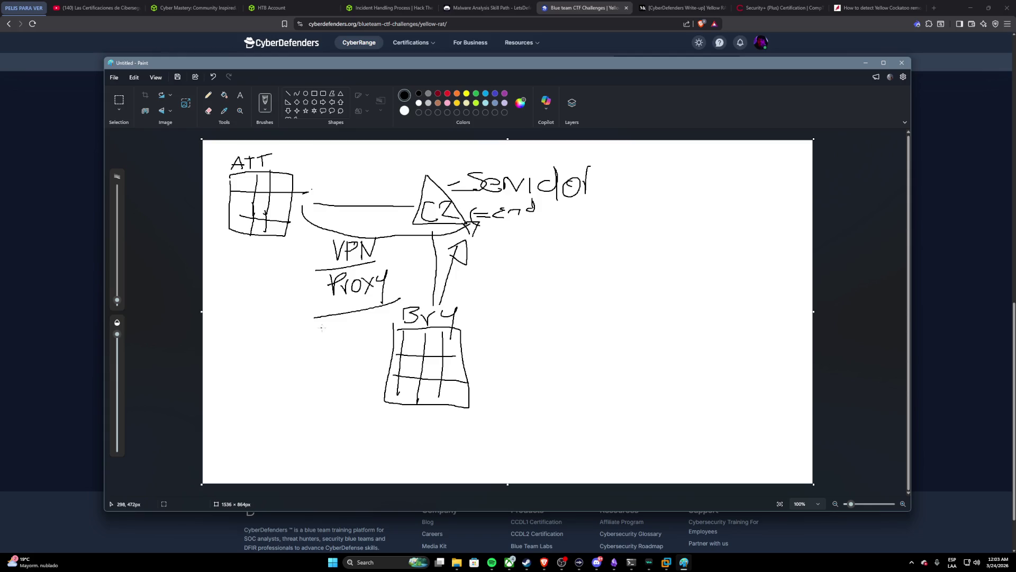
Step: Write TOR below Proxy, review the lab's C2 question, and bring the Paint sketch back to the front
{"action": "mouse_move", "coordinate": [340, 322]}
{"action": "left_mouse_down"}
{"action": "mouse_move", "coordinate": [341, 337]}
{"action": "mouse_move", "coordinate": [354, 316]}
{"action": "mouse_move", "coordinate": [364, 331]}
{"action": "mouse_move", "coordinate": [380, 330]}
{"action": "left_mouse_up"}
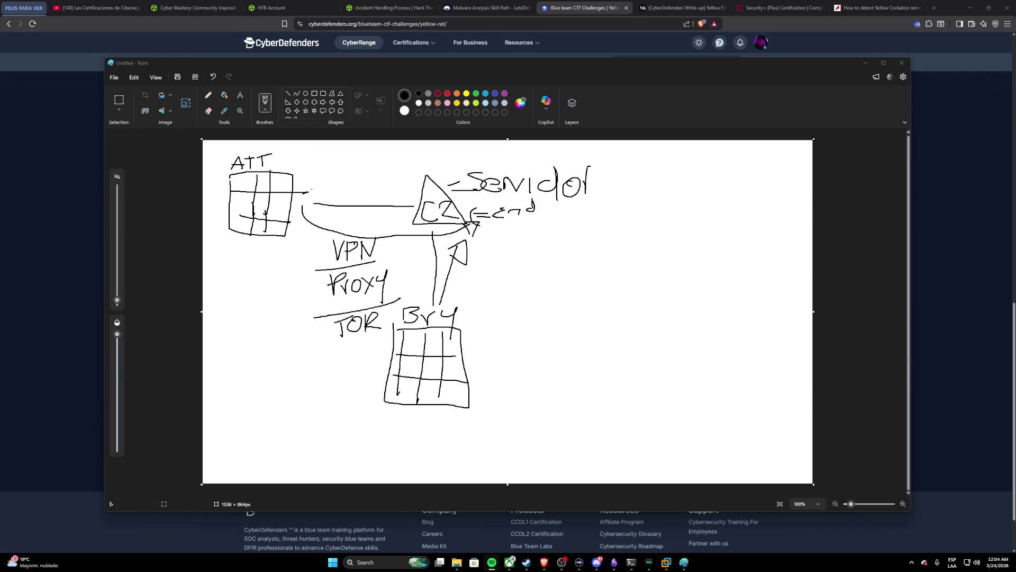
{"action": "left_click", "coordinate": [415, 226]}
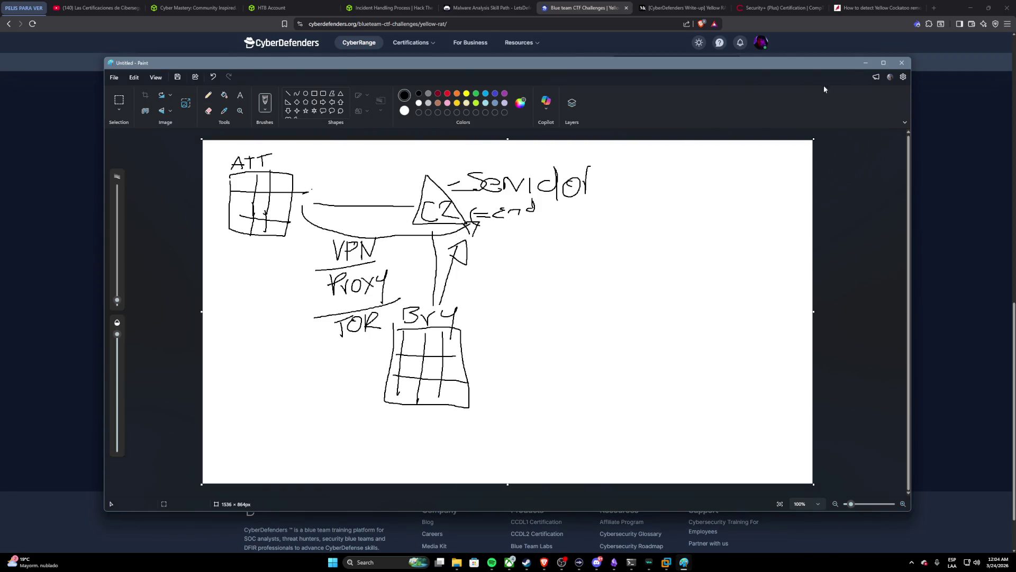
{"action": "left_click", "coordinate": [864, 62]}
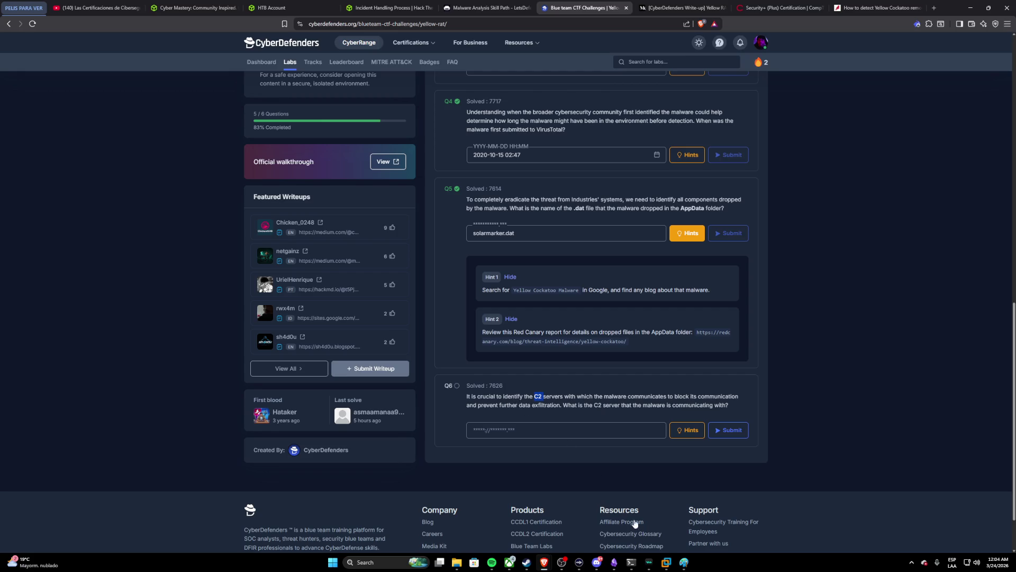
{"action": "left_click", "coordinate": [683, 562]}
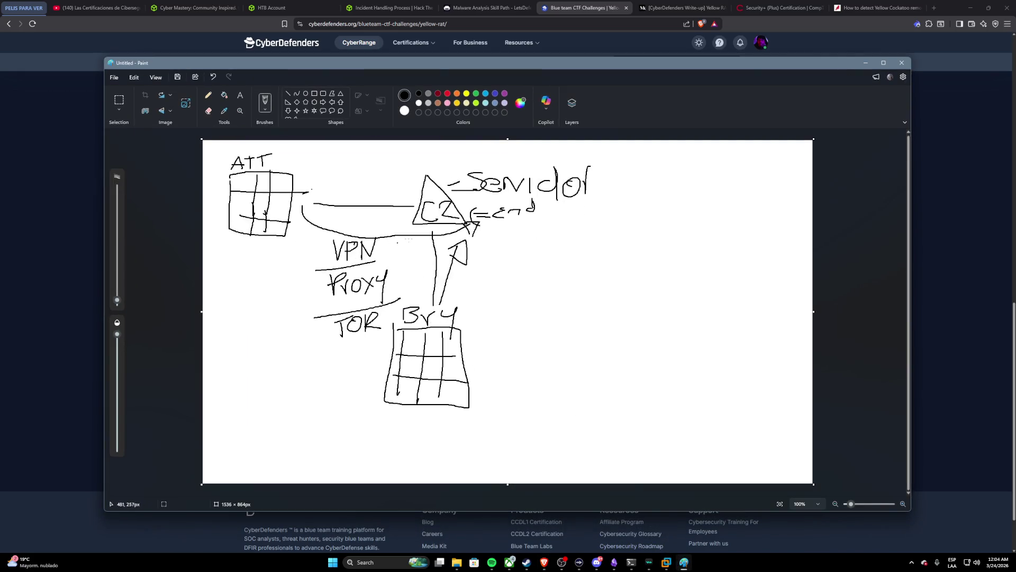
Step: Draw a horizontal line under the arrow, hide Paint, and start a new browser tab
{"action": "left_click_drag", "start_coordinate": [399, 270], "coordinate": [517, 272]}
{"action": "left_click", "coordinate": [220, 33]}
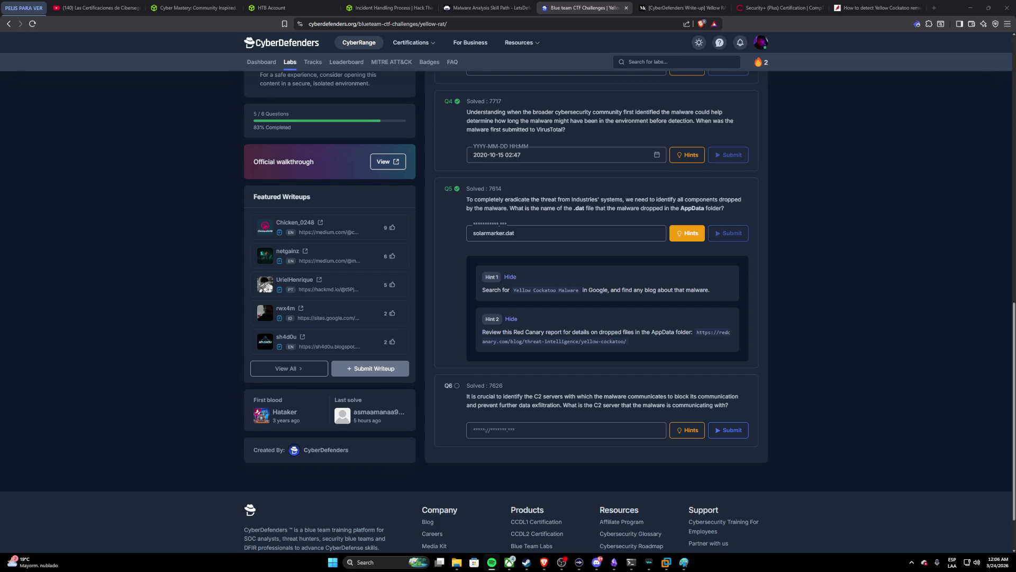
{"action": "left_click", "coordinate": [933, 7]}
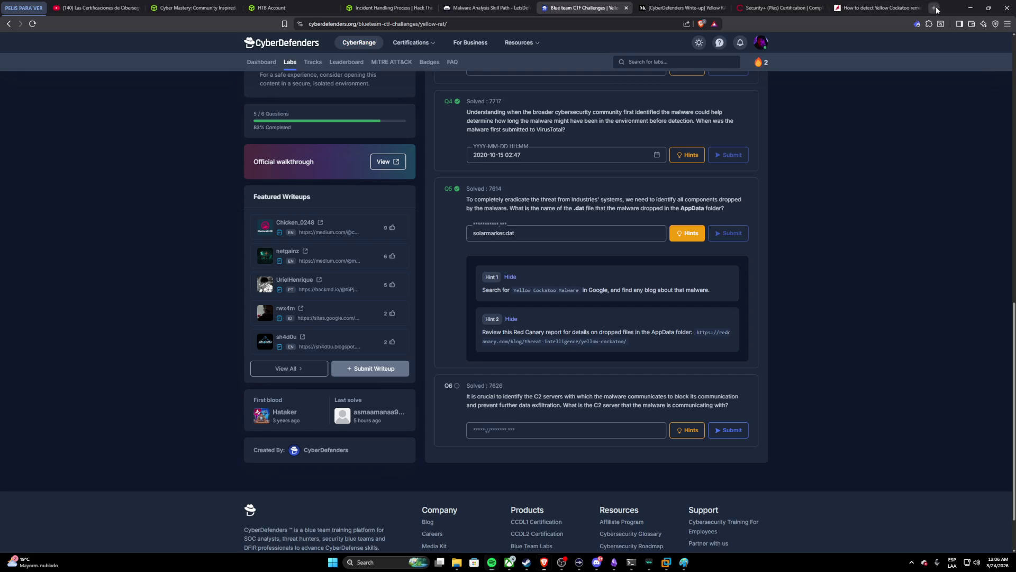
{"action": "left_click", "coordinate": [548, 25]}
{"action": "type", "text": "traduccion"}
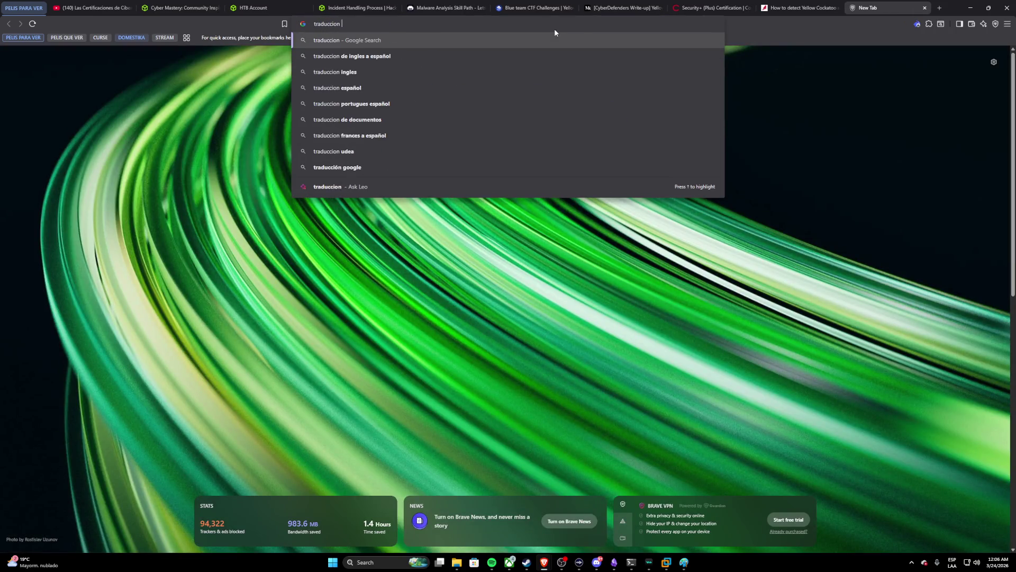
{"action": "type", "text": " bygine"}
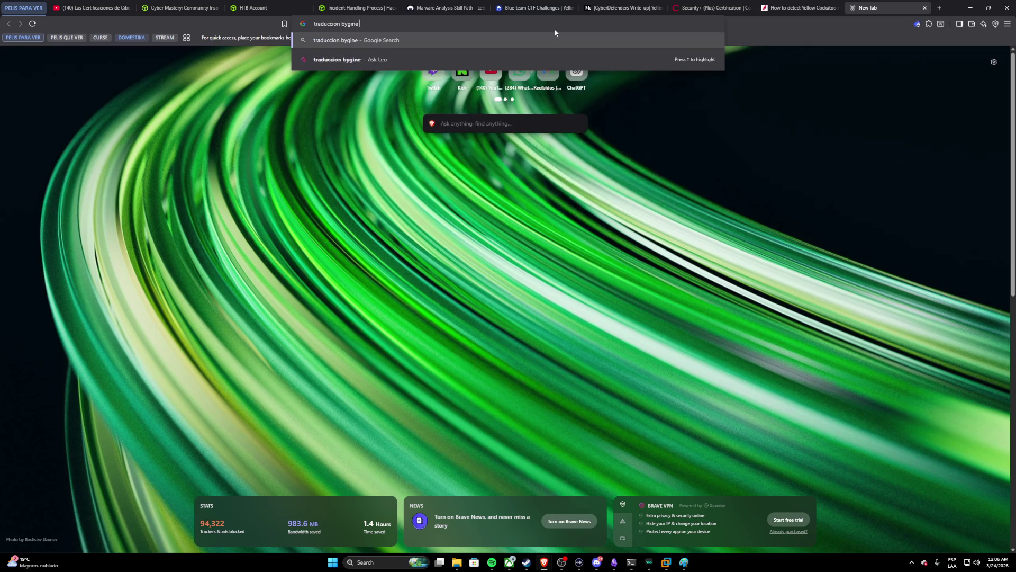
Step: Translate 'i will bring it down like an ancient bygone' into Spanish and return to the CyberDefenders tab
{"action": "key", "text": "Return"}
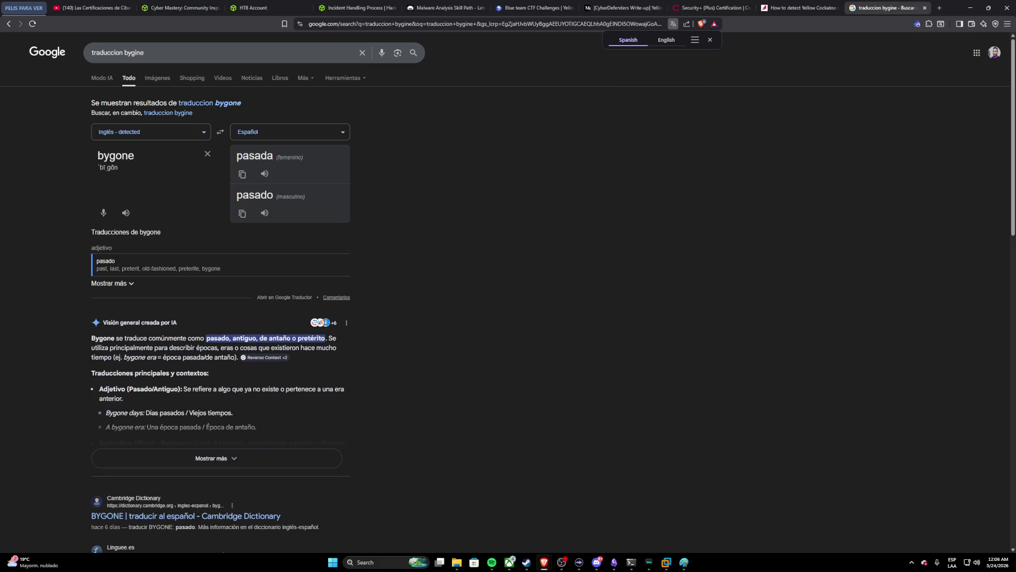
{"action": "key", "text": "alt+Tab"}
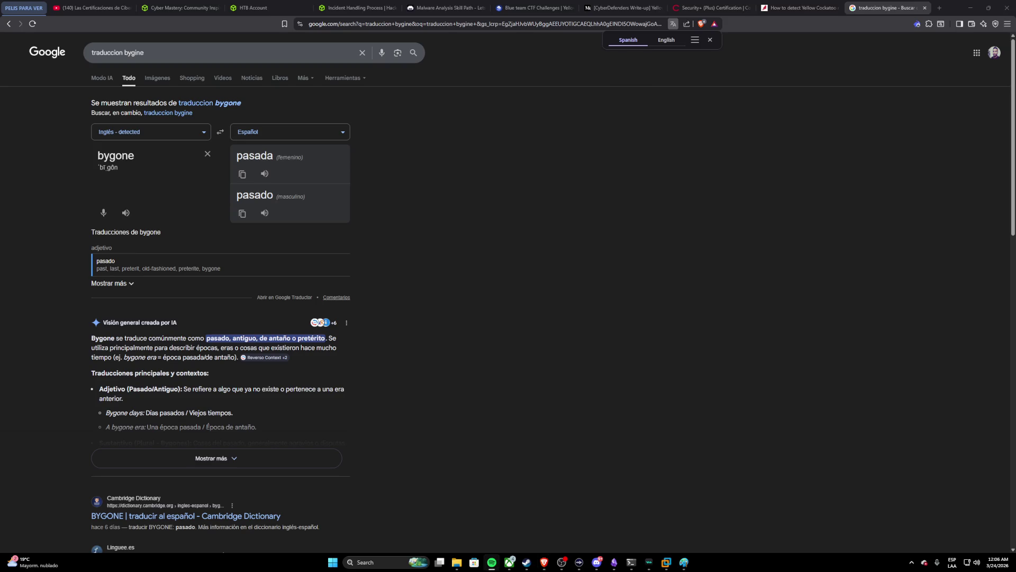
{"action": "left_click", "coordinate": [206, 155]}
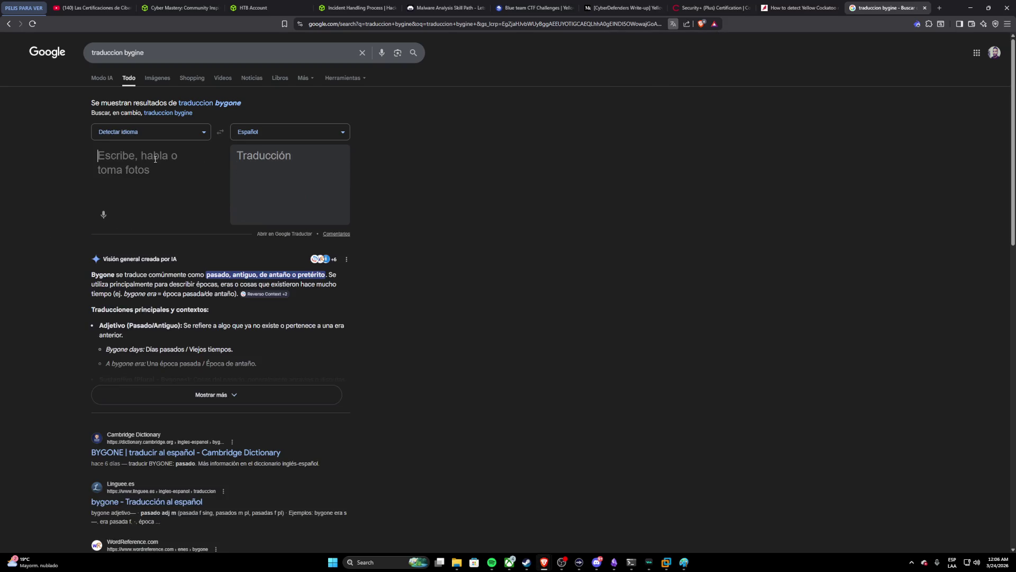
{"action": "type", "text": "i will bring it down like "}
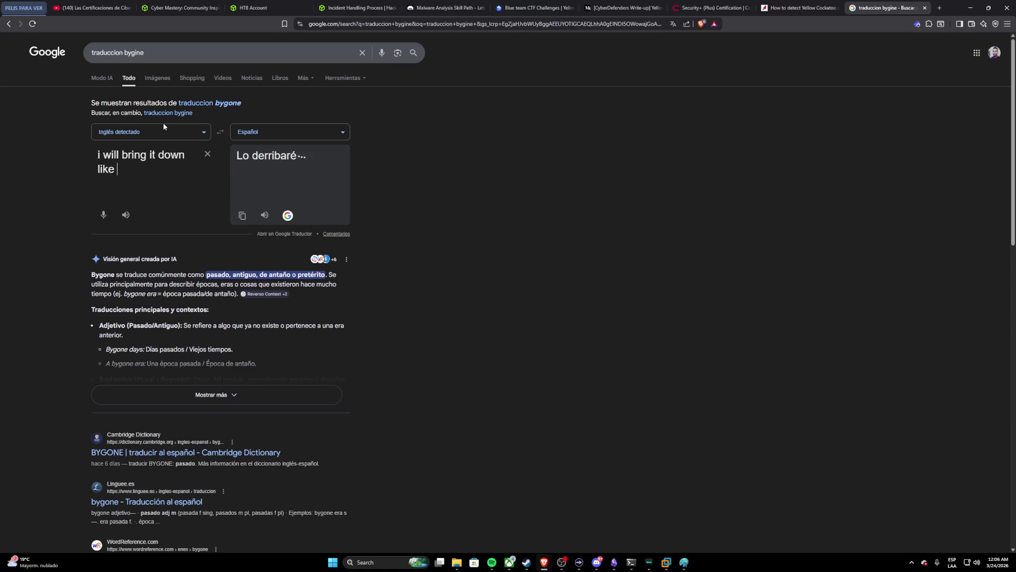
{"action": "type", "text": "an ancient bygone"}
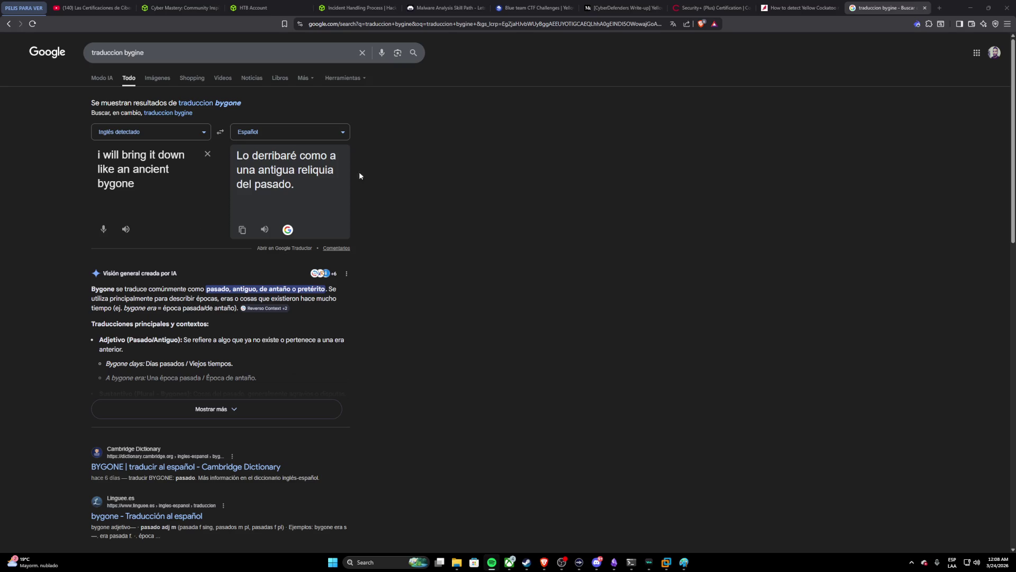
{"action": "left_click", "coordinate": [524, 7]}
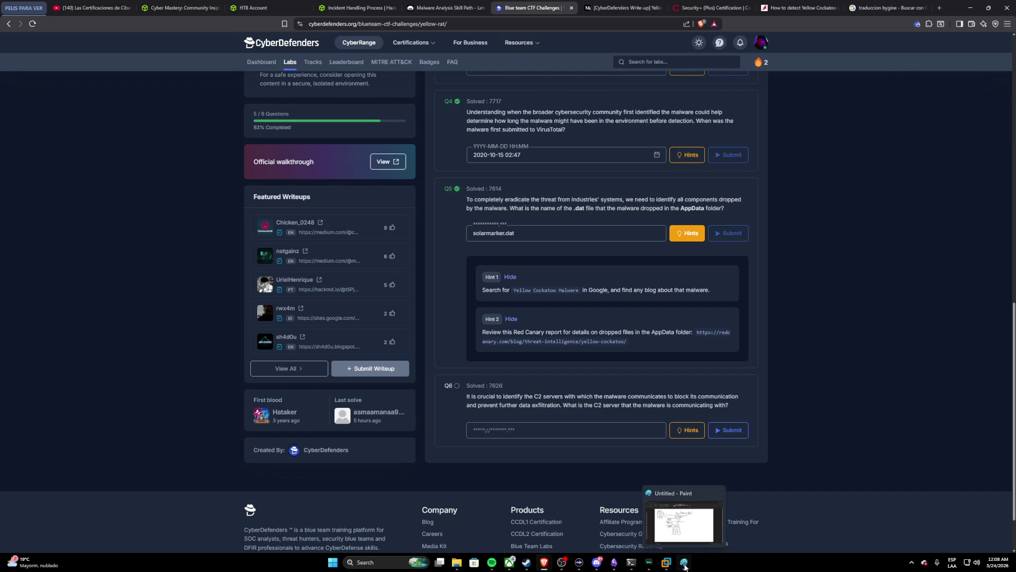
{"action": "left_click", "coordinate": [685, 563]}
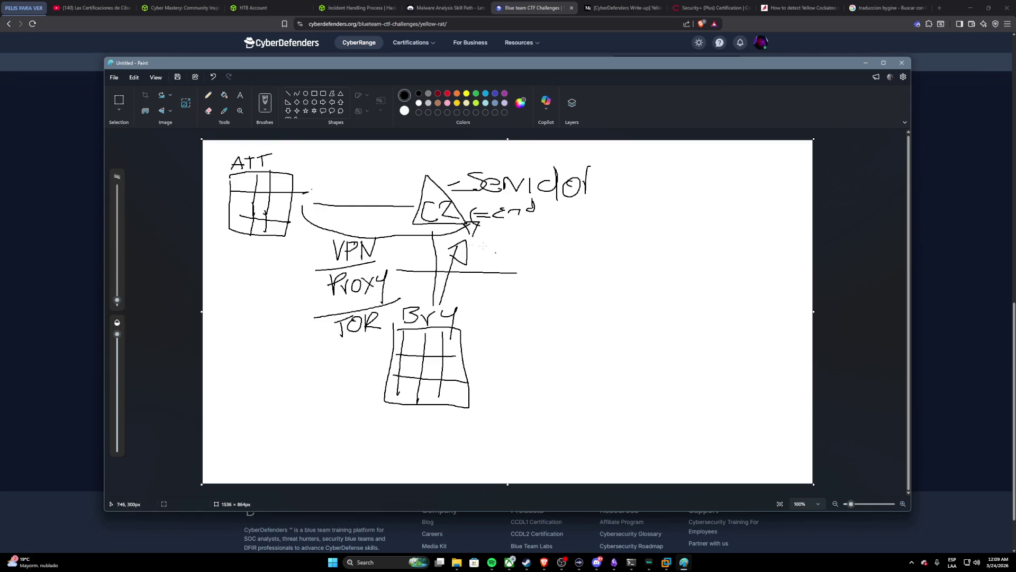
{"action": "left_click", "coordinate": [865, 64]}
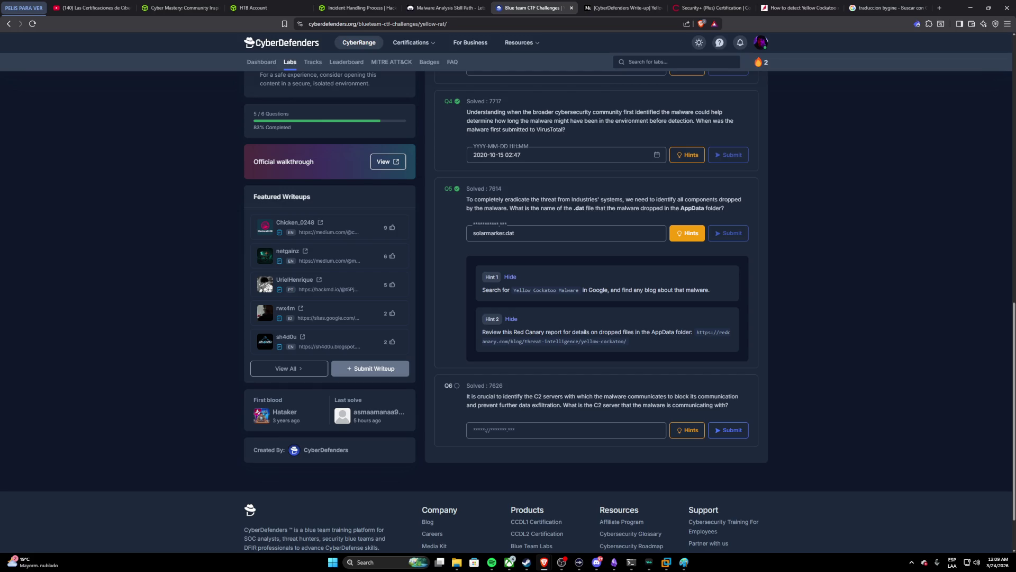
{"action": "scroll", "coordinate": [548, 380], "scroll_direction": "down", "scroll_amount": 1}
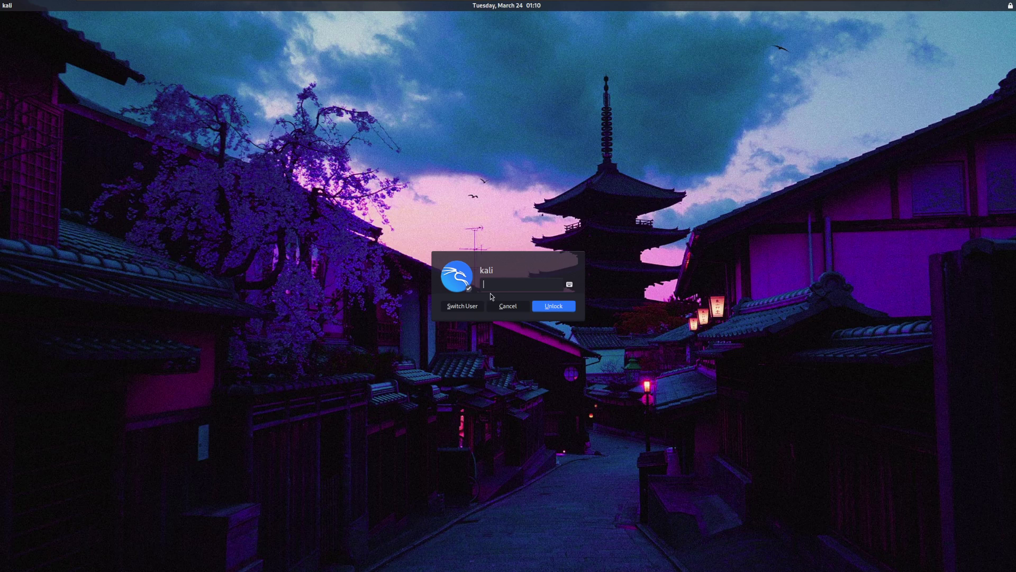
Step: Unlock the Kali machine and switch to the sample's VirusTotal behavior report
{"action": "key", "text": "Return"}
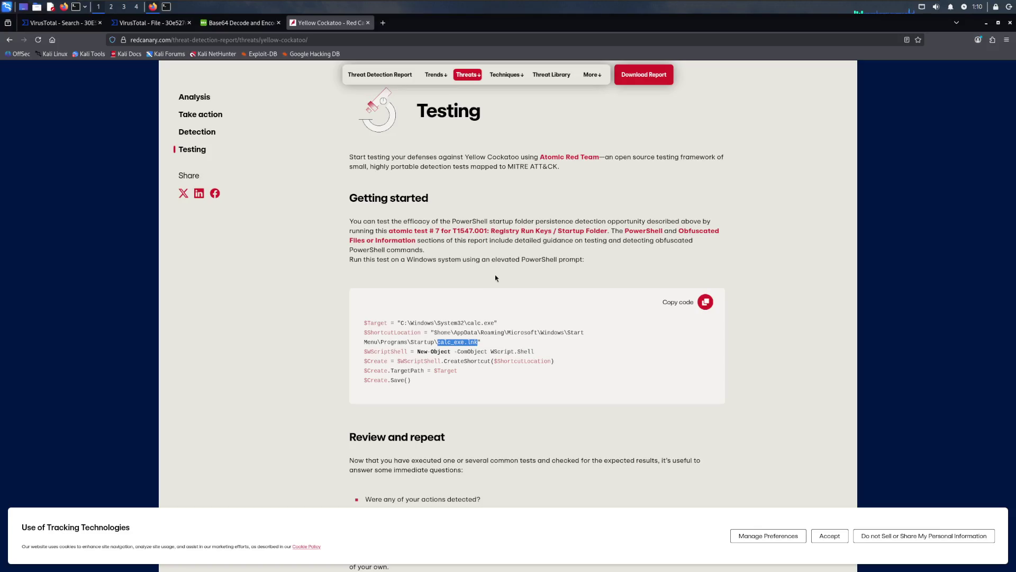
{"action": "left_click", "coordinate": [151, 23]}
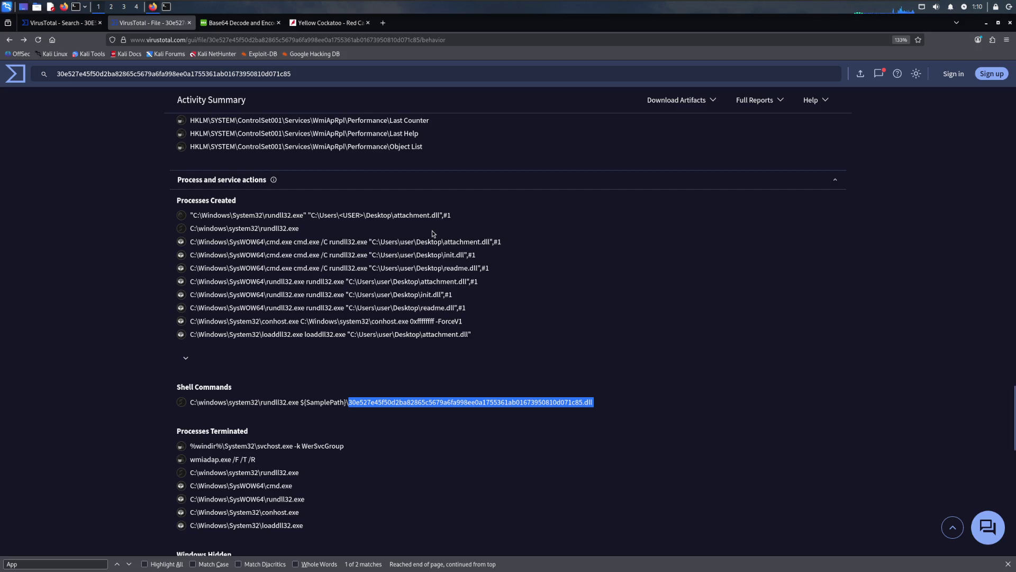
{"action": "scroll", "coordinate": [438, 222], "scroll_direction": "down", "scroll_amount": 4}
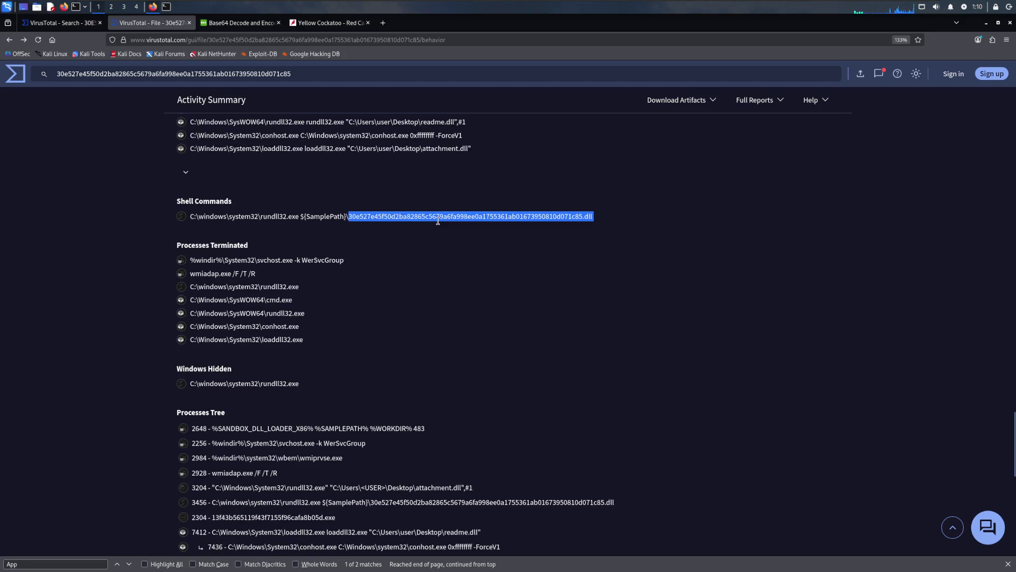
{"action": "scroll", "coordinate": [438, 222], "scroll_direction": "down", "scroll_amount": 6}
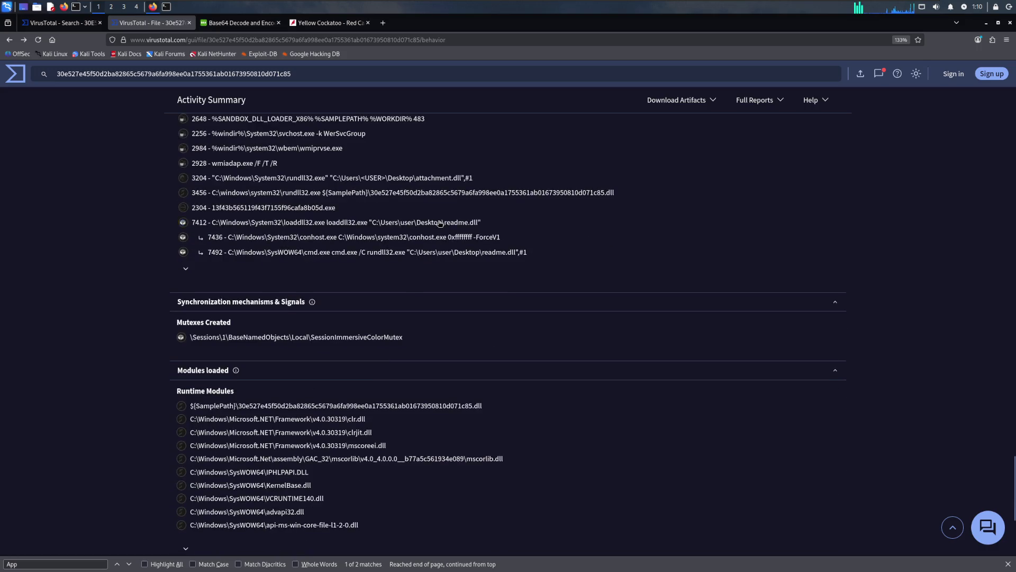
{"action": "scroll", "coordinate": [439, 223], "scroll_direction": "up", "scroll_amount": 10}
{"action": "scroll", "coordinate": [439, 223], "scroll_direction": "up", "scroll_amount": 10}
{"action": "scroll", "coordinate": [438, 223], "scroll_direction": "up", "scroll_amount": 8}
{"action": "scroll", "coordinate": [439, 222], "scroll_direction": "up", "scroll_amount": 5}
{"action": "scroll", "coordinate": [439, 223], "scroll_direction": "up", "scroll_amount": 2}
{"action": "scroll", "coordinate": [440, 222], "scroll_direction": "up", "scroll_amount": 5}
{"action": "scroll", "coordinate": [439, 223], "scroll_direction": "up", "scroll_amount": 8}
{"action": "scroll", "coordinate": [439, 222], "scroll_direction": "up", "scroll_amount": 5}
{"action": "scroll", "coordinate": [438, 222], "scroll_direction": "up", "scroll_amount": 3}
{"action": "scroll", "coordinate": [439, 223], "scroll_direction": "up", "scroll_amount": 2}
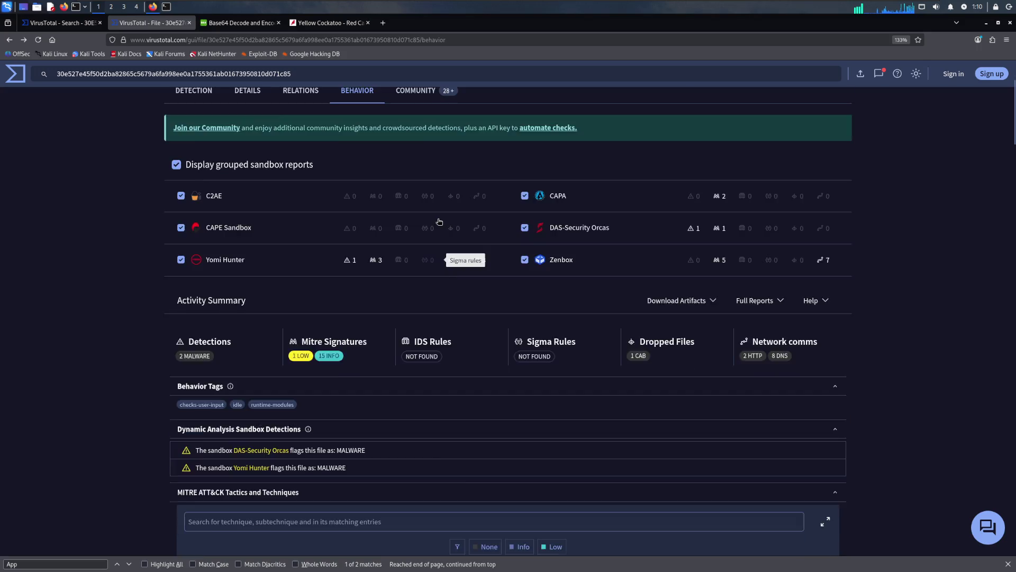
{"action": "scroll", "coordinate": [440, 222], "scroll_direction": "up", "scroll_amount": 2}
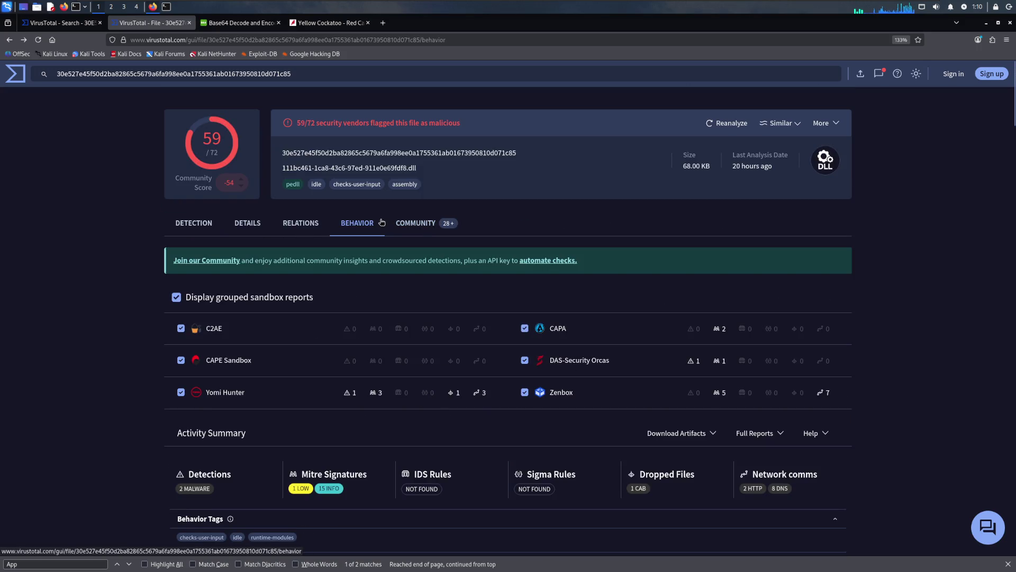
{"action": "scroll", "coordinate": [104, 366], "scroll_direction": "down", "scroll_amount": 5}
{"action": "scroll", "coordinate": [104, 366], "scroll_direction": "down", "scroll_amount": 3}
{"action": "scroll", "coordinate": [105, 366], "scroll_direction": "down", "scroll_amount": 2}
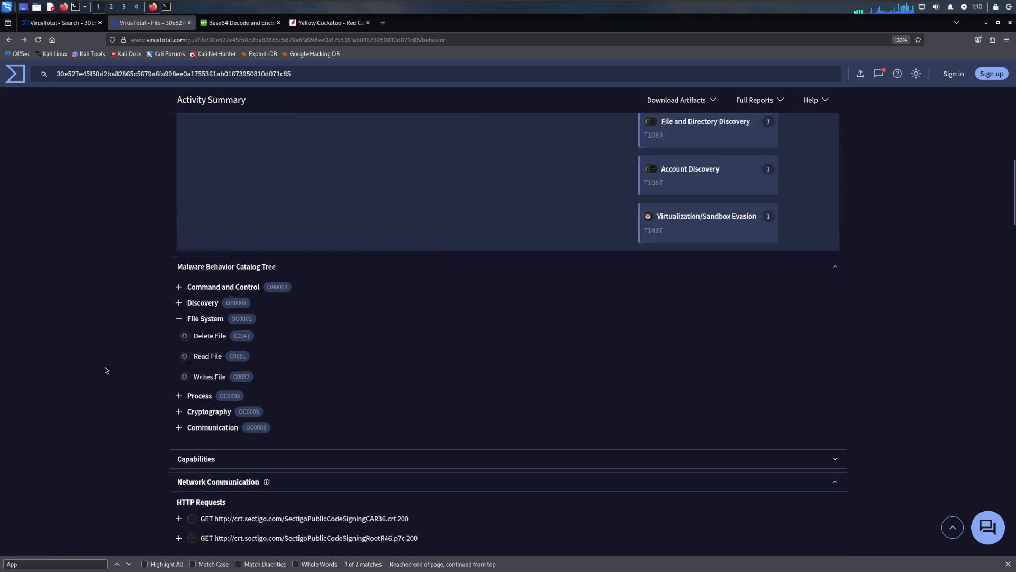
{"action": "scroll", "coordinate": [104, 367], "scroll_direction": "down", "scroll_amount": 2}
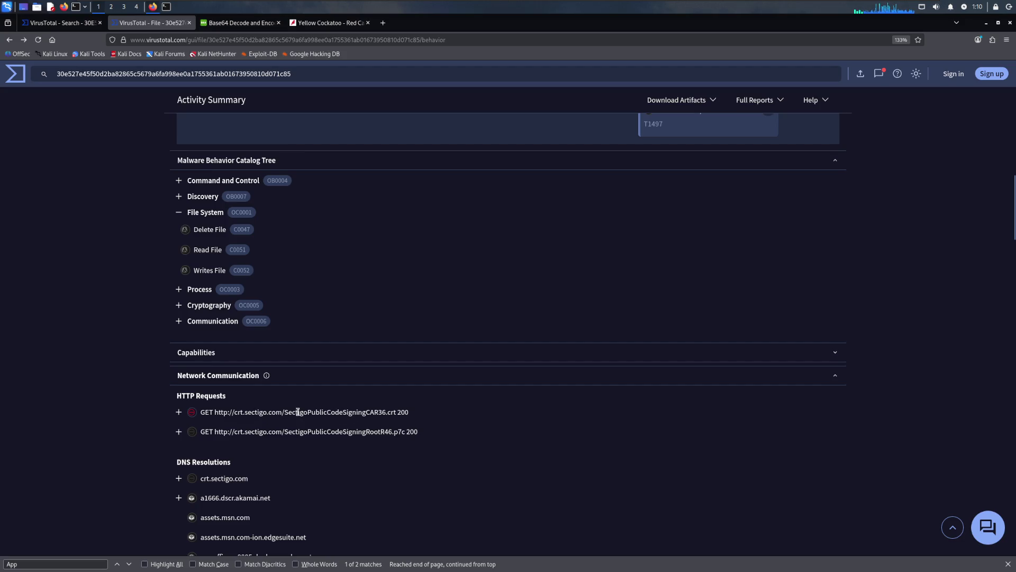
{"action": "scroll", "coordinate": [273, 417], "scroll_direction": "down", "scroll_amount": 1}
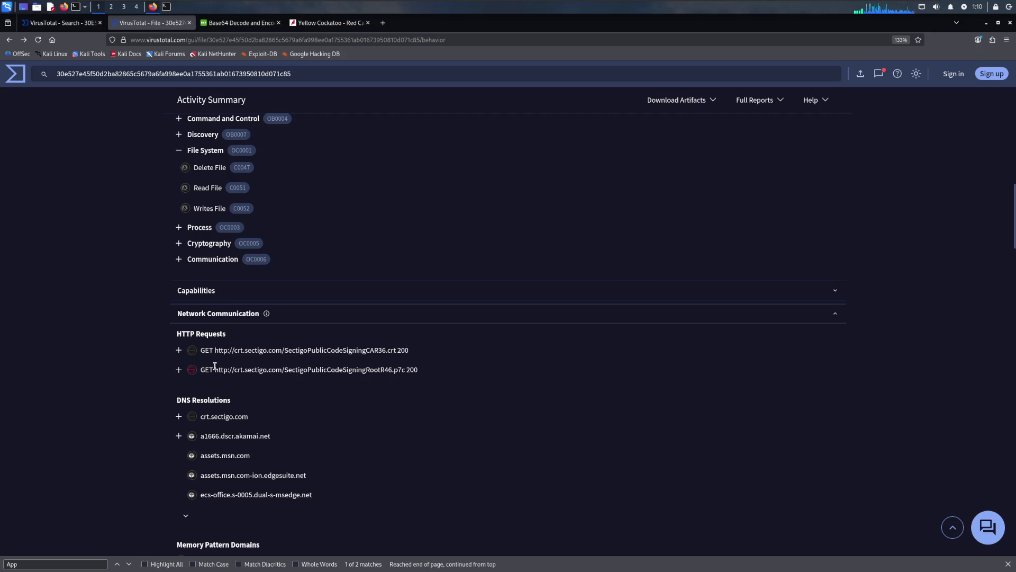
{"action": "scroll", "coordinate": [215, 367], "scroll_direction": "down", "scroll_amount": 1}
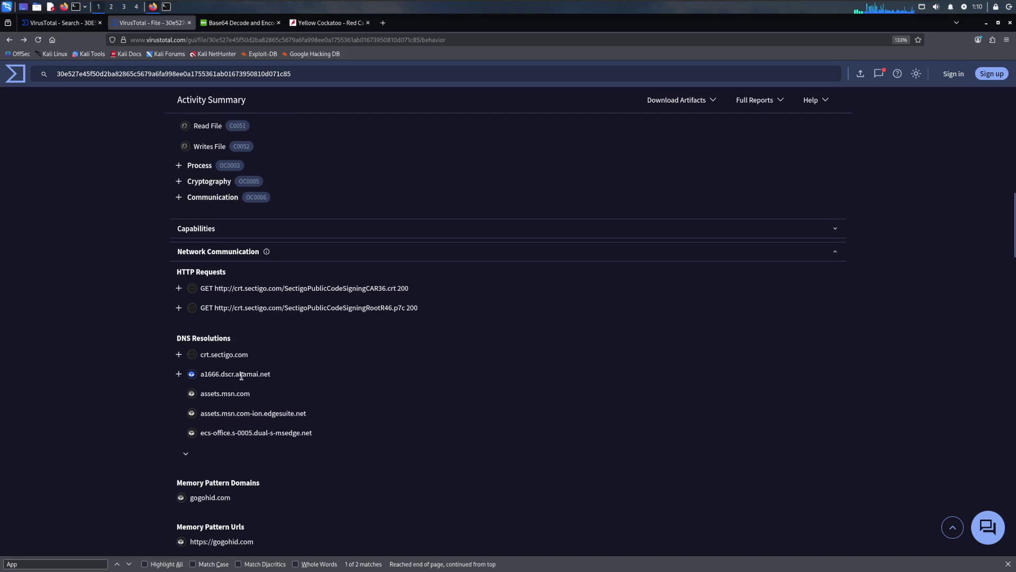
{"action": "scroll", "coordinate": [238, 380], "scroll_direction": "down", "scroll_amount": 2}
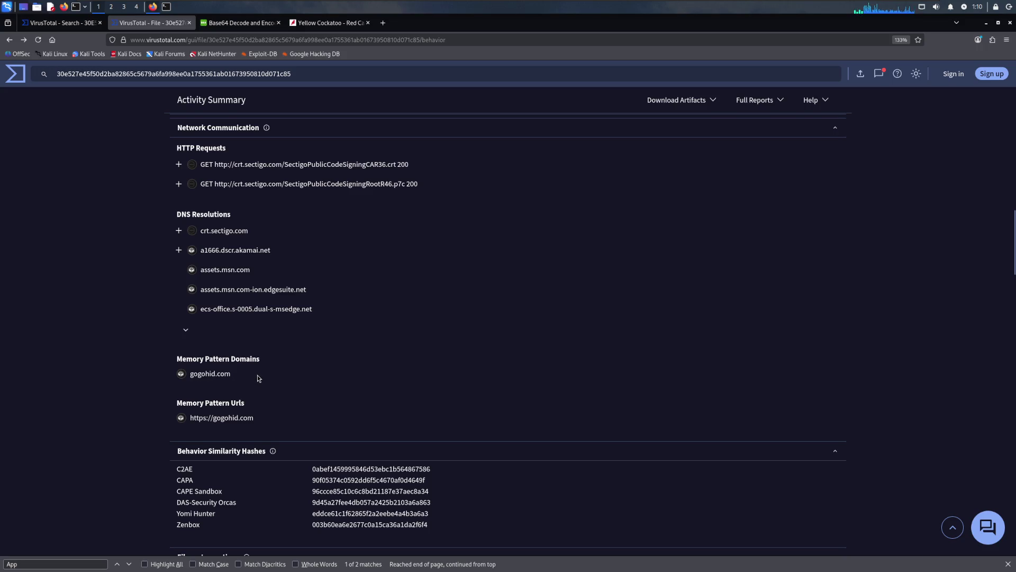
{"action": "scroll", "coordinate": [257, 378], "scroll_direction": "down", "scroll_amount": 1}
{"action": "scroll", "coordinate": [256, 378], "scroll_direction": "down", "scroll_amount": 1}
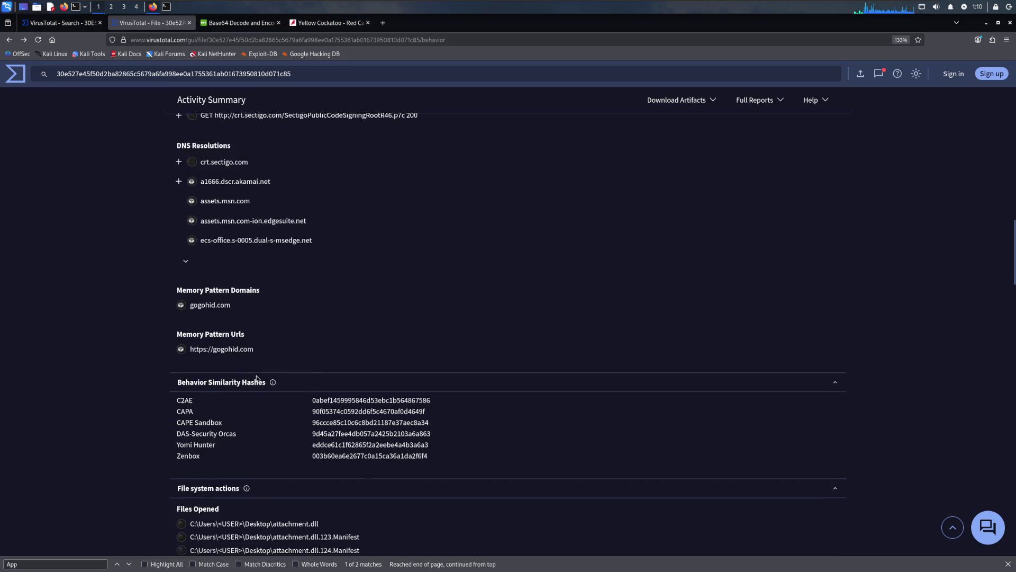
{"action": "scroll", "coordinate": [256, 378], "scroll_direction": "down", "scroll_amount": 1}
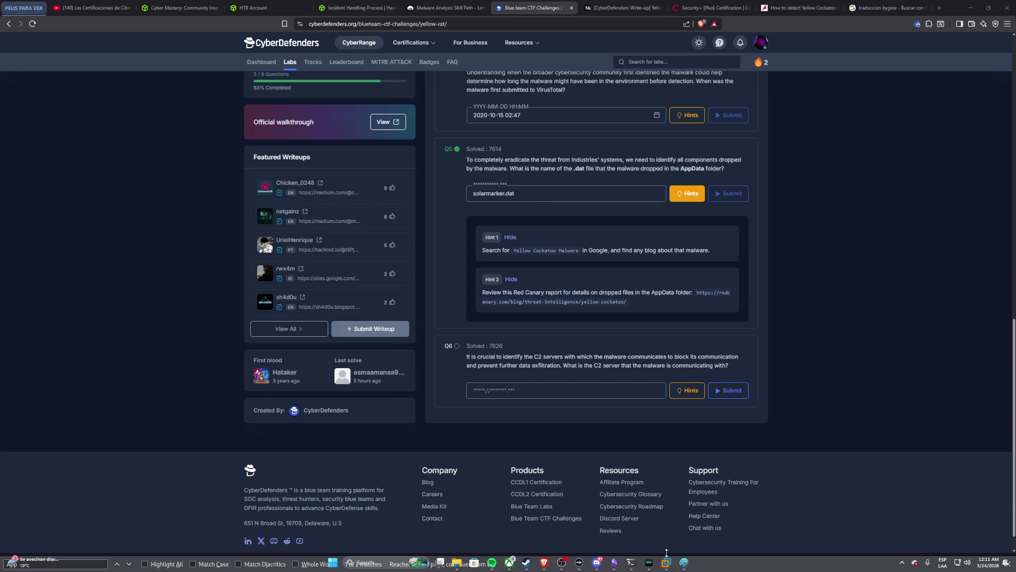
Step: Copy the VirusTotal behavior report URL from the VM and load it in a host browser tab
{"action": "left_click", "coordinate": [665, 562]}
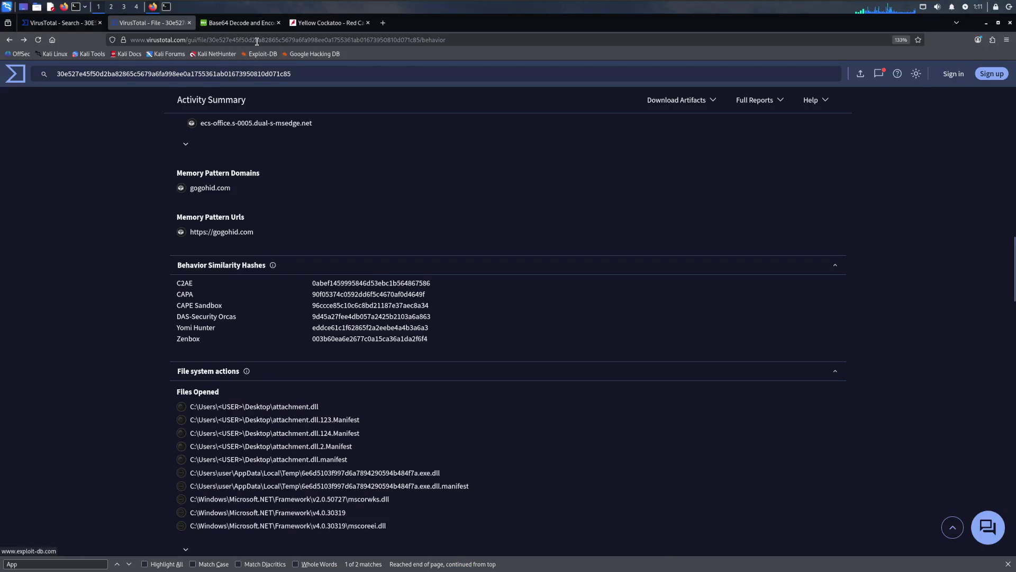
{"action": "left_click", "coordinate": [230, 40]}
{"action": "key", "text": "alt+Tab"}
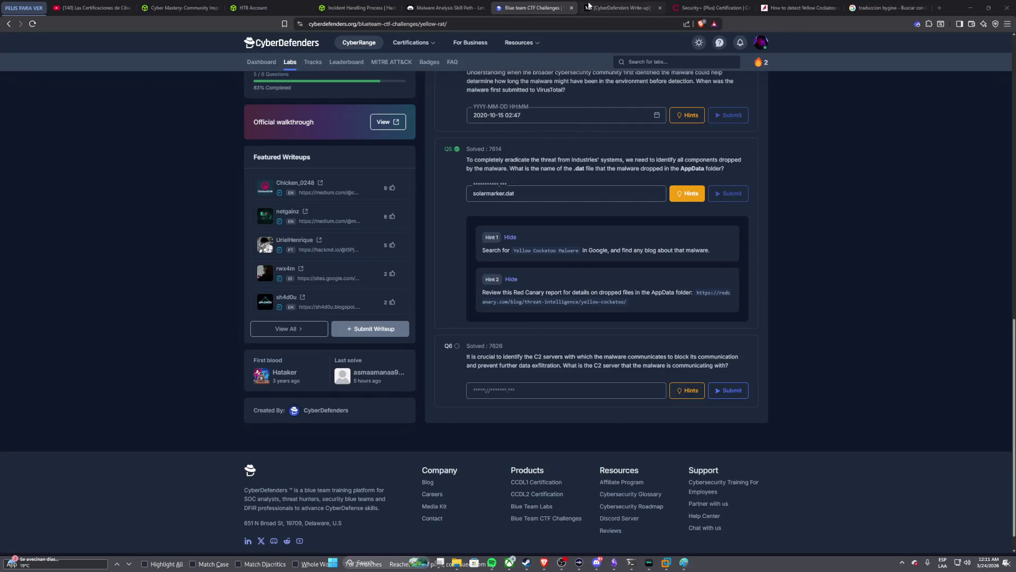
{"action": "left_click", "coordinate": [619, 7]}
{"action": "left_click", "coordinate": [572, 22]}
{"action": "key", "text": "ctrl+v"}
{"action": "key", "text": "Return"}
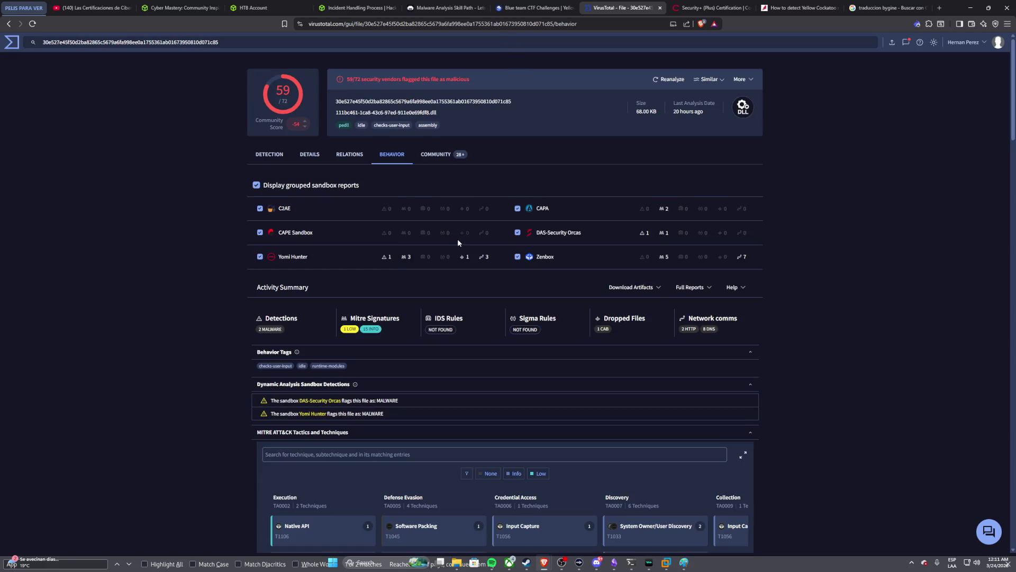
{"action": "scroll", "coordinate": [453, 244], "scroll_direction": "down", "scroll_amount": 3}
{"action": "scroll", "coordinate": [453, 244], "scroll_direction": "down", "scroll_amount": 3}
{"action": "scroll", "coordinate": [453, 248], "scroll_direction": "down", "scroll_amount": 2}
{"action": "scroll", "coordinate": [452, 248], "scroll_direction": "down", "scroll_amount": 2}
{"action": "scroll", "coordinate": [429, 262], "scroll_direction": "down", "scroll_amount": 1}
{"action": "scroll", "coordinate": [397, 274], "scroll_direction": "down", "scroll_amount": 1}
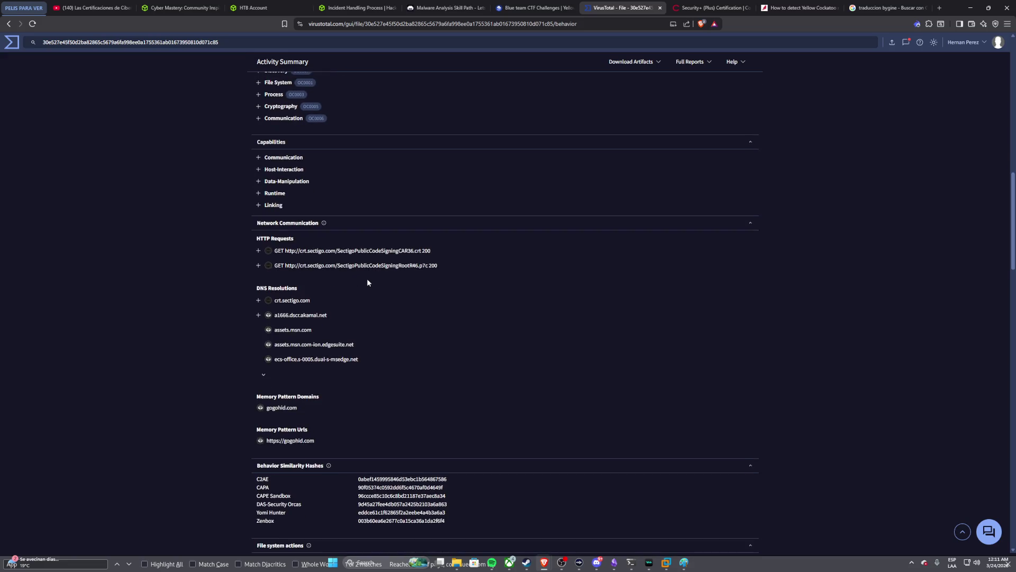
Step: Enlarge the report to note the gogohid.com communication, then return to the CyberDefenders lab
{"action": "key", "text": "ctrl+plus"}
{"action": "key", "text": "ctrl+plus"}
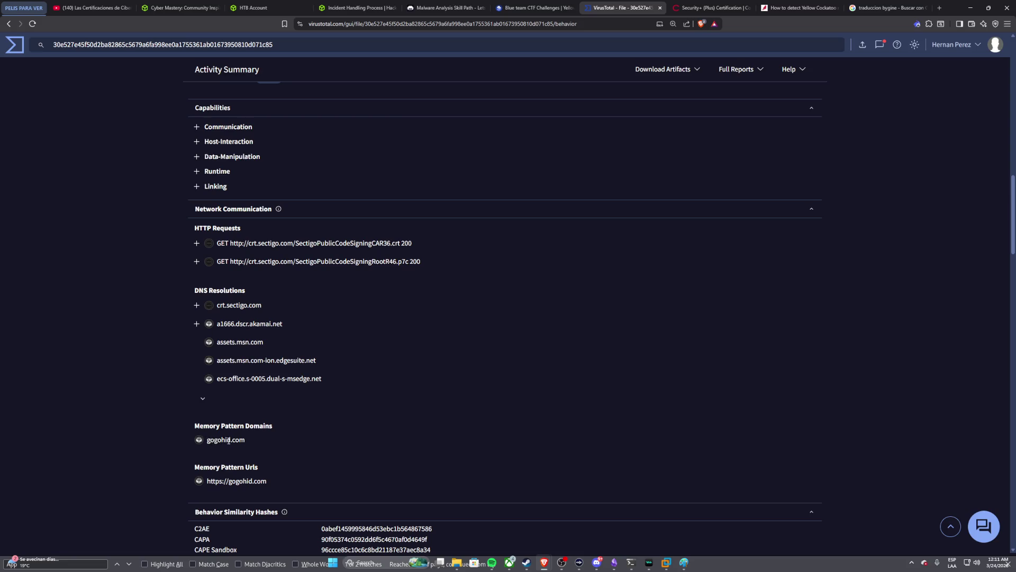
{"action": "left_click", "coordinate": [538, 7]}
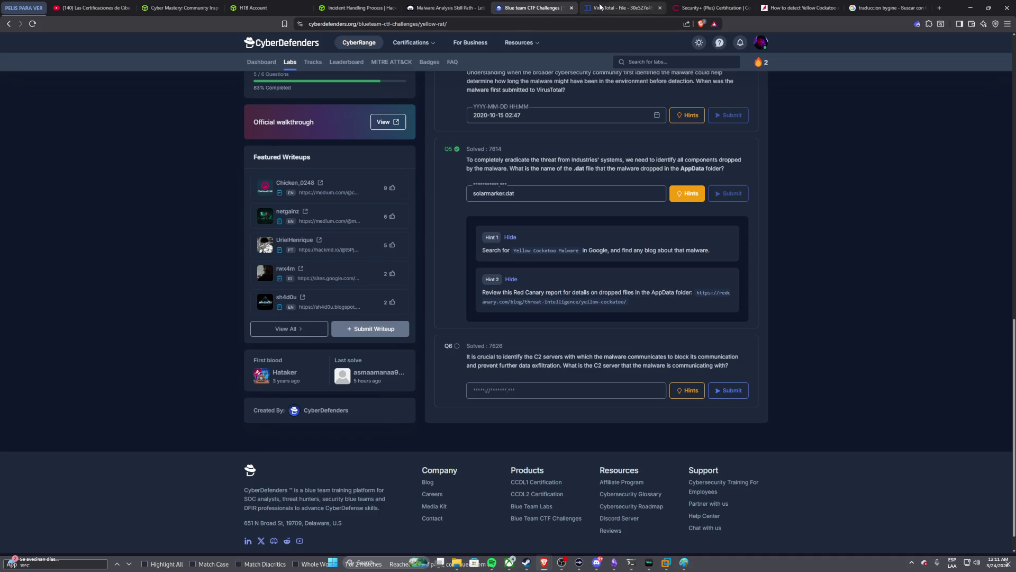
{"action": "left_click", "coordinate": [635, 9]}
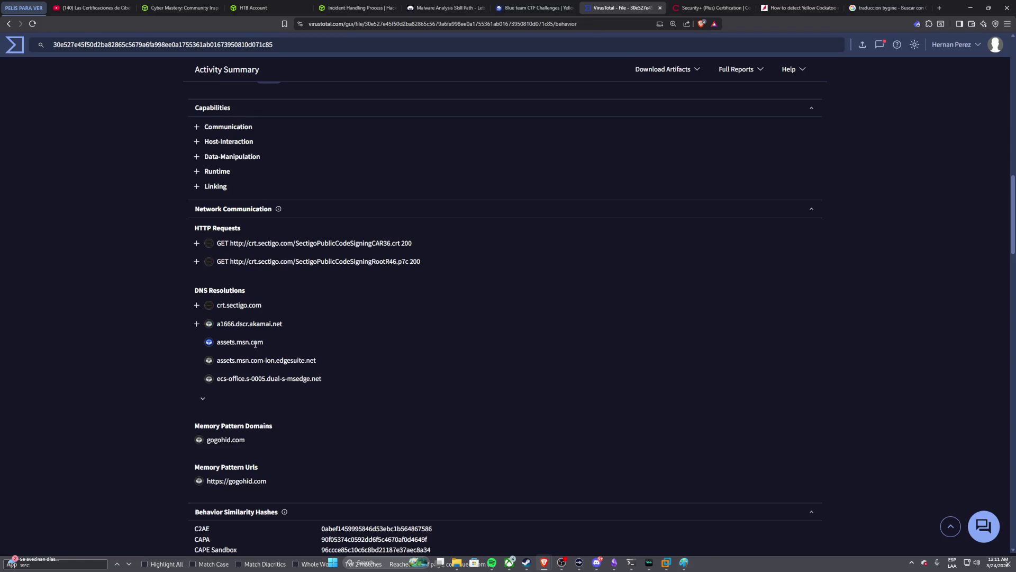
{"action": "left_click_drag", "start_coordinate": [207, 440], "coordinate": [242, 441]}
{"action": "left_click_drag", "start_coordinate": [208, 482], "coordinate": [267, 484]}
{"action": "key", "text": "ctrl+c"}
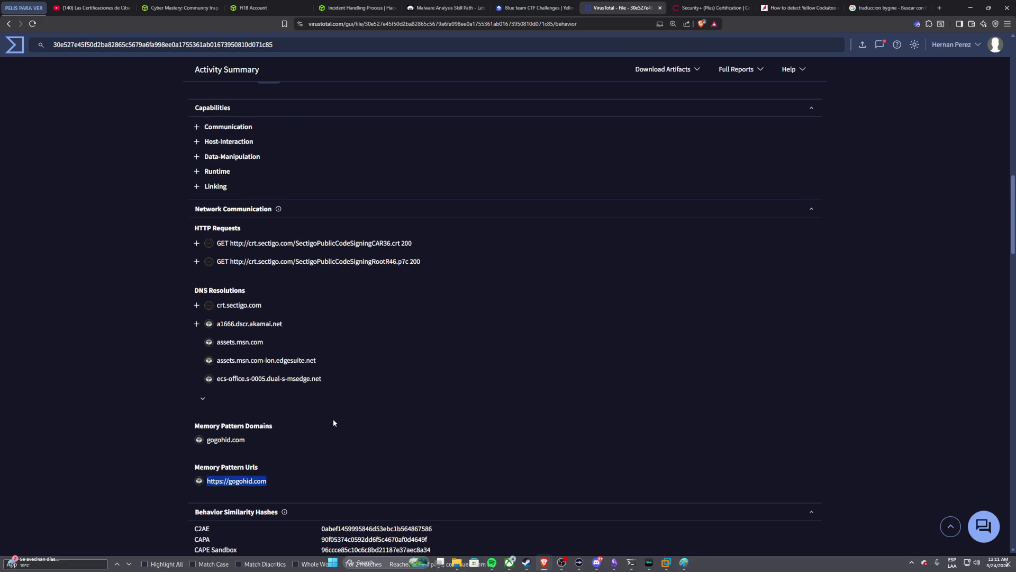
{"action": "left_click", "coordinate": [509, 10]}
{"action": "left_click", "coordinate": [508, 390]}
{"action": "key", "text": "ctrl+v"}
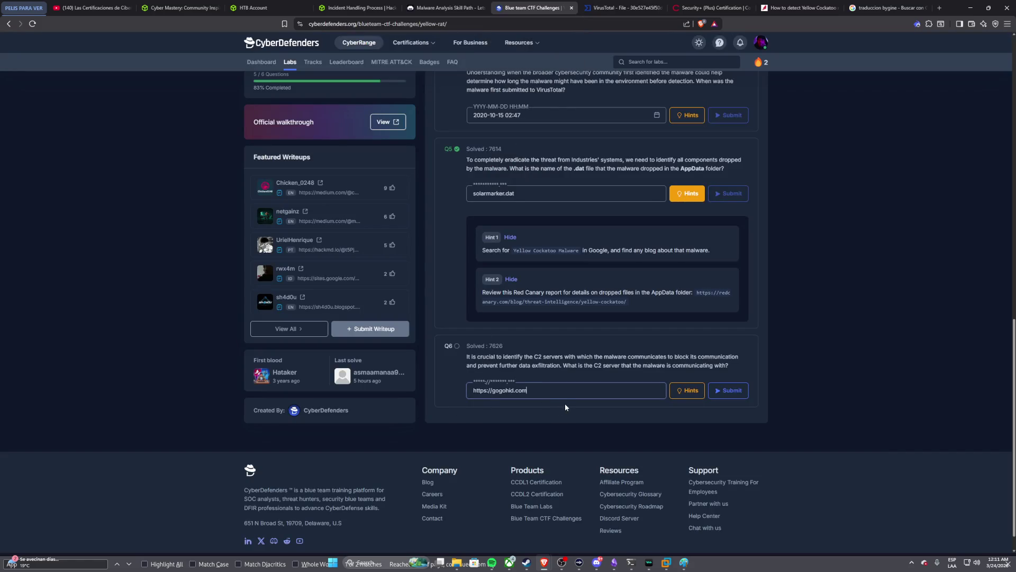
{"action": "left_click", "coordinate": [728, 390]}
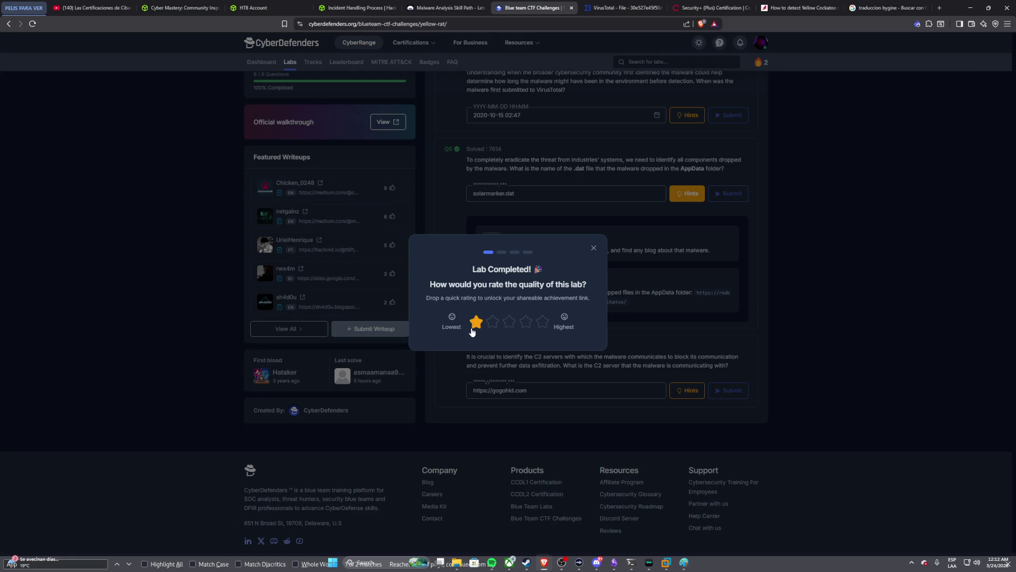
Step: Rate the lab, mark its difficulty Easy, skip written feedback, and dismiss the share prompt
{"action": "left_click", "coordinate": [477, 322]}
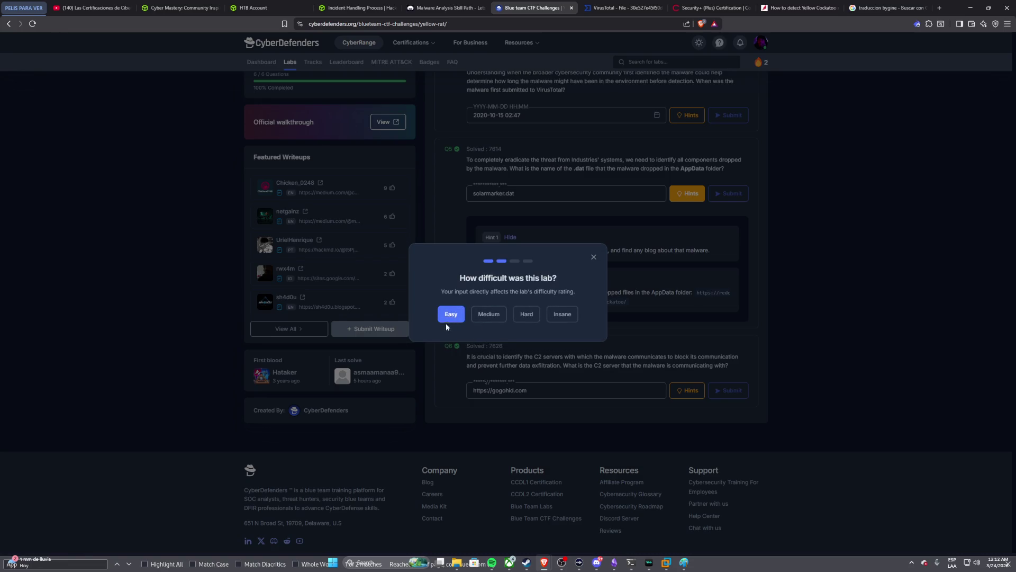
{"action": "left_click", "coordinate": [447, 320]}
{"action": "left_click", "coordinate": [435, 357]}
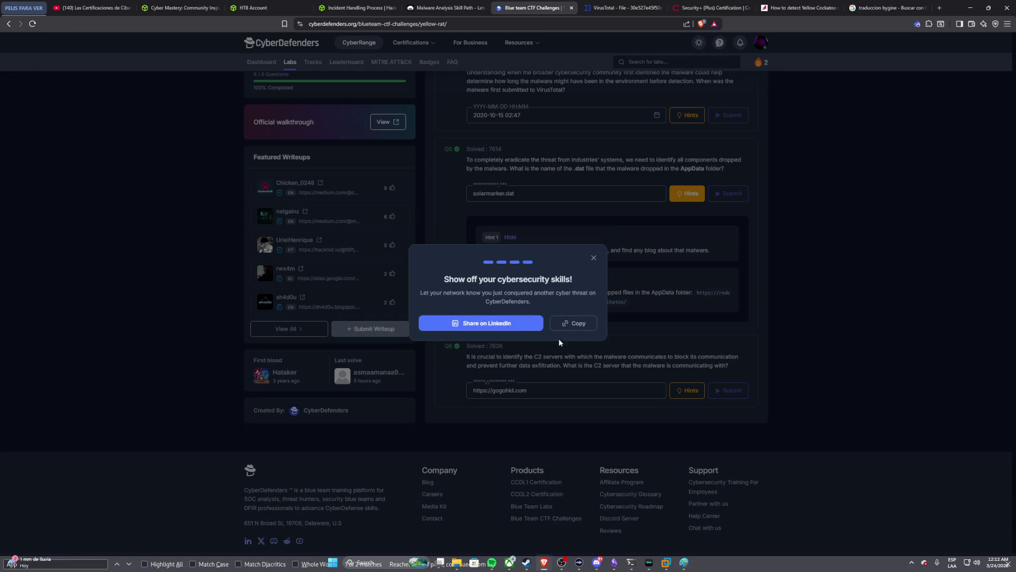
{"action": "left_click", "coordinate": [593, 257]}
{"action": "scroll", "coordinate": [438, 316], "scroll_direction": "up", "scroll_amount": 1}
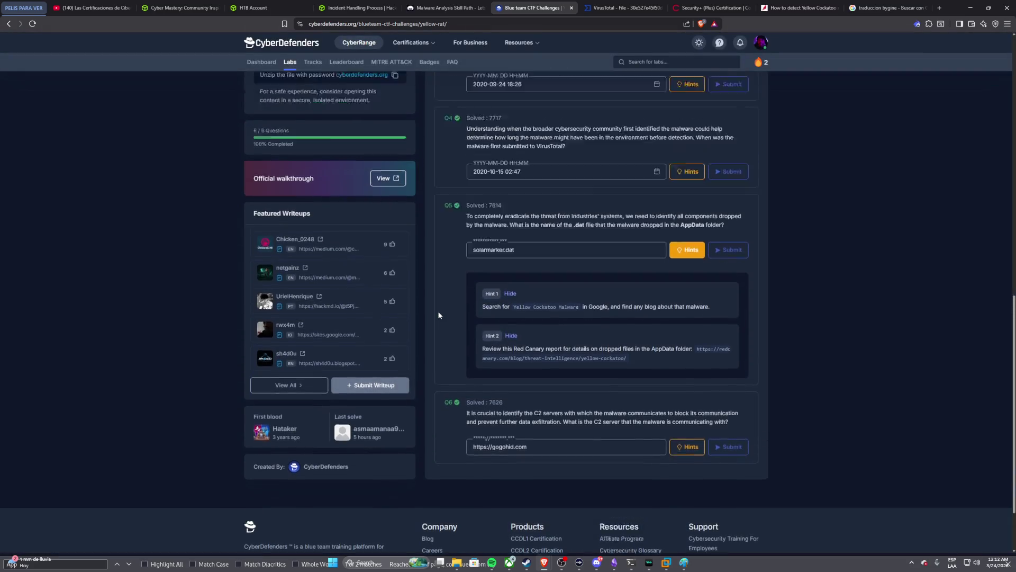
{"action": "scroll", "coordinate": [438, 315], "scroll_direction": "up", "scroll_amount": 5}
{"action": "scroll", "coordinate": [438, 315], "scroll_direction": "up", "scroll_amount": 5}
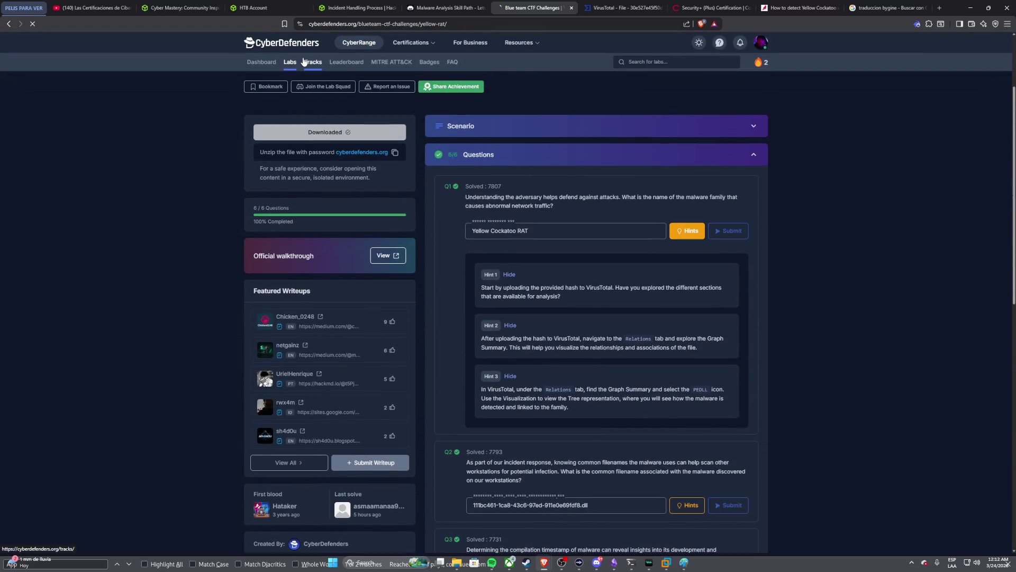
Step: From Tracks, open SOC Analyst Tier 1 Level 1 and launch the Amadey - APT-C-36 lab
{"action": "left_click", "coordinate": [304, 62]}
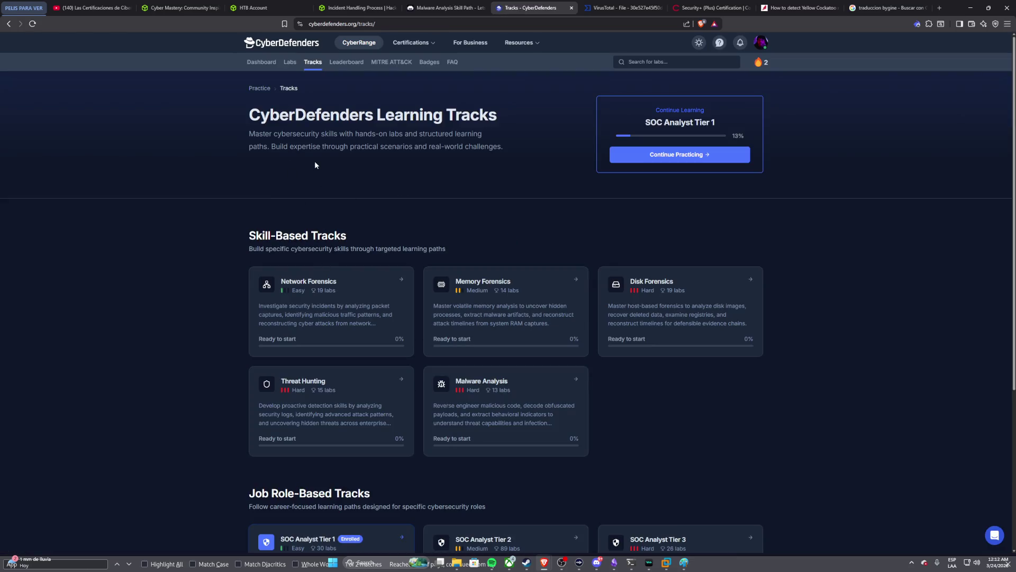
{"action": "scroll", "coordinate": [314, 161], "scroll_direction": "down", "scroll_amount": 2}
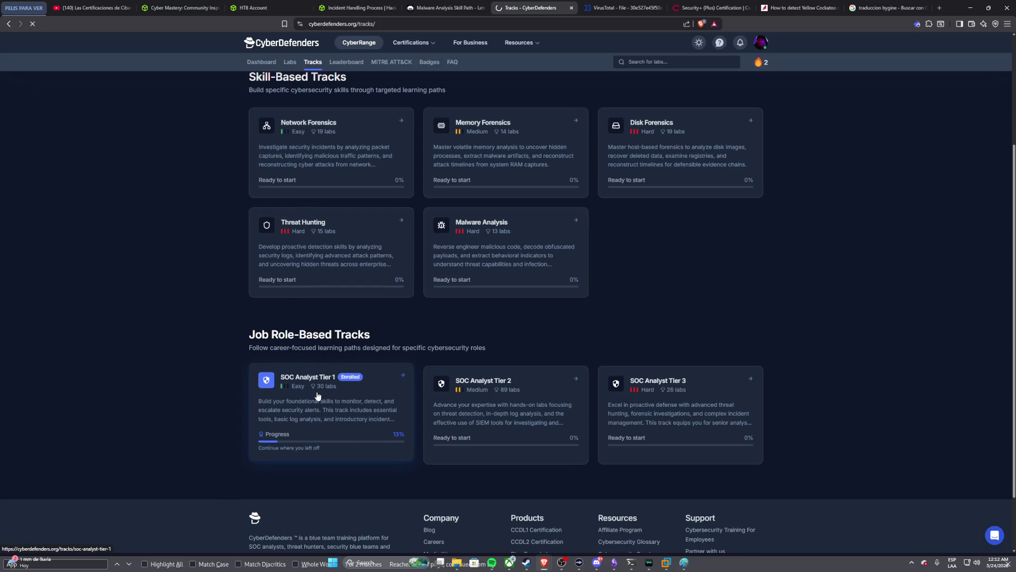
{"action": "left_click", "coordinate": [382, 399]}
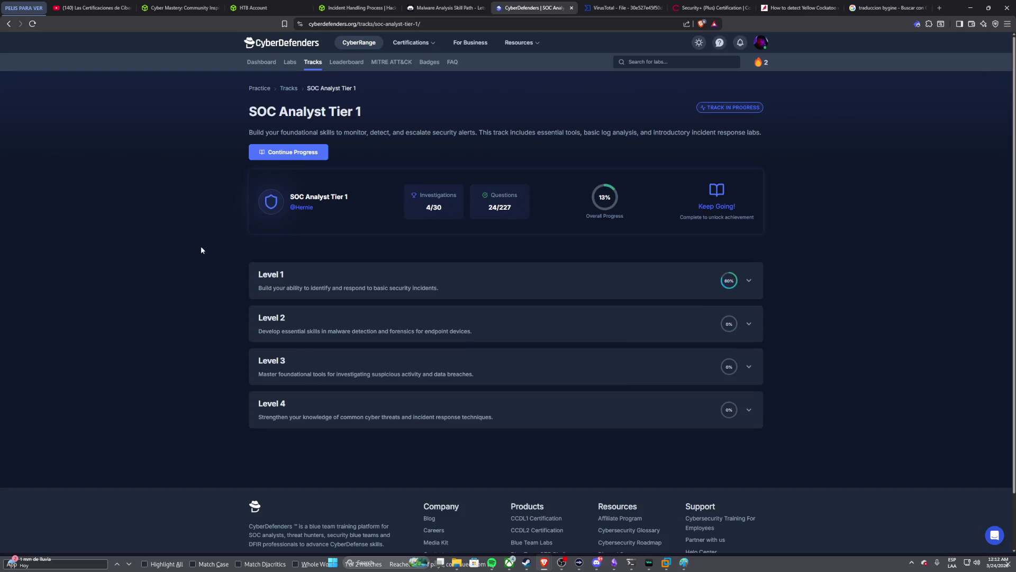
{"action": "left_click", "coordinate": [329, 276]}
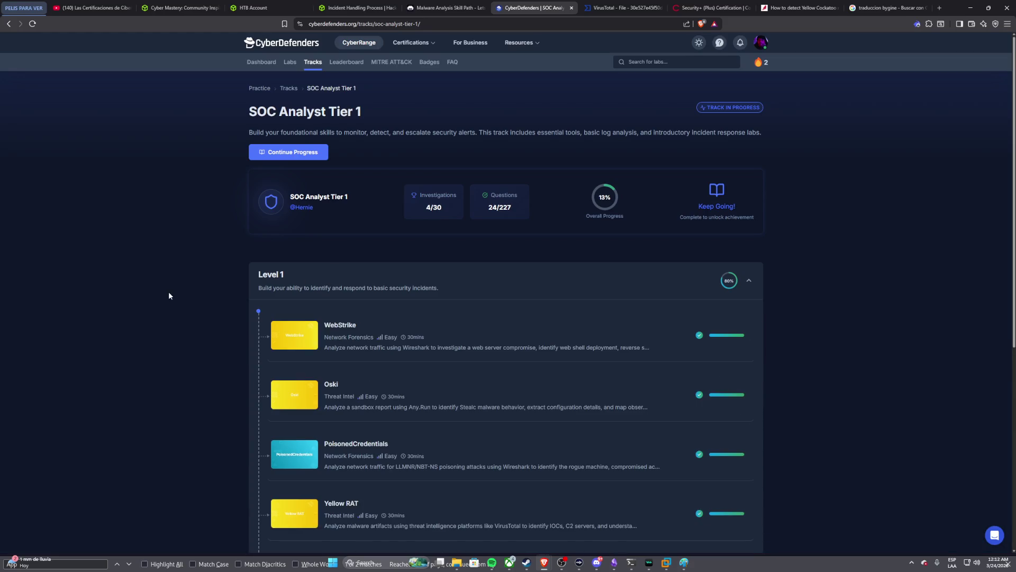
{"action": "scroll", "coordinate": [169, 296], "scroll_direction": "down", "scroll_amount": 2}
{"action": "scroll", "coordinate": [168, 294], "scroll_direction": "down", "scroll_amount": 1}
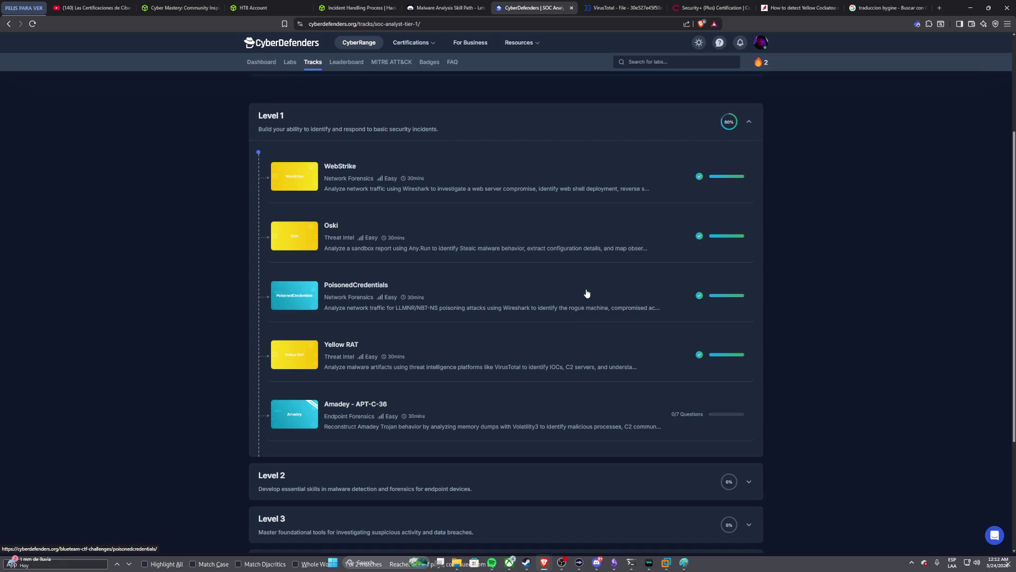
{"action": "left_click", "coordinate": [441, 402]}
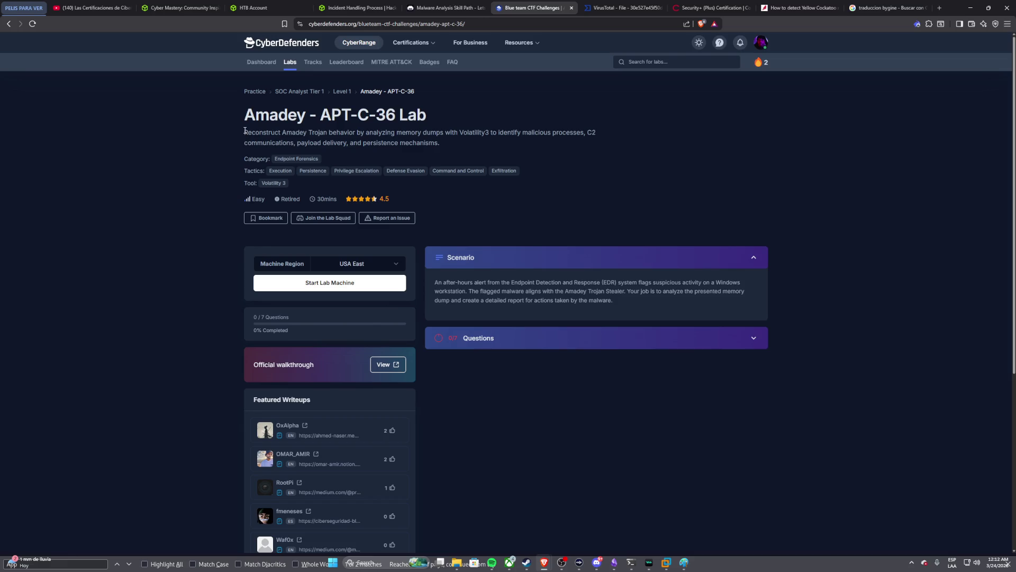
{"action": "left_click_drag", "start_coordinate": [245, 131], "coordinate": [449, 144]}
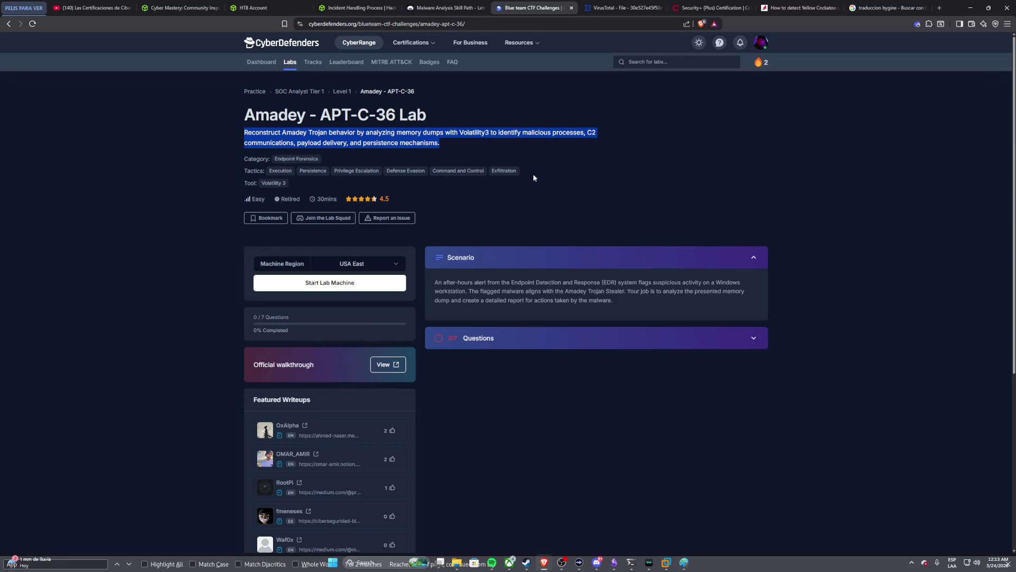
{"action": "scroll", "coordinate": [570, 194], "scroll_direction": "down", "scroll_amount": 1}
{"action": "scroll", "coordinate": [570, 195], "scroll_direction": "down", "scroll_amount": 2}
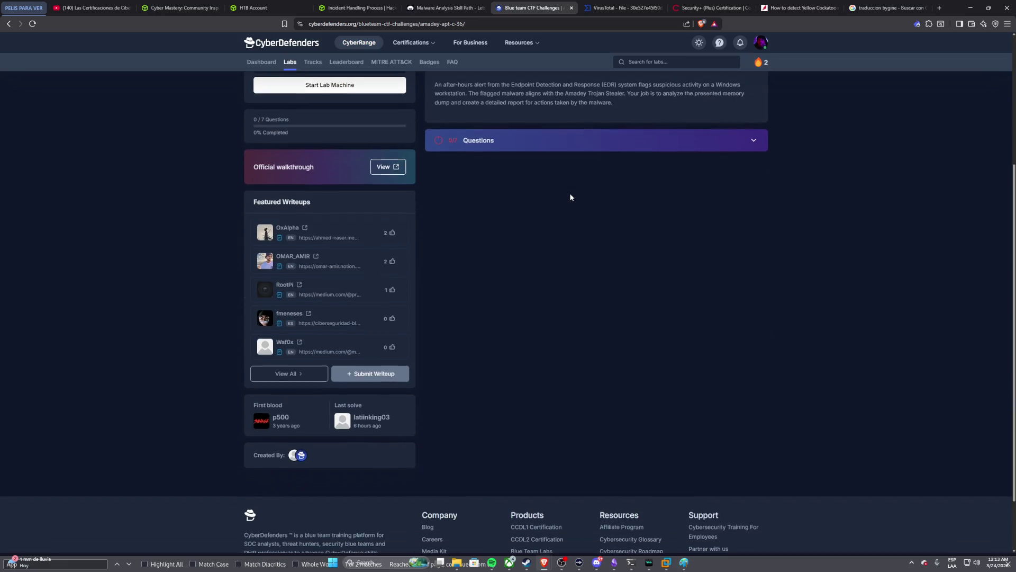
{"action": "scroll", "coordinate": [569, 187], "scroll_direction": "down", "scroll_amount": 1}
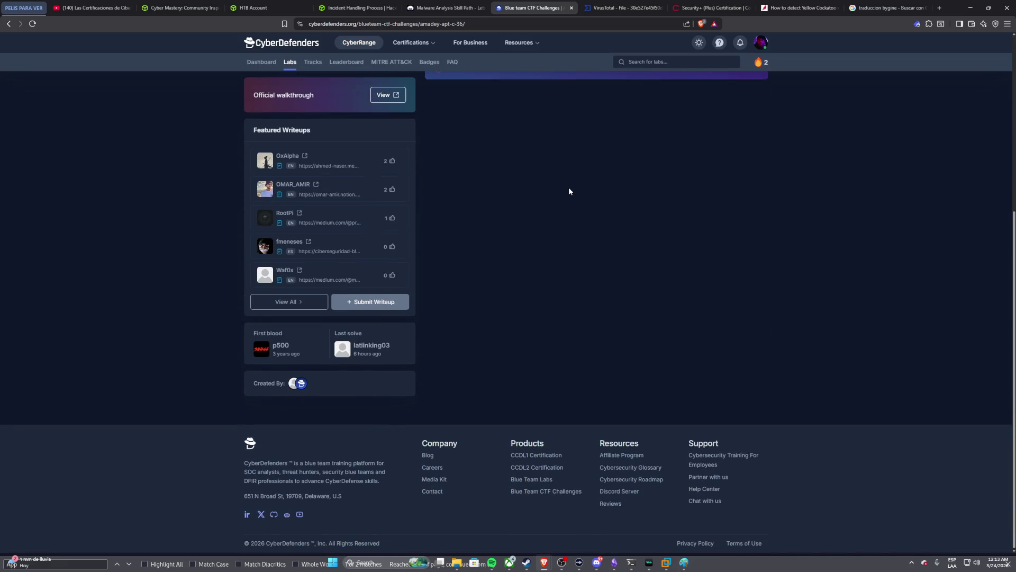